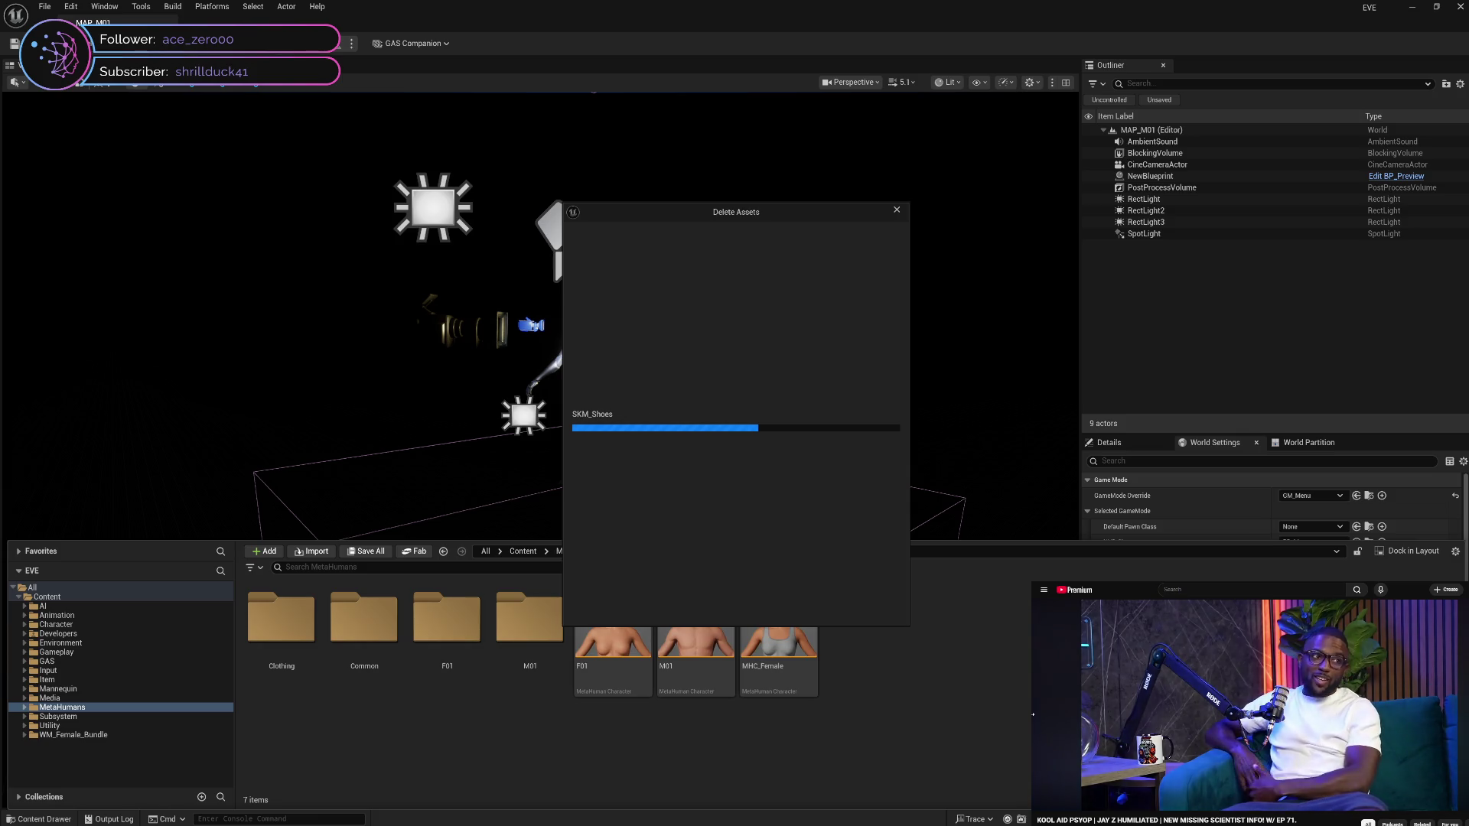
# Pause and then resume the side video while the MetaHuman asset deletion keeps processing
pyautogui.click(1060, 710)
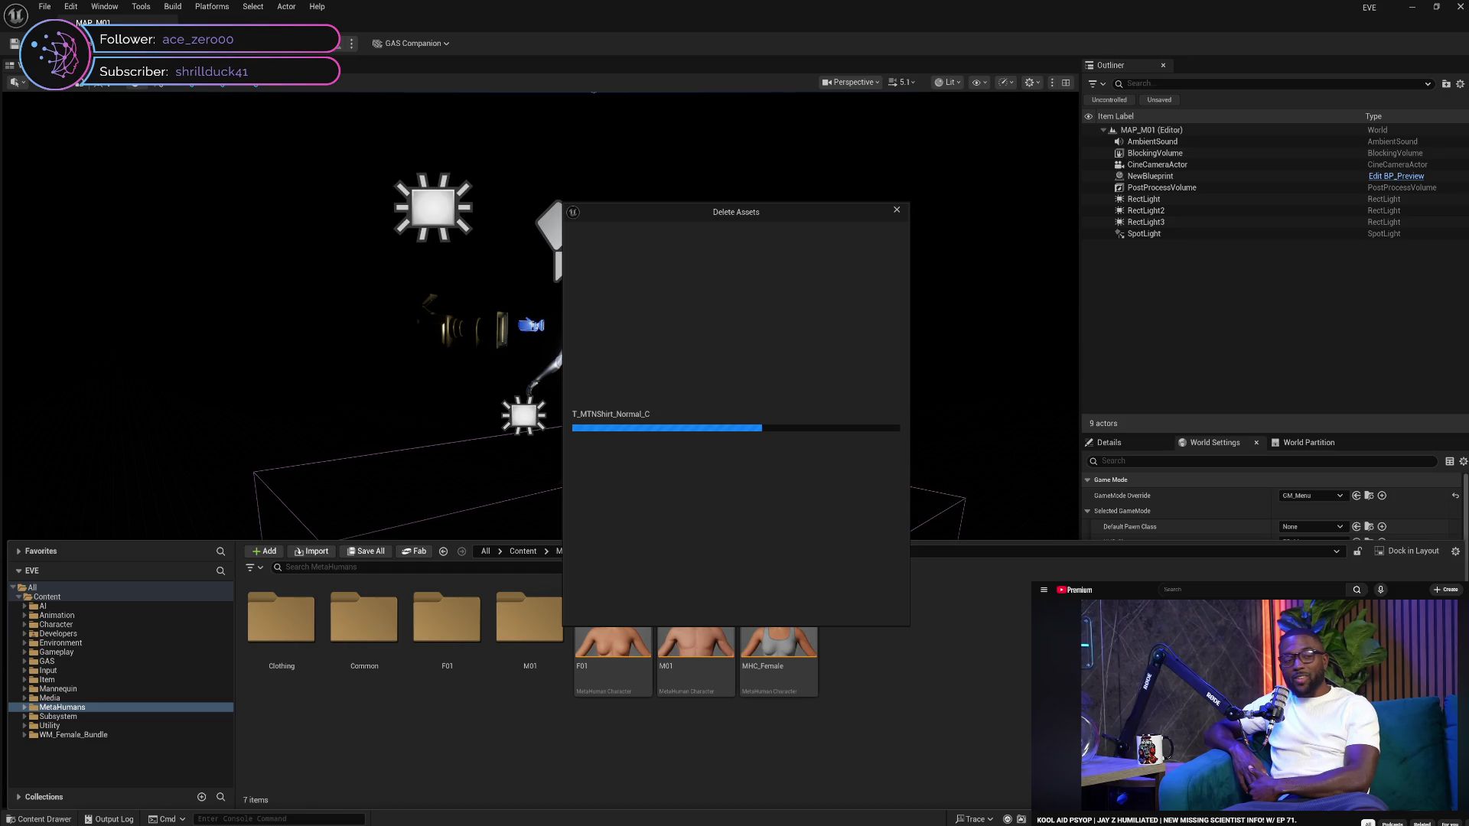
pyautogui.click(1271, 665)
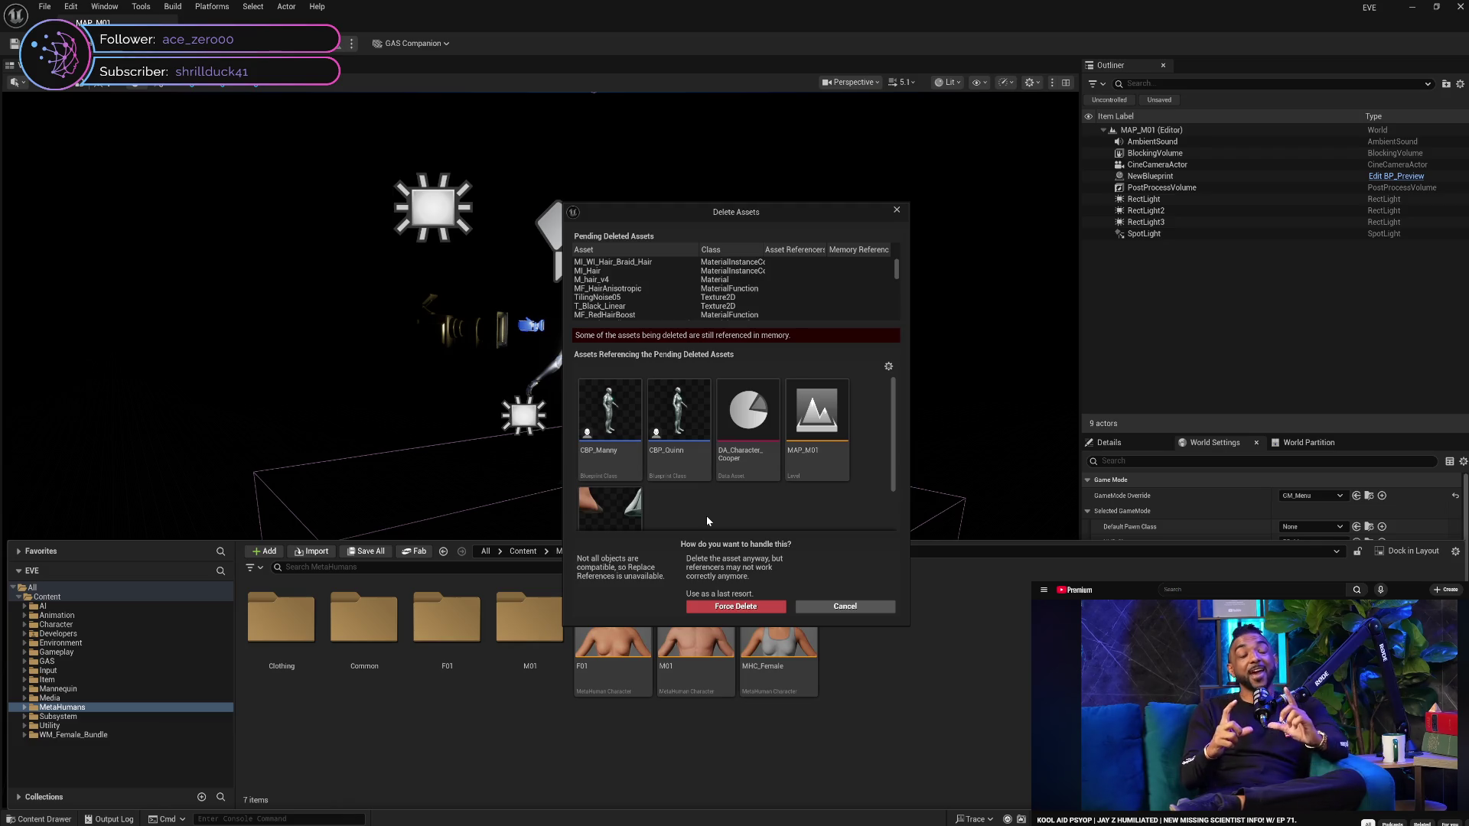
# Scroll through the Delete Assets dialog's pending and referencing asset lists
pyautogui.scroll(-2, 707, 520)
pyautogui.scroll(2, 707, 520)
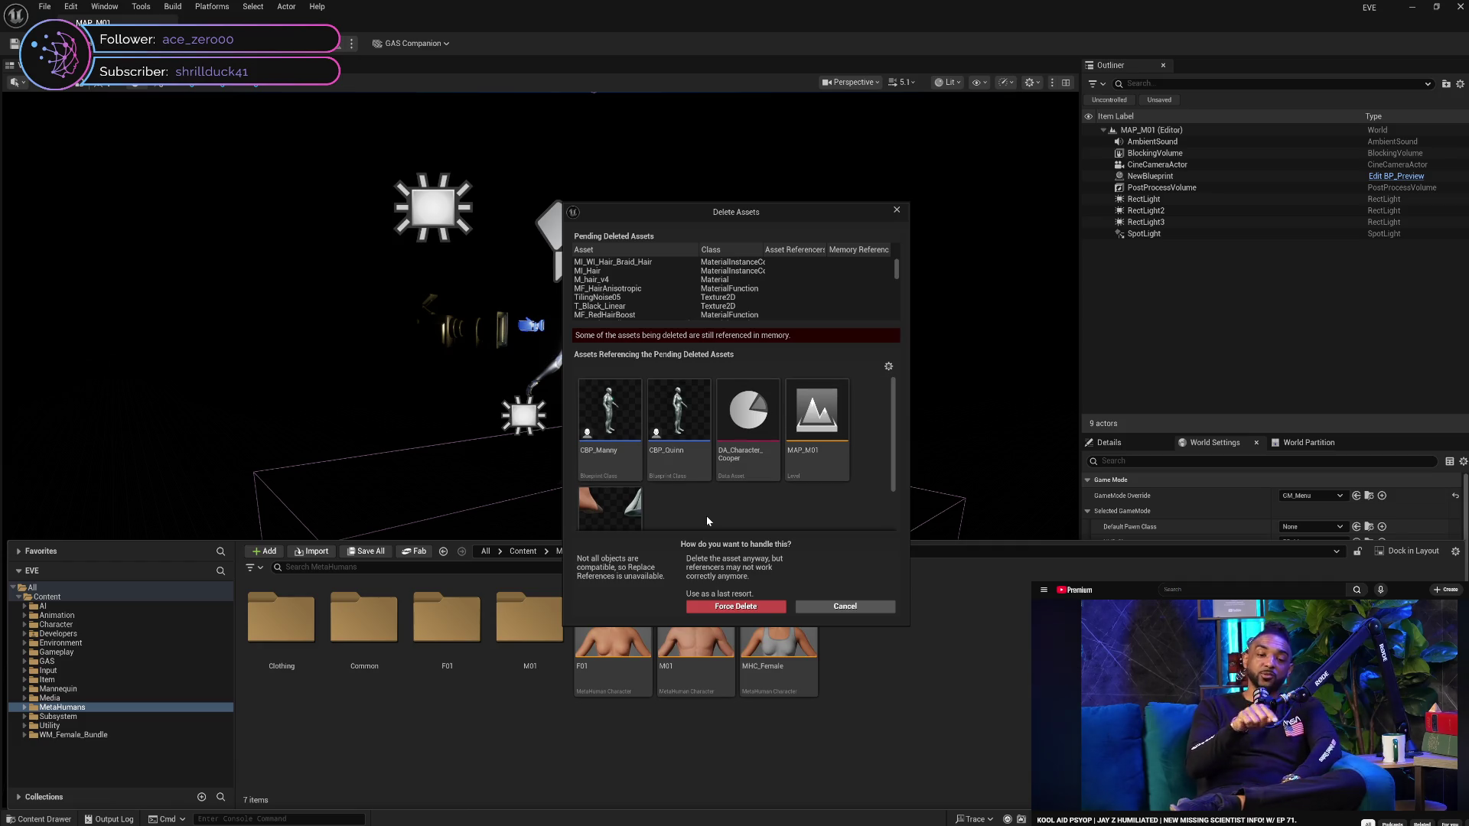
pyautogui.scroll(-1, 707, 521)
pyautogui.scroll(1, 707, 520)
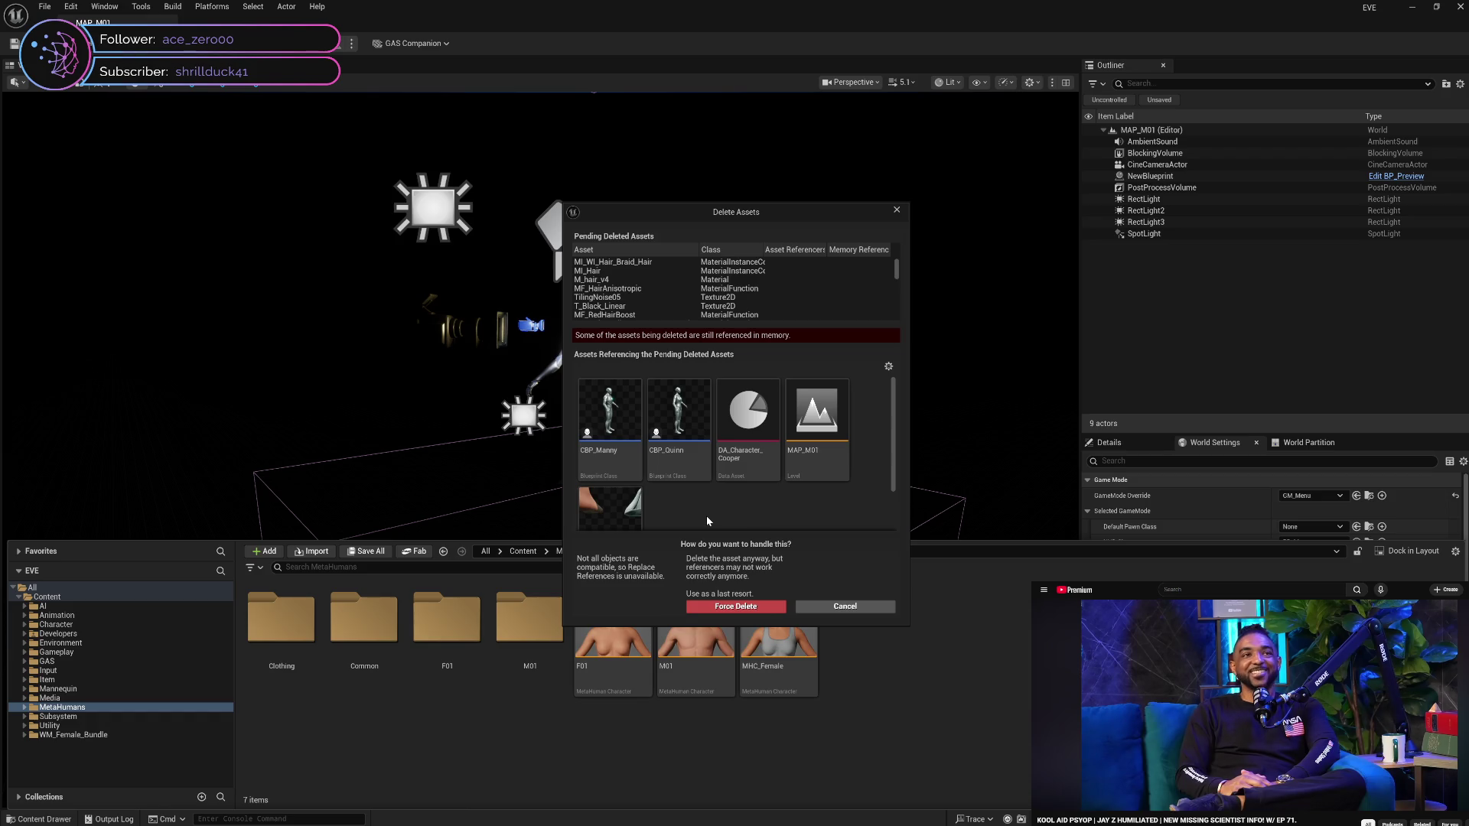
pyautogui.scroll(-3, 707, 521)
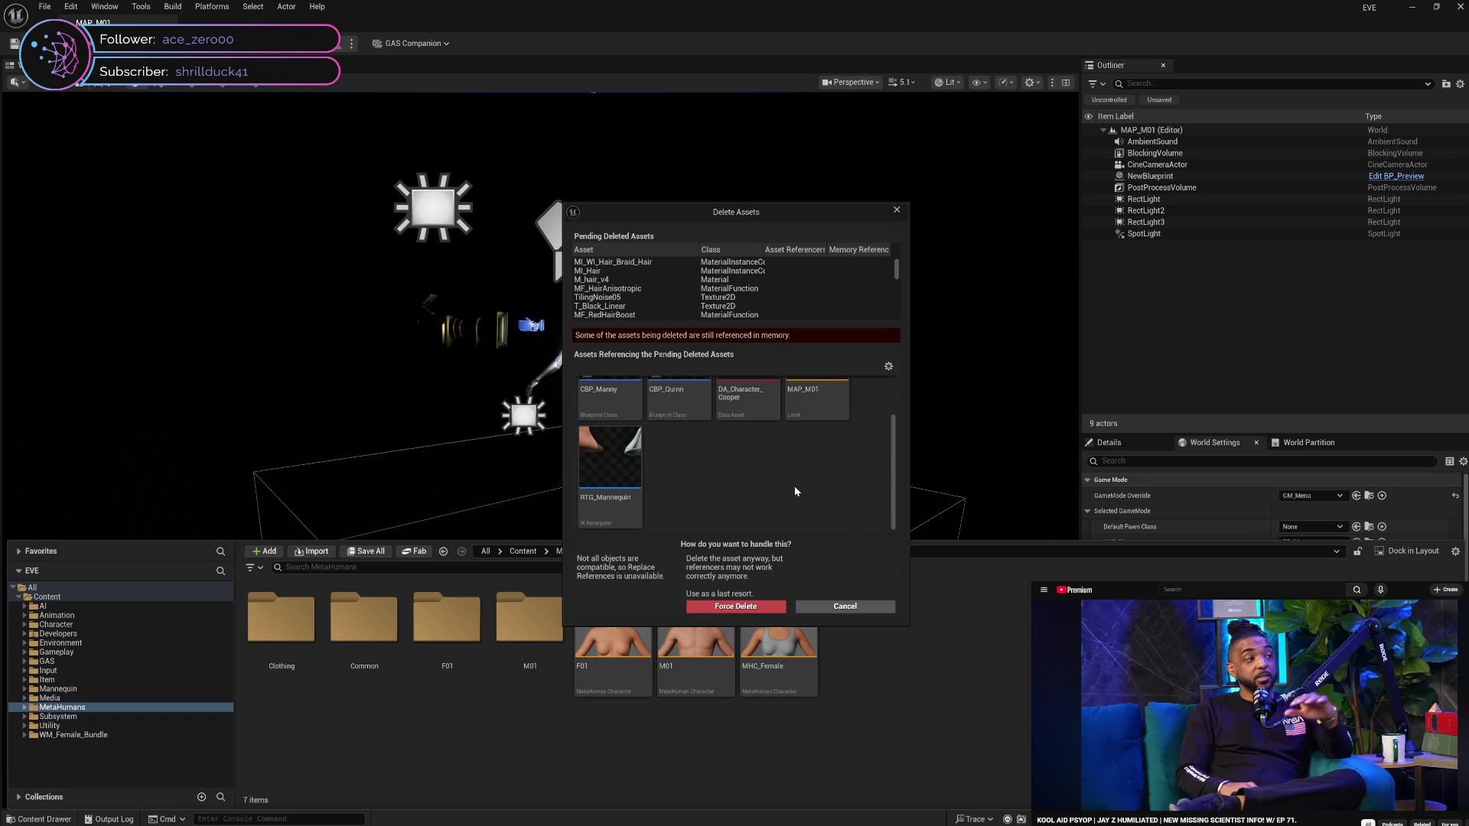
pyautogui.moveTo(897, 268); pyautogui.dragTo(899, 280)
pyautogui.scroll(5, 869, 287)
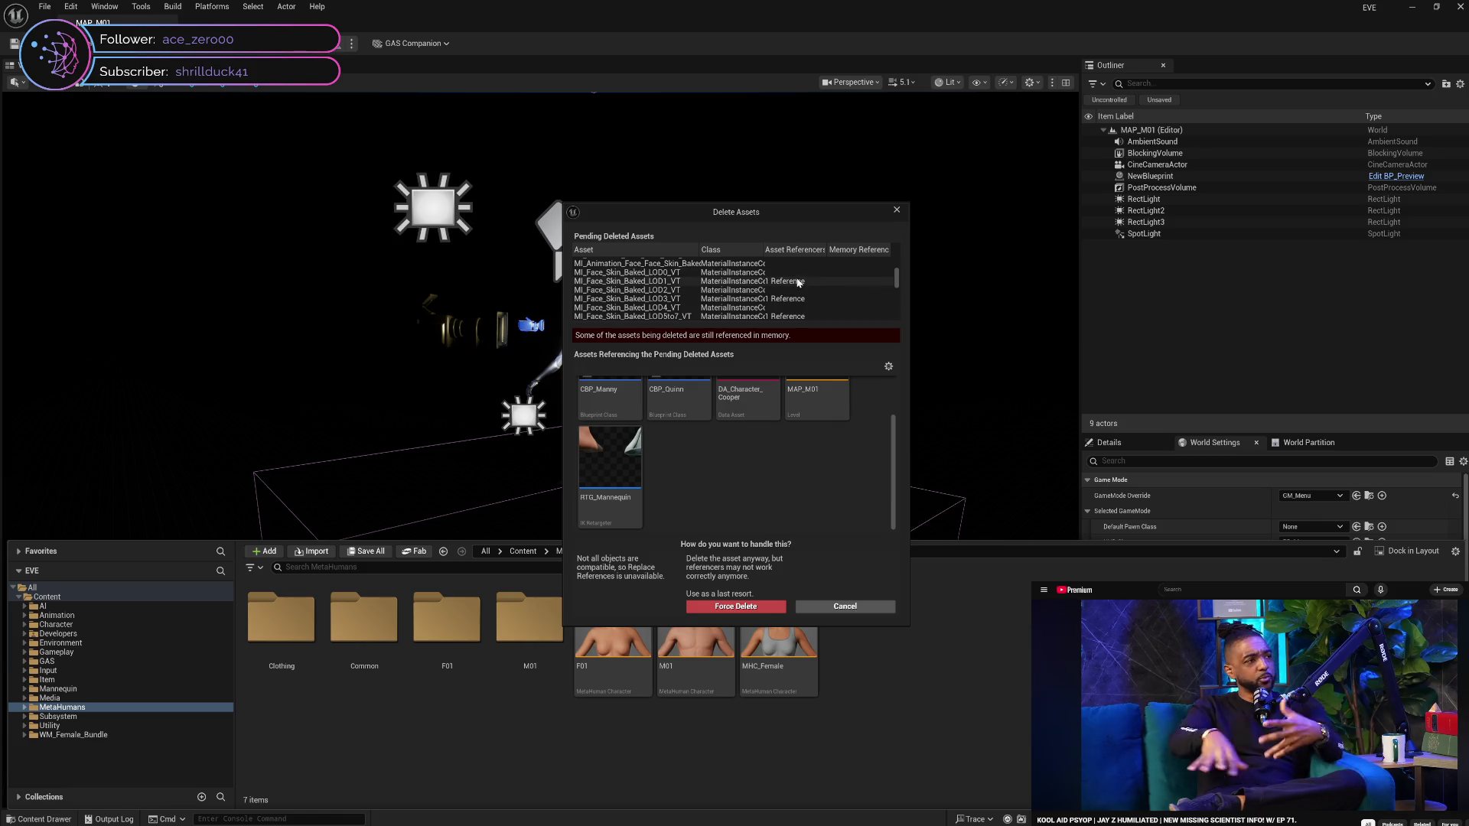
# Check the references of MI_Face_Skin_Baked_LOD1_VT, then cancel the MetaHuman deletion
pyautogui.click(802, 283)
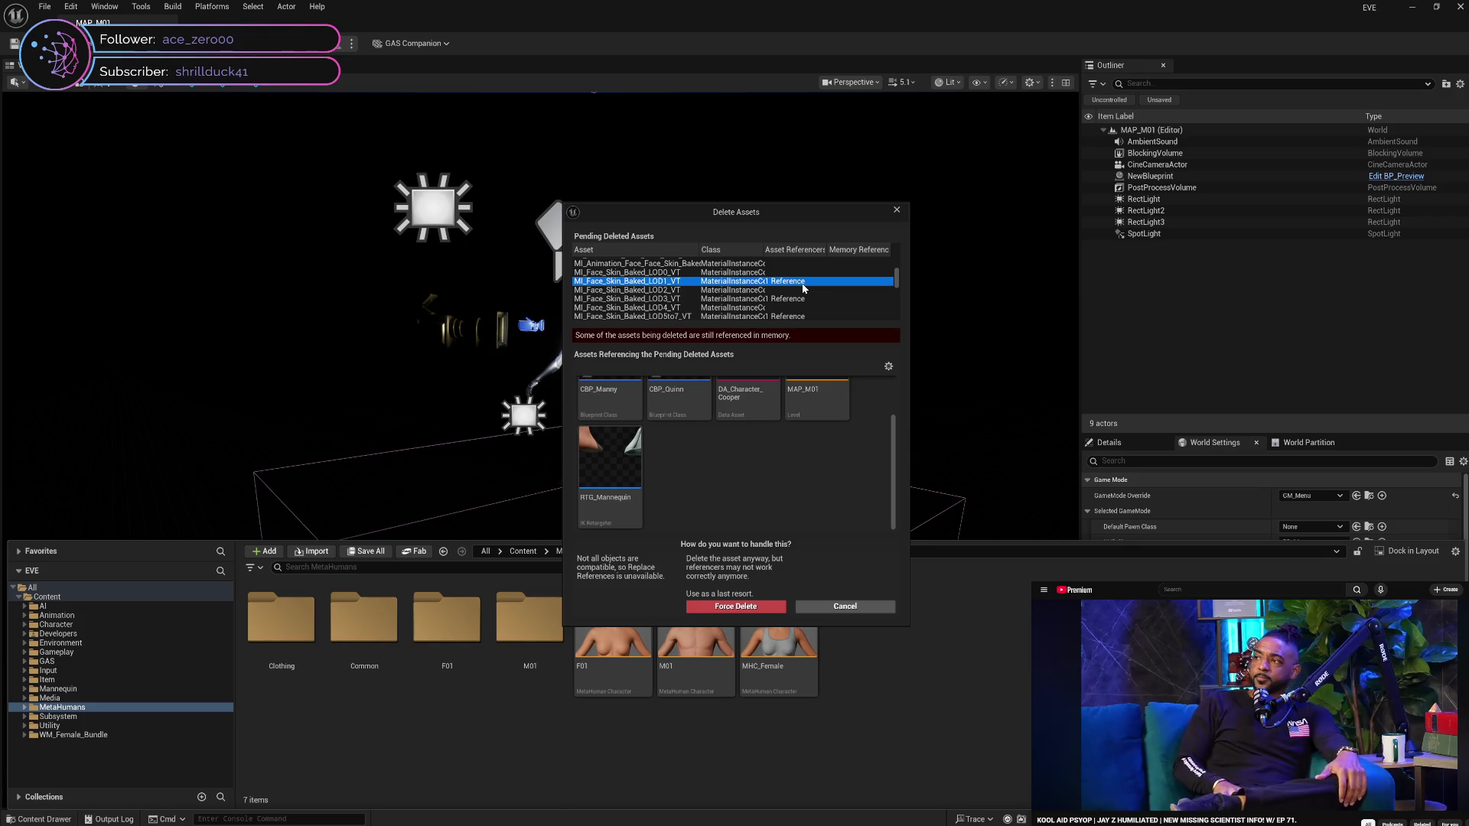
pyautogui.scroll(1, 817, 431)
pyautogui.scroll(-1, 817, 434)
pyautogui.scroll(1, 816, 429)
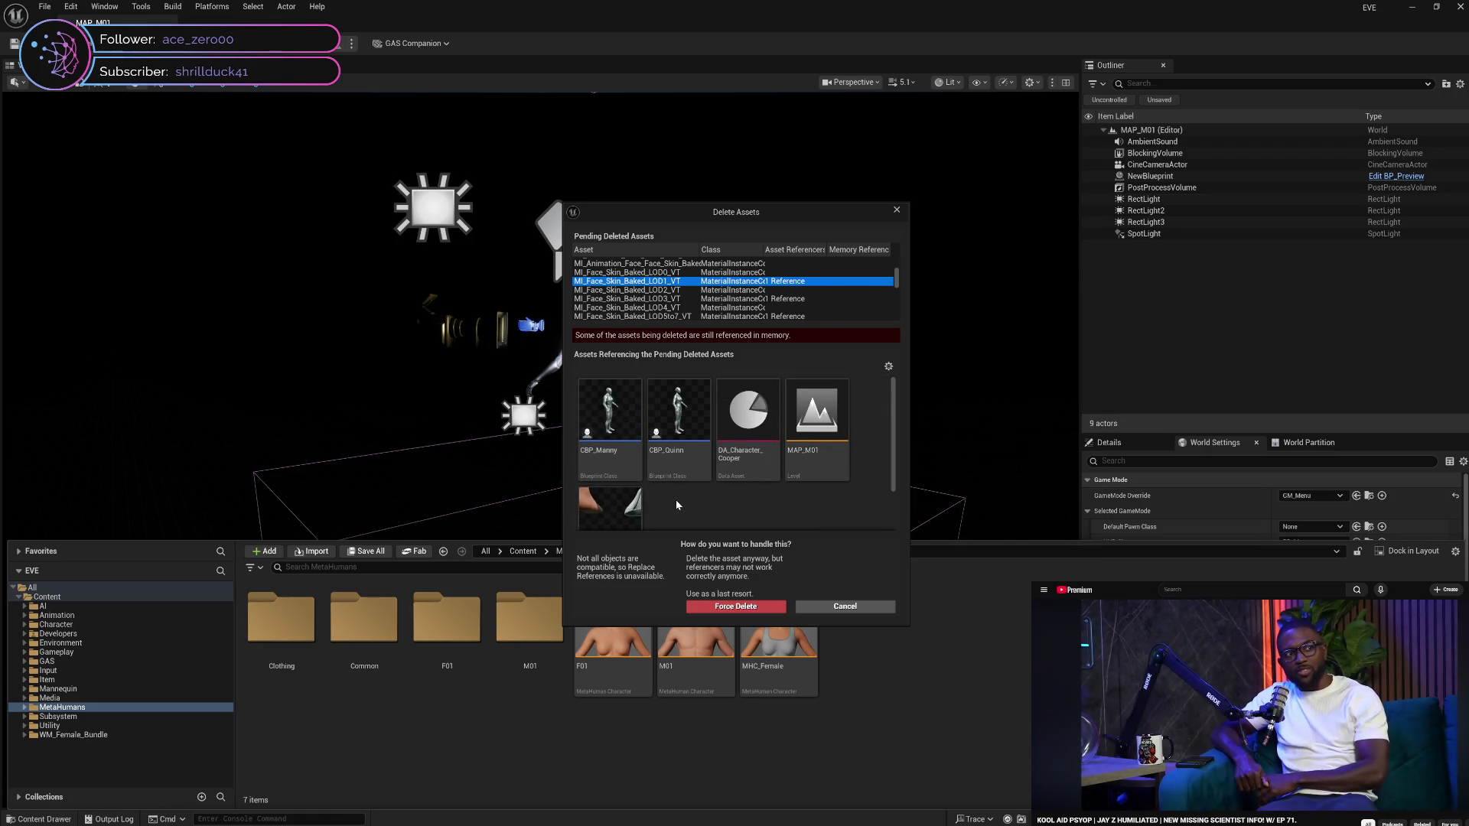
pyautogui.scroll(-2, 677, 501)
pyautogui.scroll(2, 677, 499)
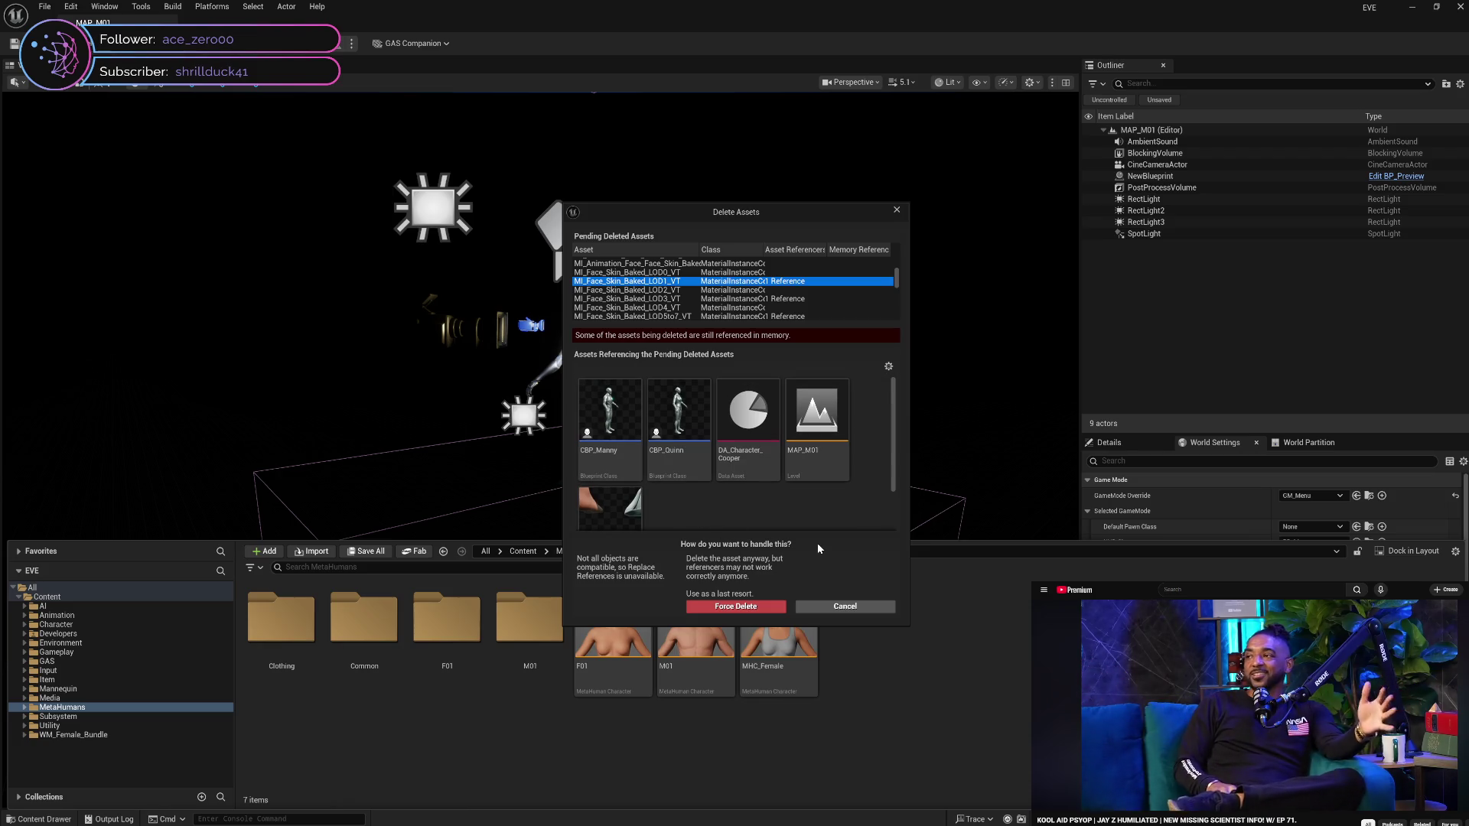
pyautogui.click(854, 607)
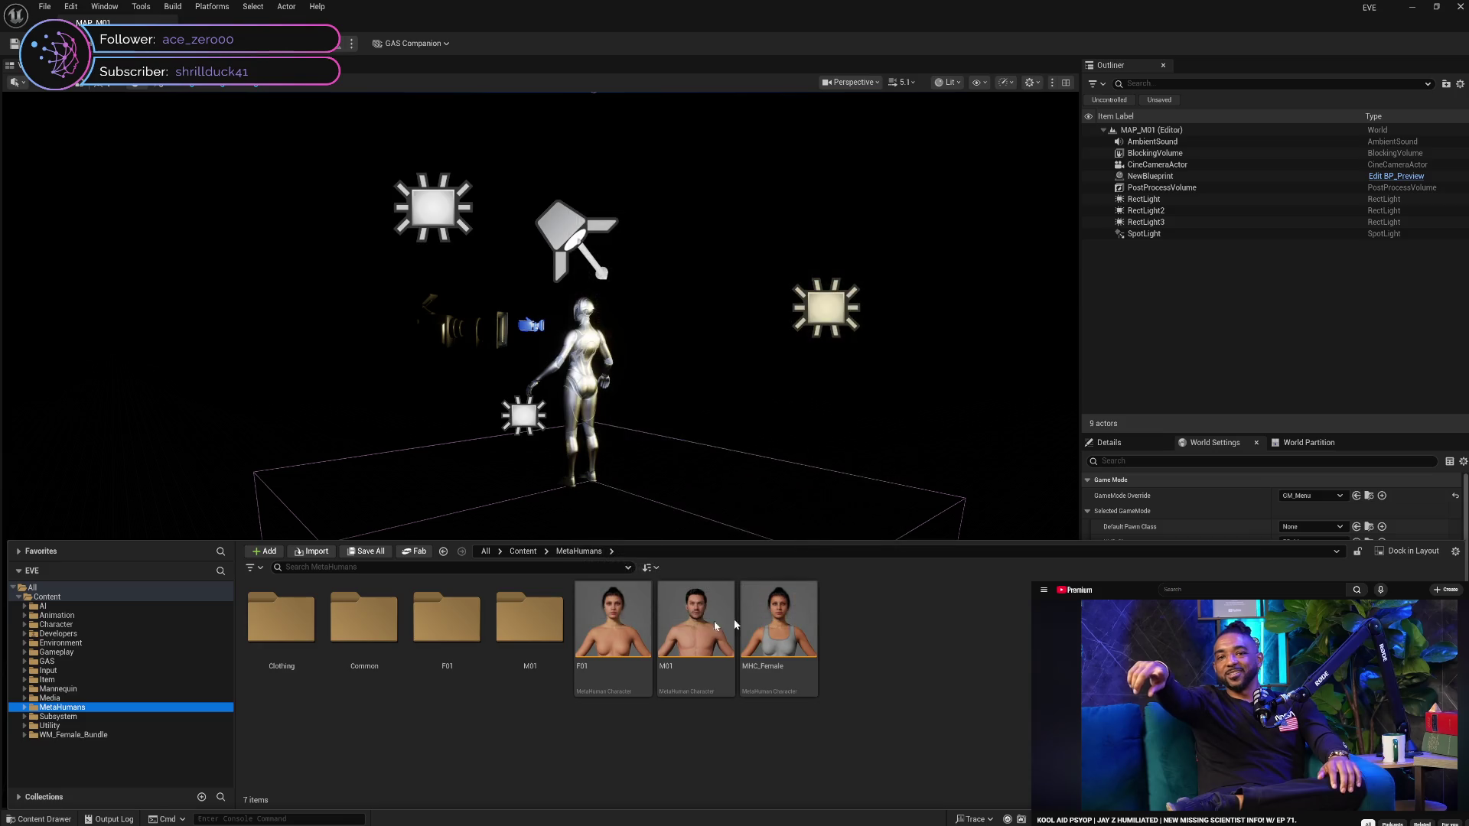
# Close the Content Drawer, then open, inspect and close the Level Blueprint
pyautogui.click(859, 429)
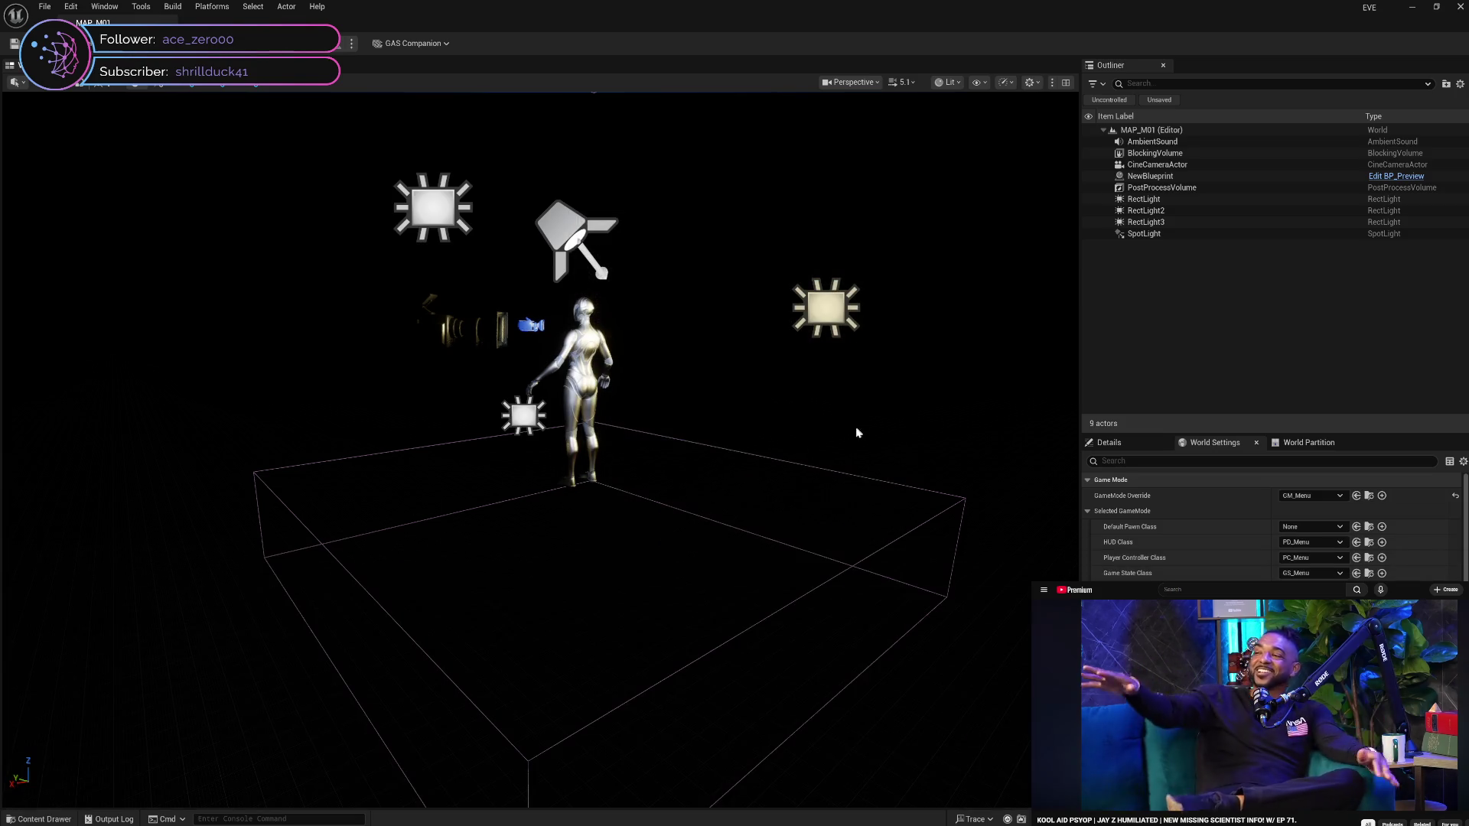
pyautogui.click(227, 50)
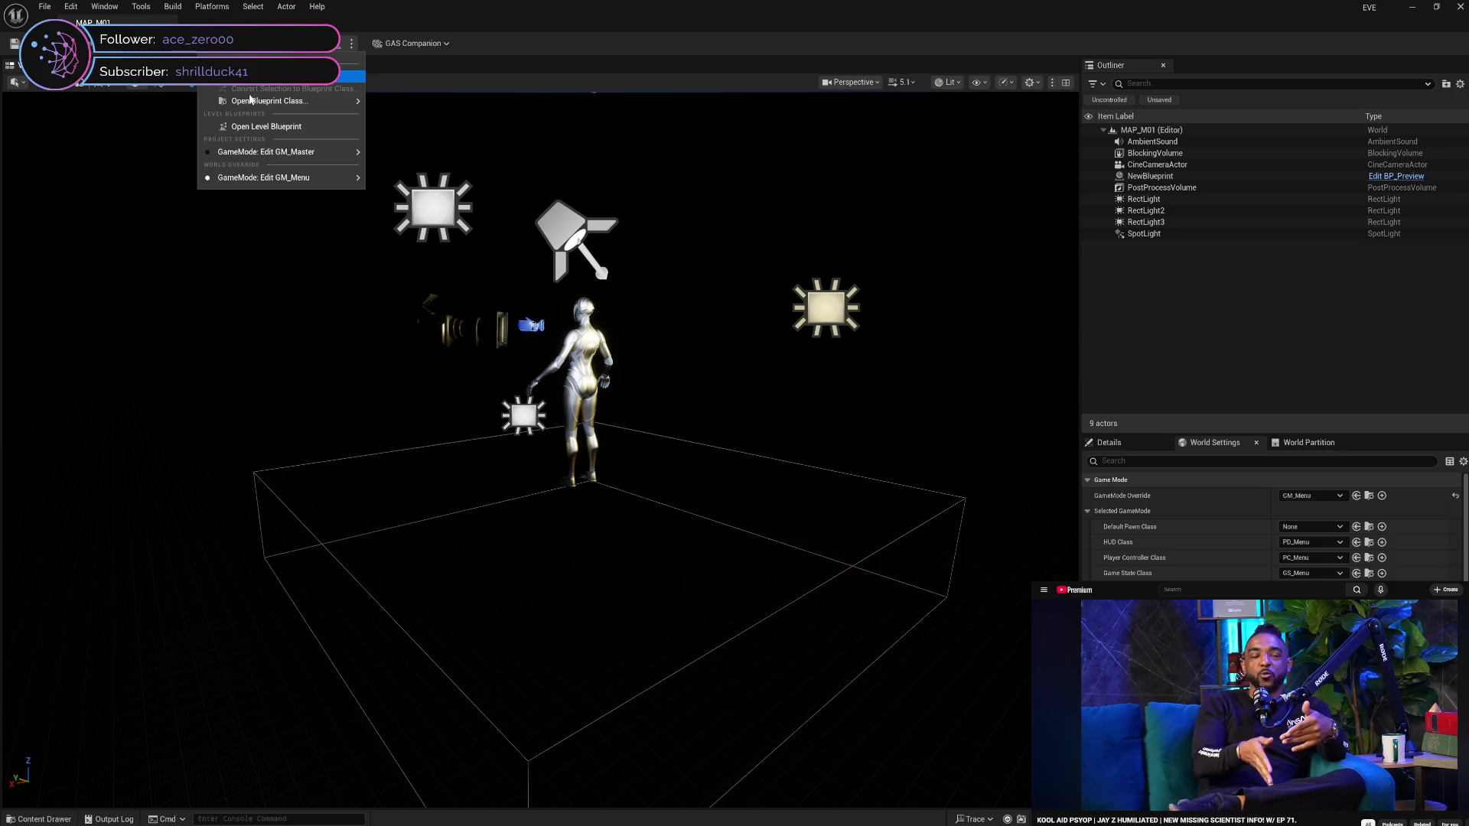
pyautogui.click(281, 127)
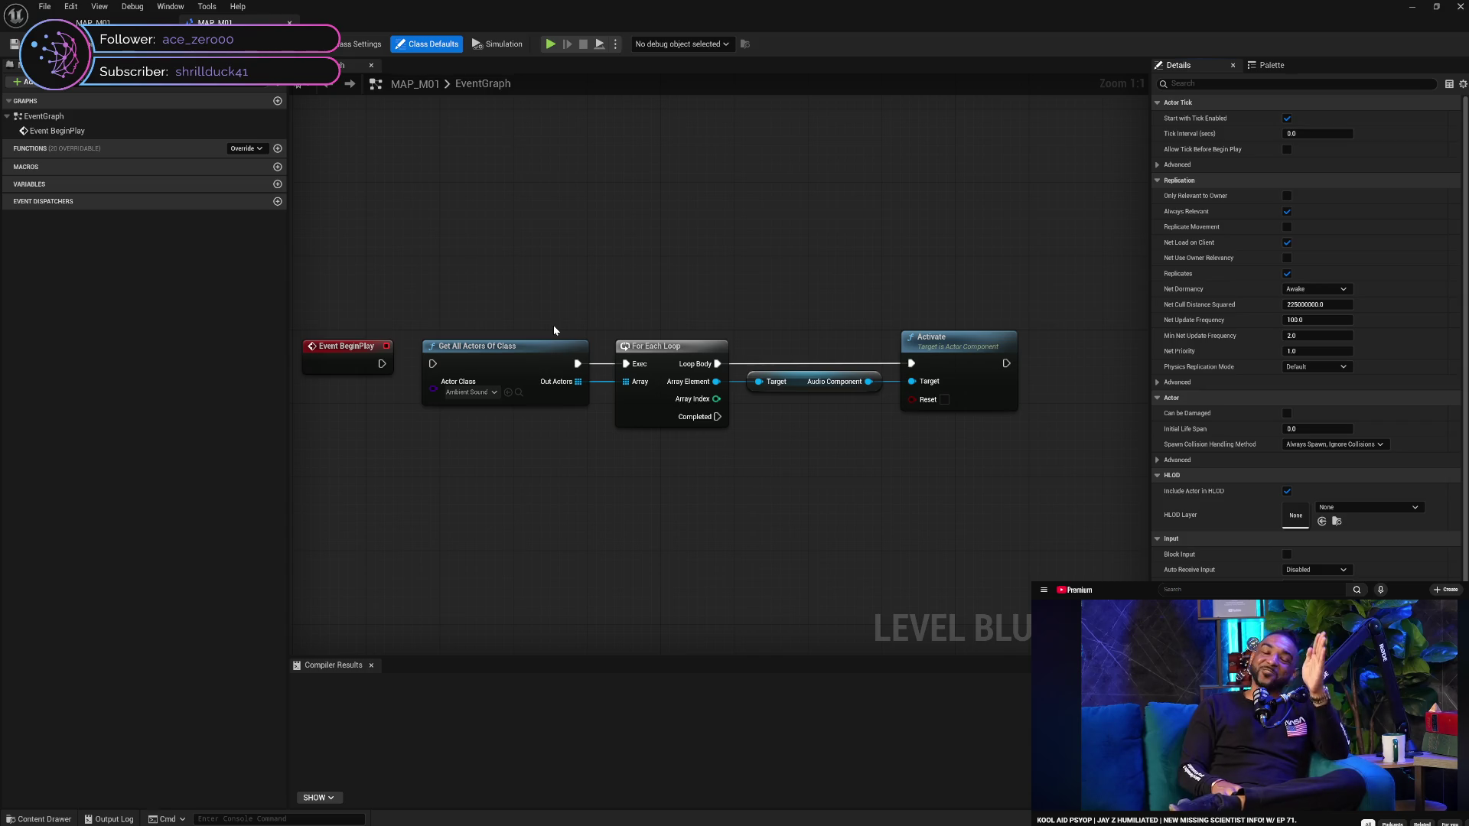
pyautogui.moveTo(502, 301); pyautogui.dragTo(558, 262)
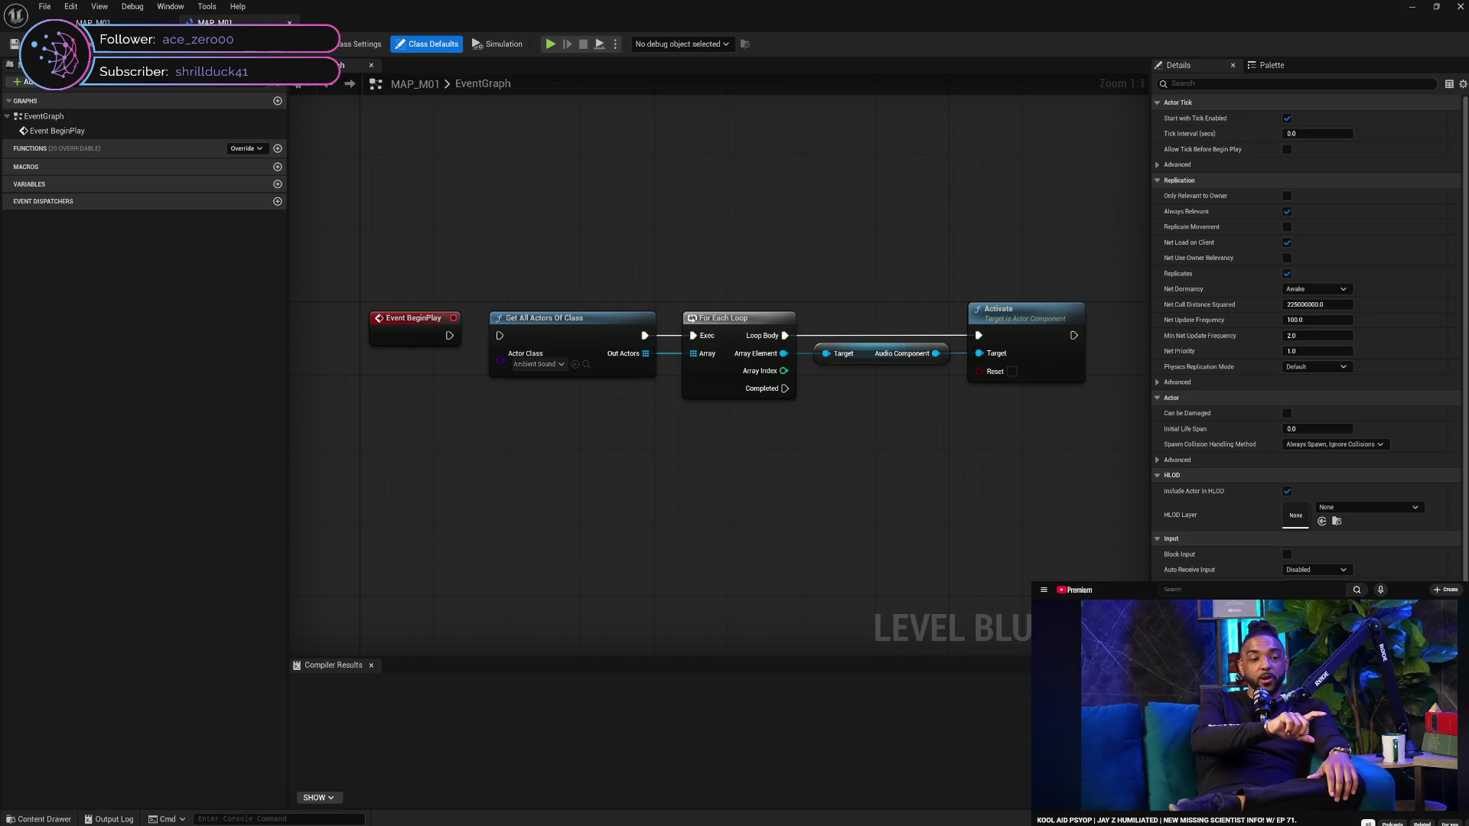
pyautogui.click(289, 23)
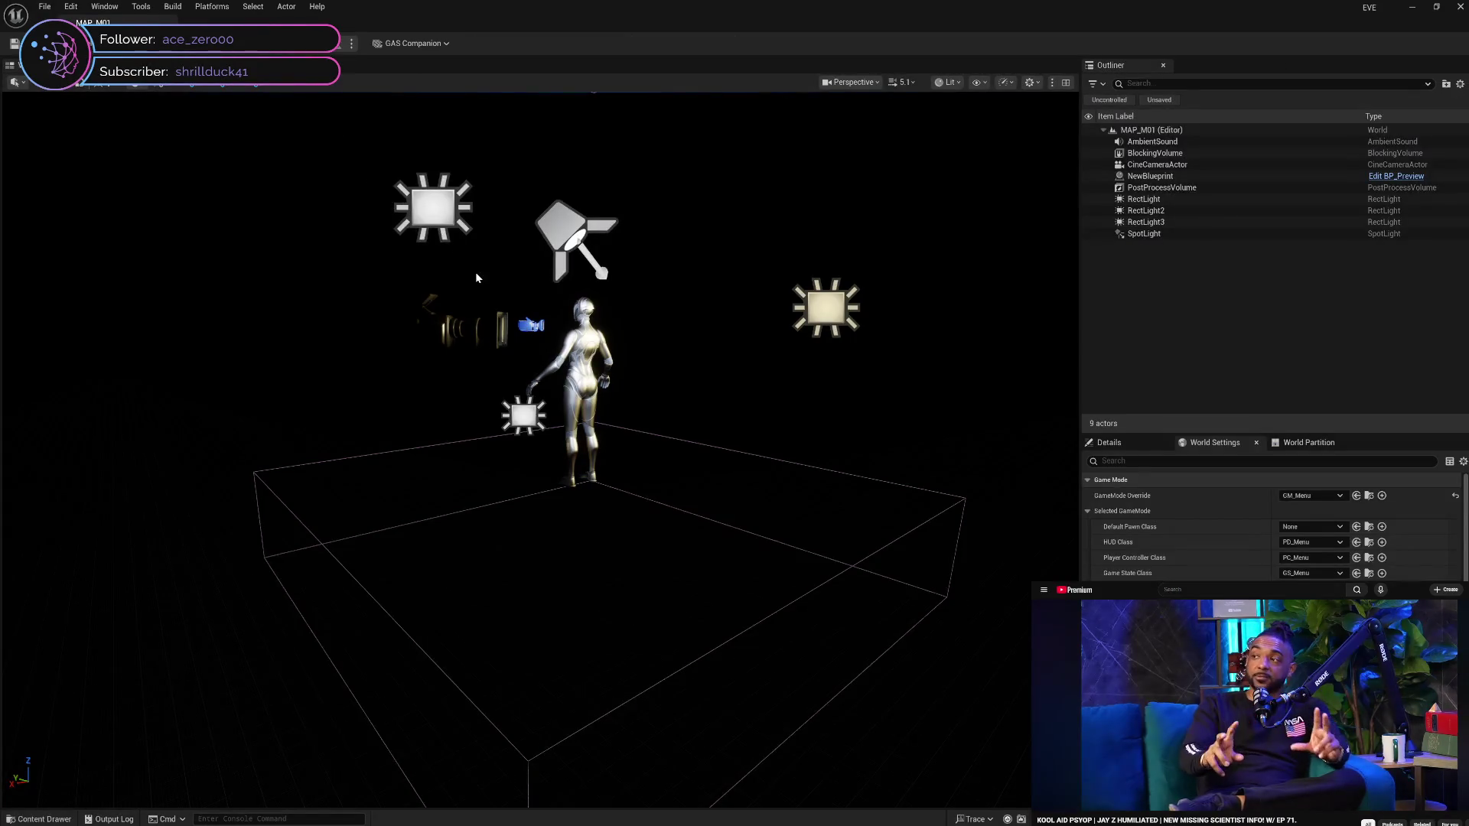
# Browse to Character > Collection > Manny > Blueprint and open CBP_Manny
pyautogui.click(583, 367)
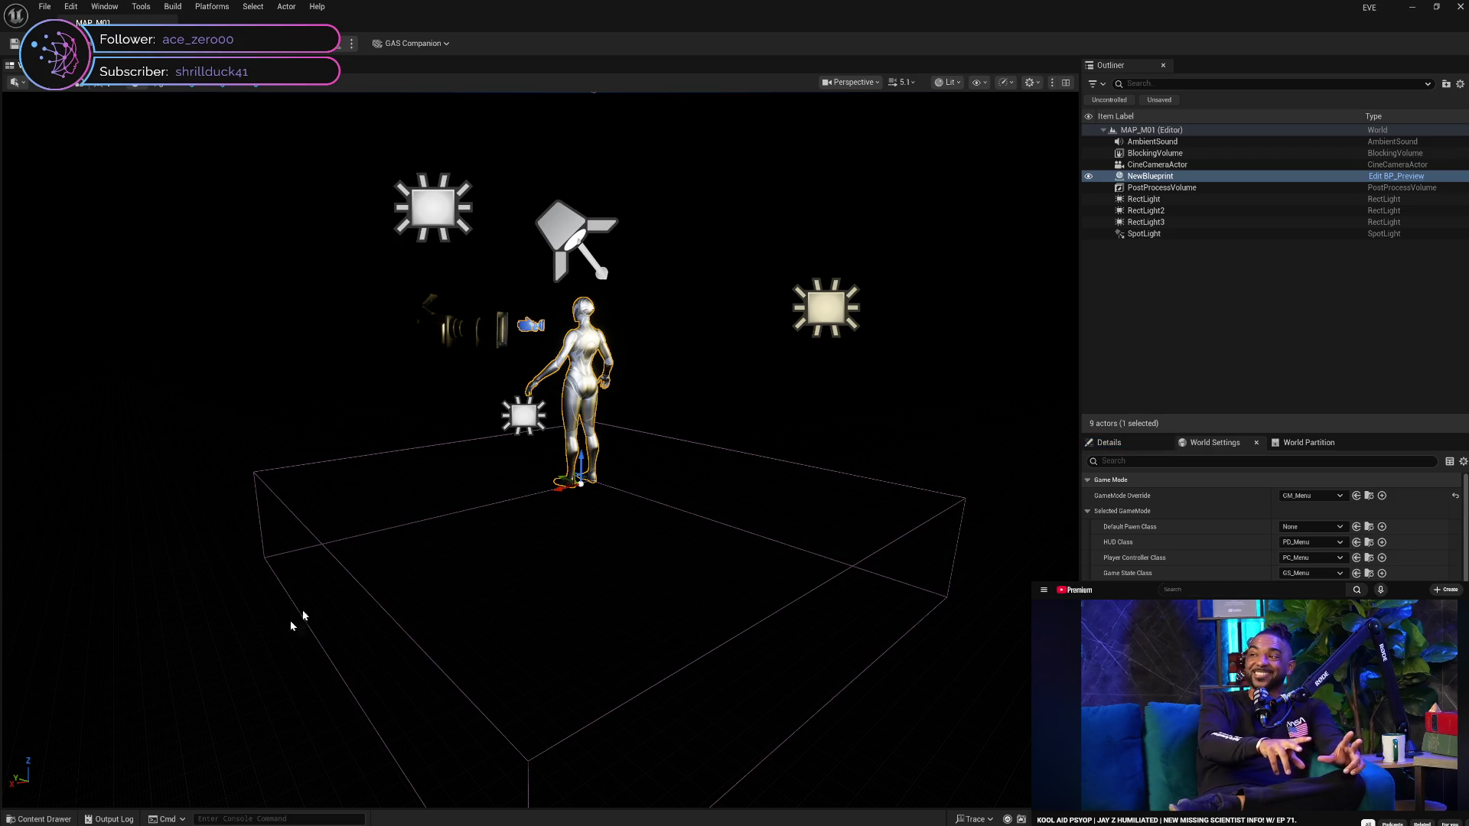
pyautogui.click(40, 819)
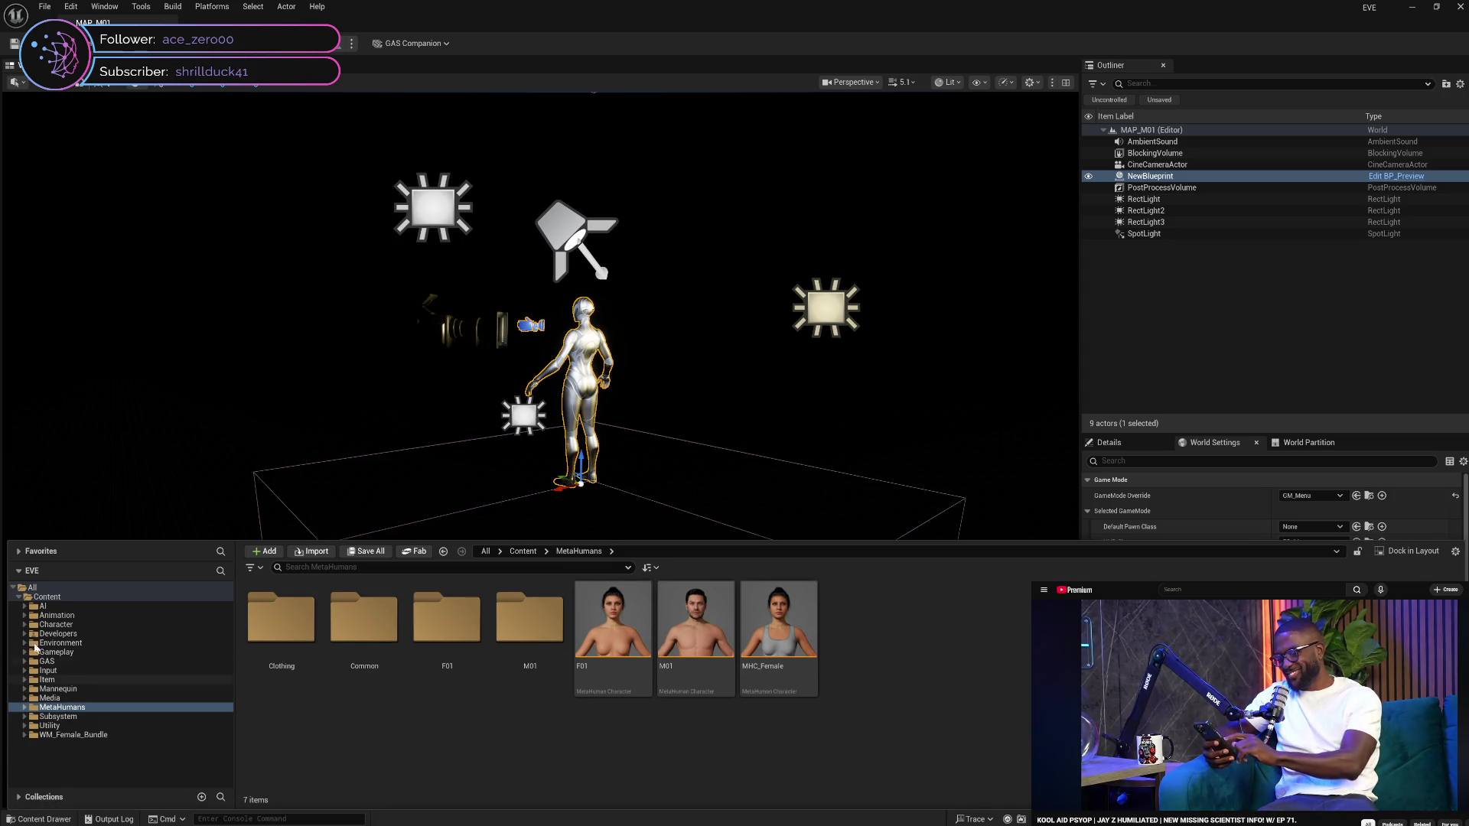
pyautogui.click(24, 625)
pyautogui.click(31, 634)
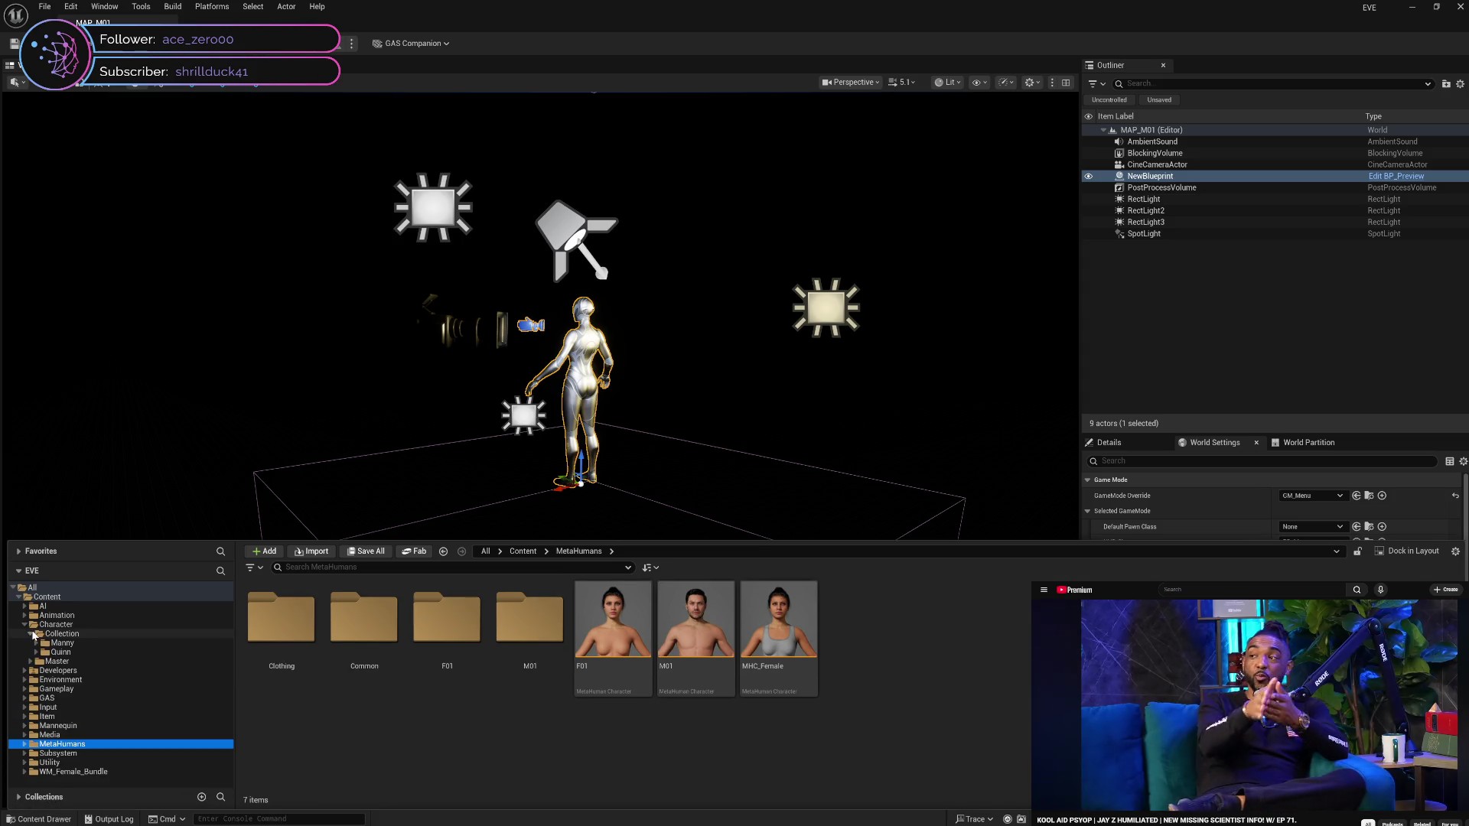
pyautogui.click(36, 642)
pyautogui.click(72, 652)
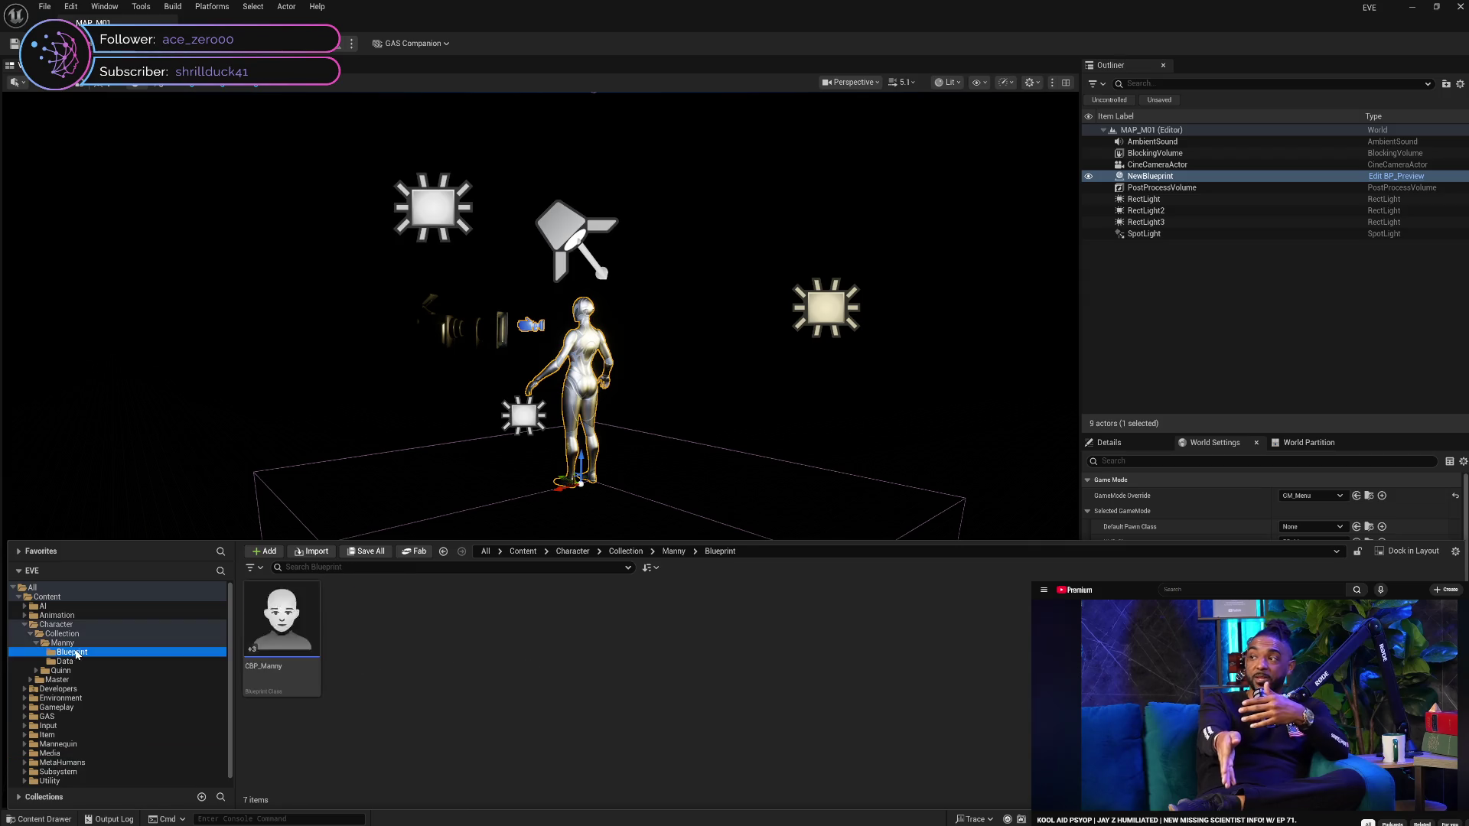
pyautogui.click(273, 662)
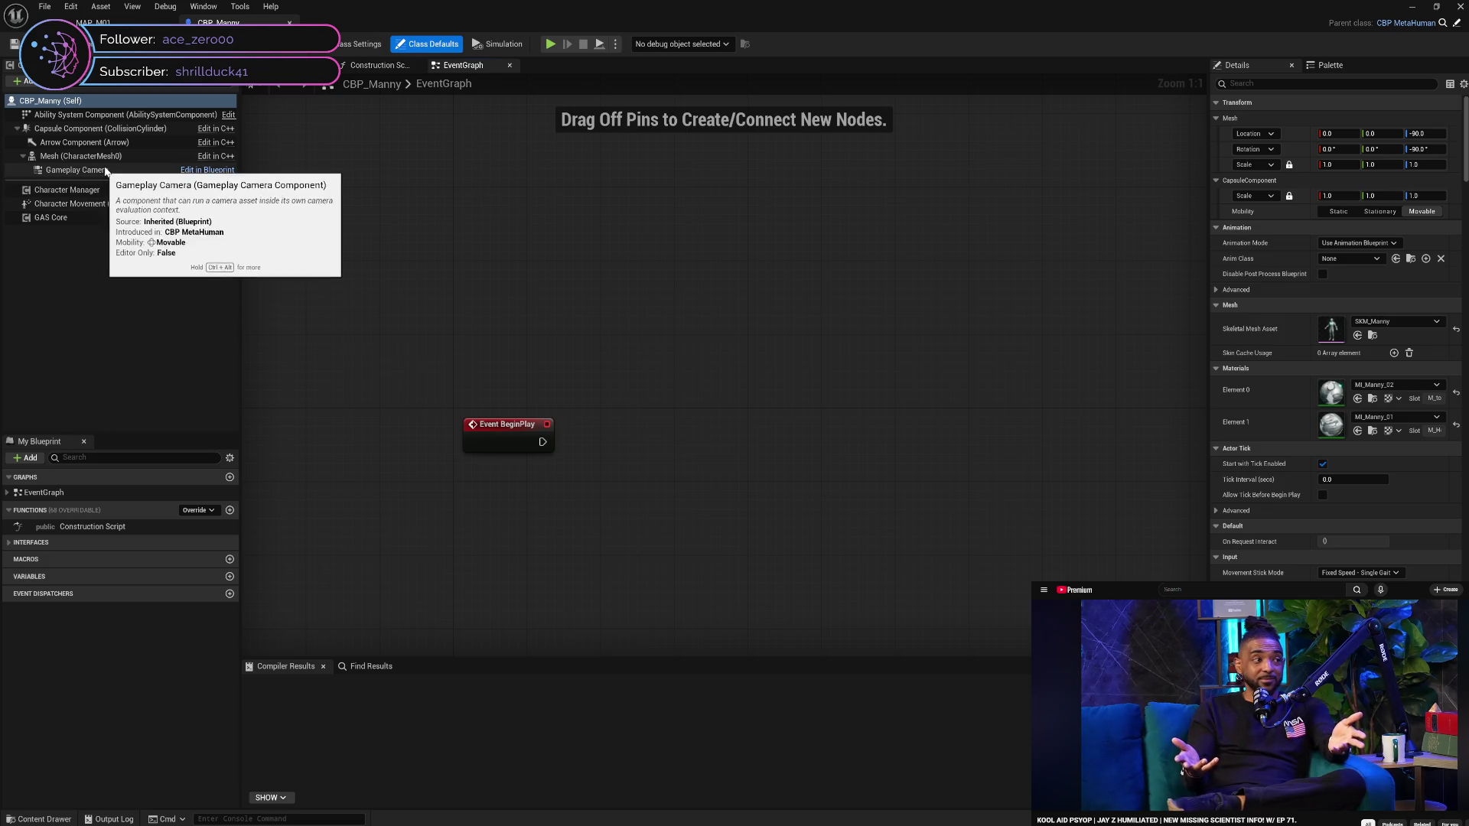
# Inspect the Gameplay Camera, Mesh, Arrow and Capsule components alongside the Construction Script
pyautogui.click(105, 170)
pyautogui.click(18, 566)
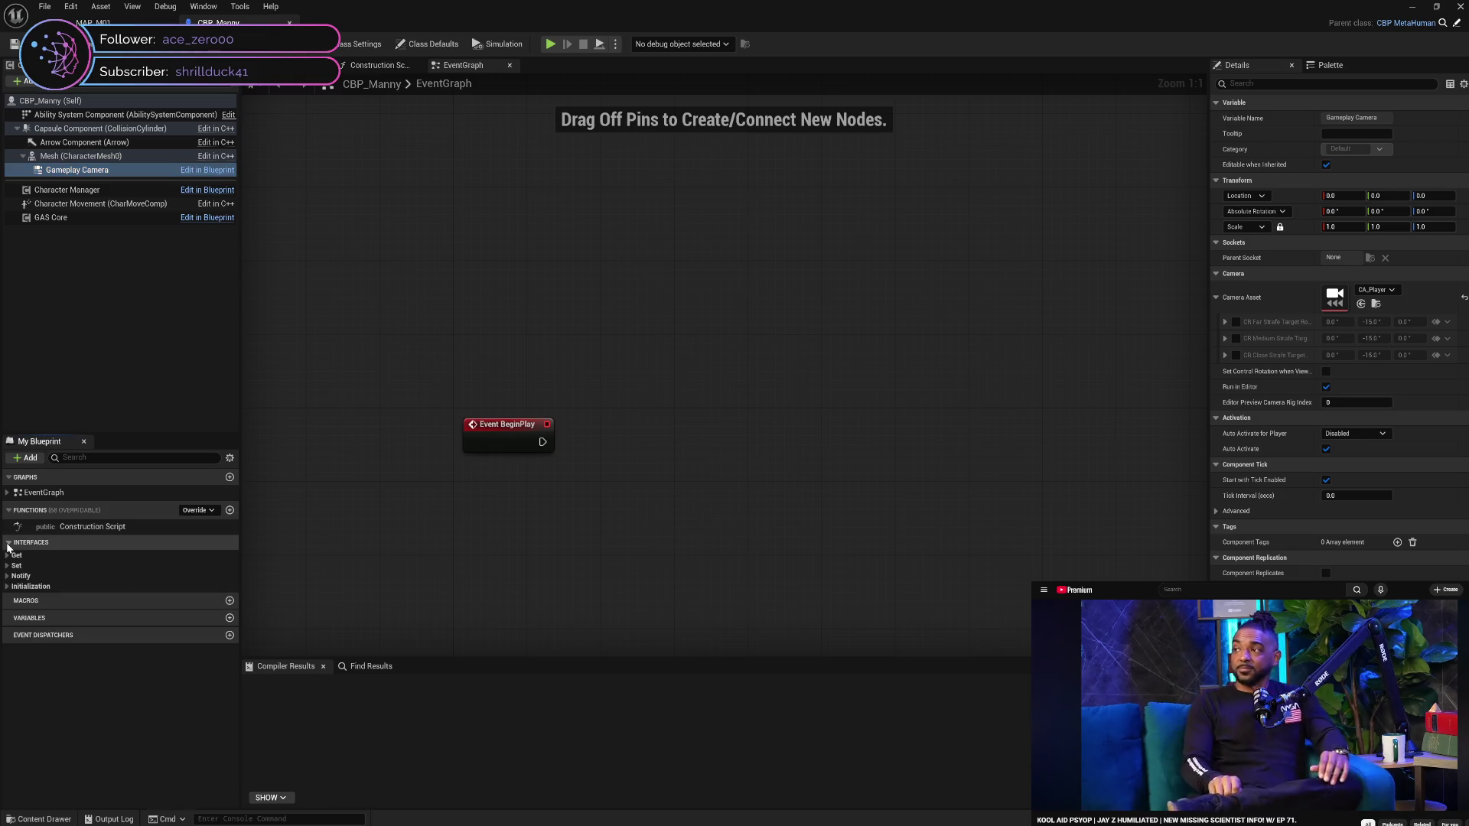
pyautogui.click(412, 67)
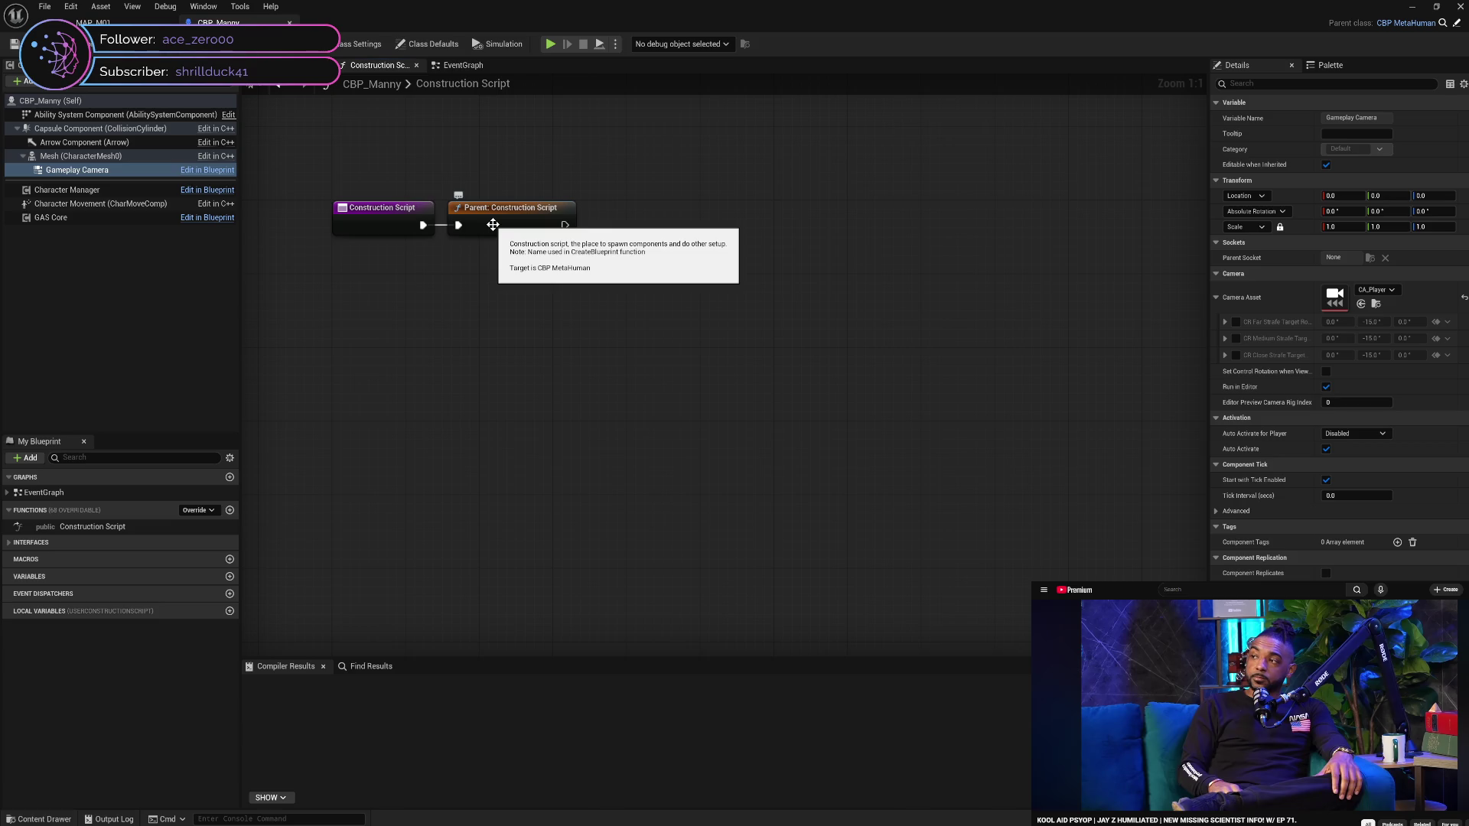
pyautogui.click(106, 159)
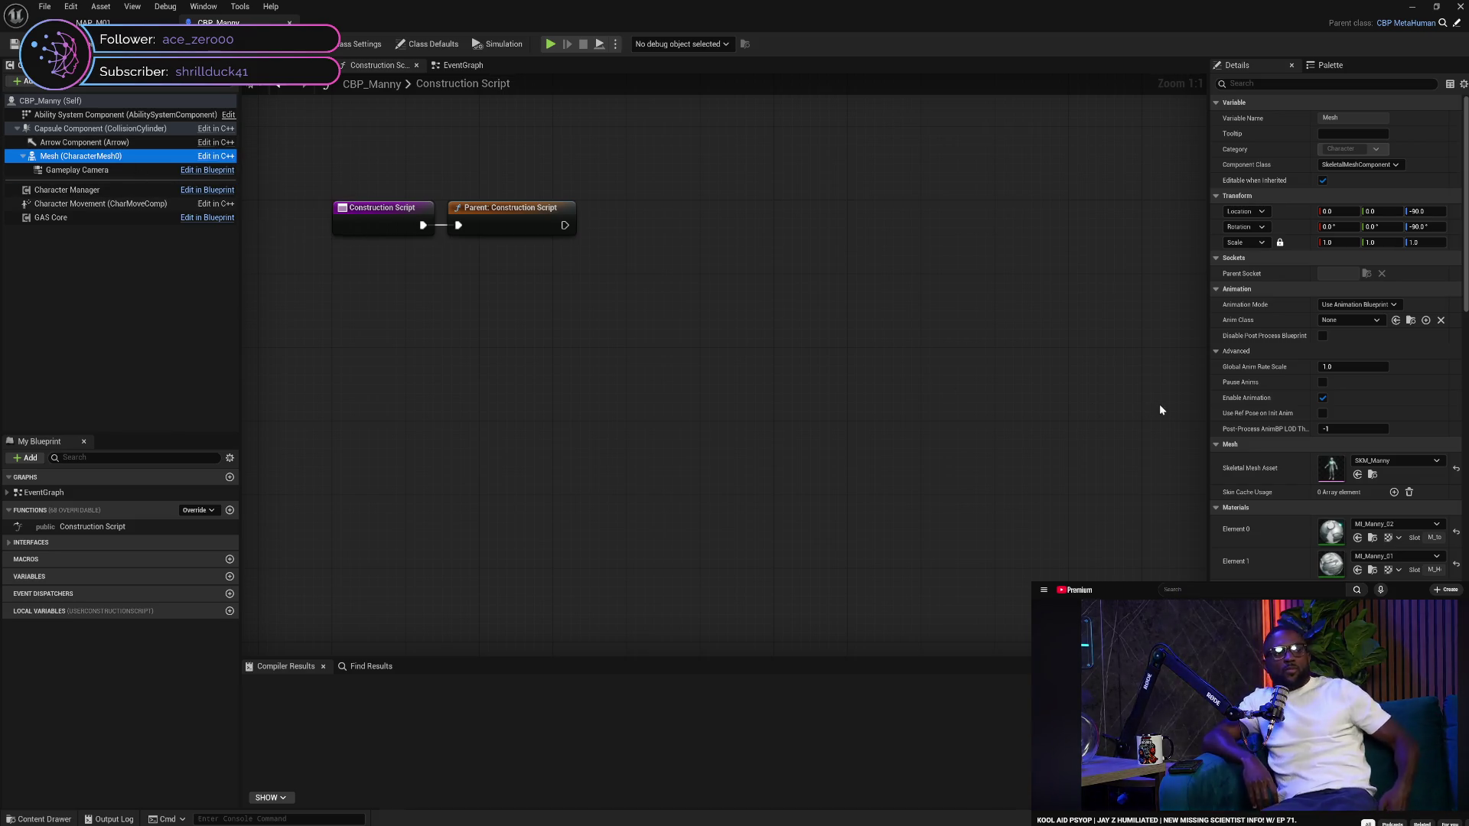
pyautogui.click(104, 139)
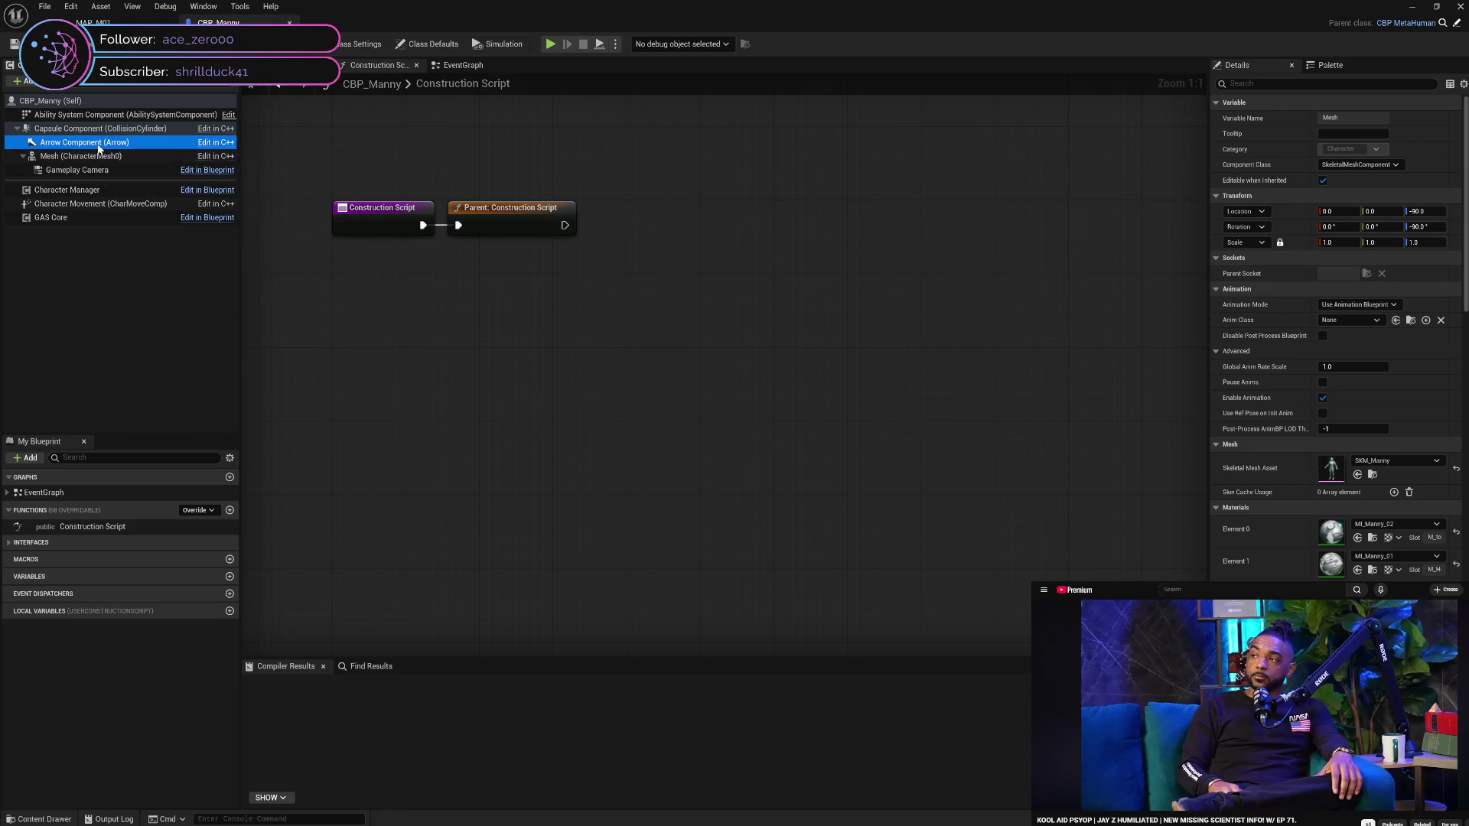
pyautogui.click(107, 130)
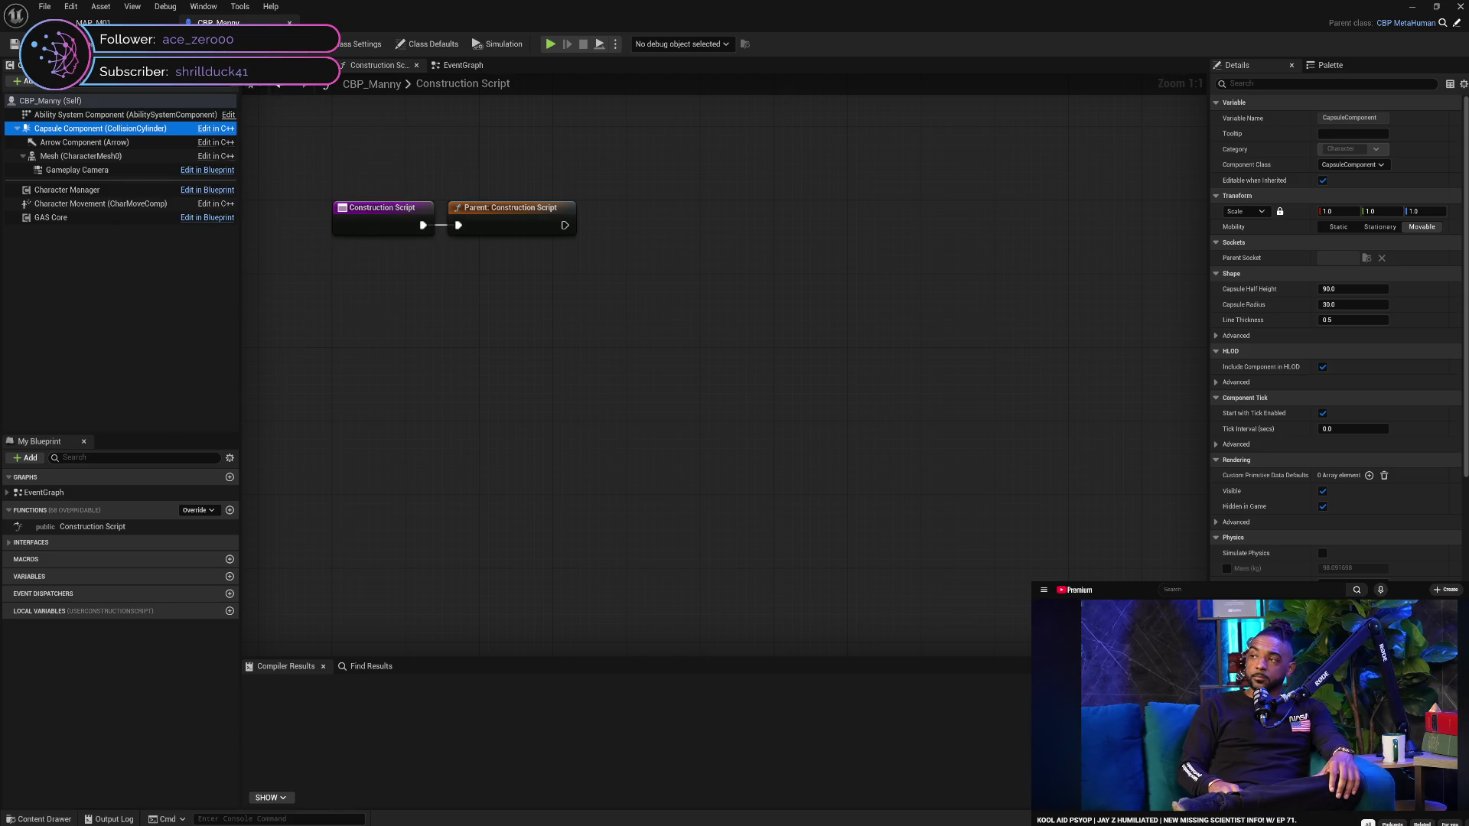
pyautogui.click(290, 65)
pyautogui.click(375, 68)
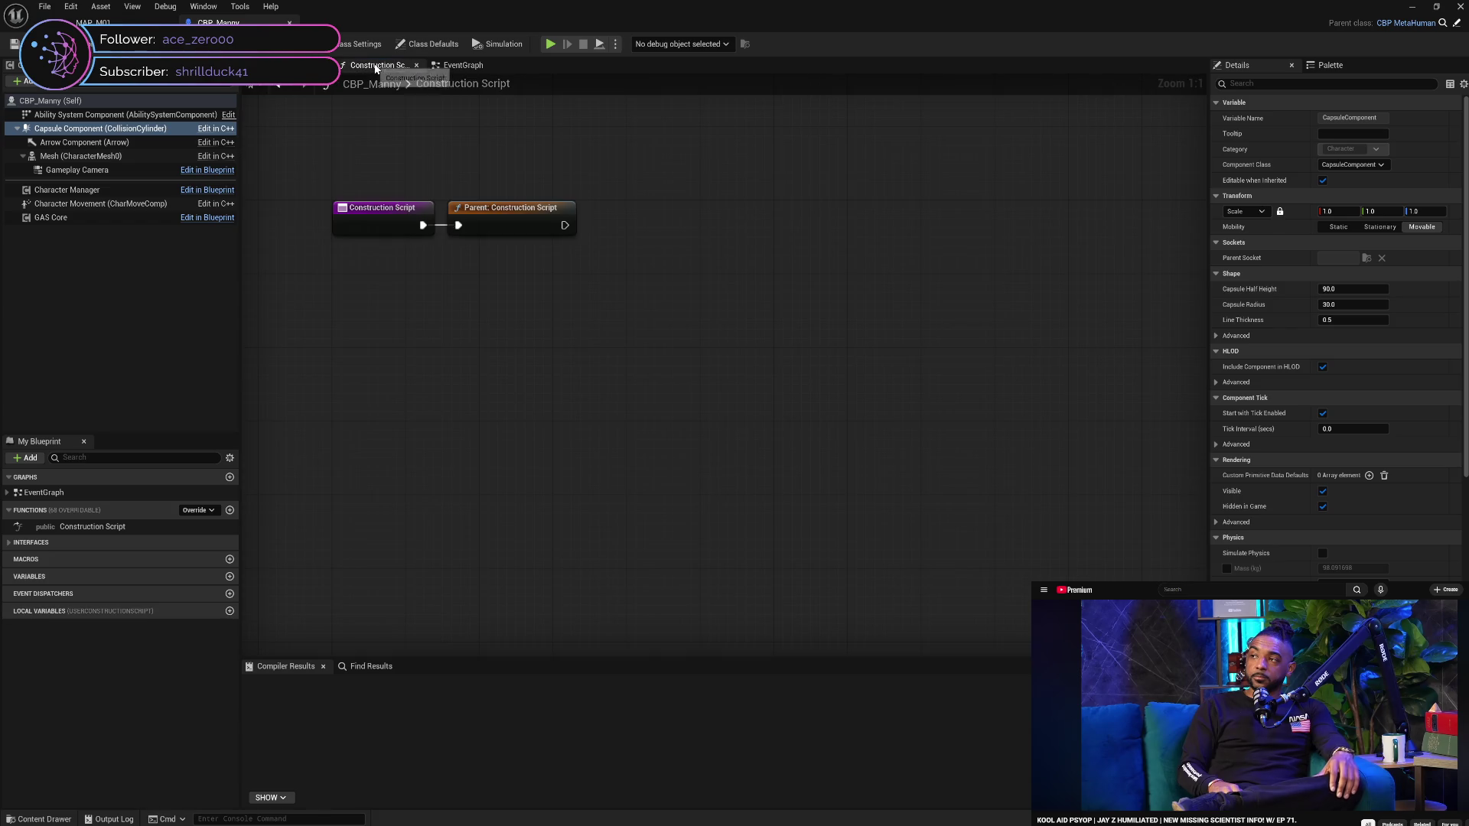
# Switch to the EventGraph showing Event BeginPlay, recheck the components, and inspect GAS Core
pyautogui.click(476, 70)
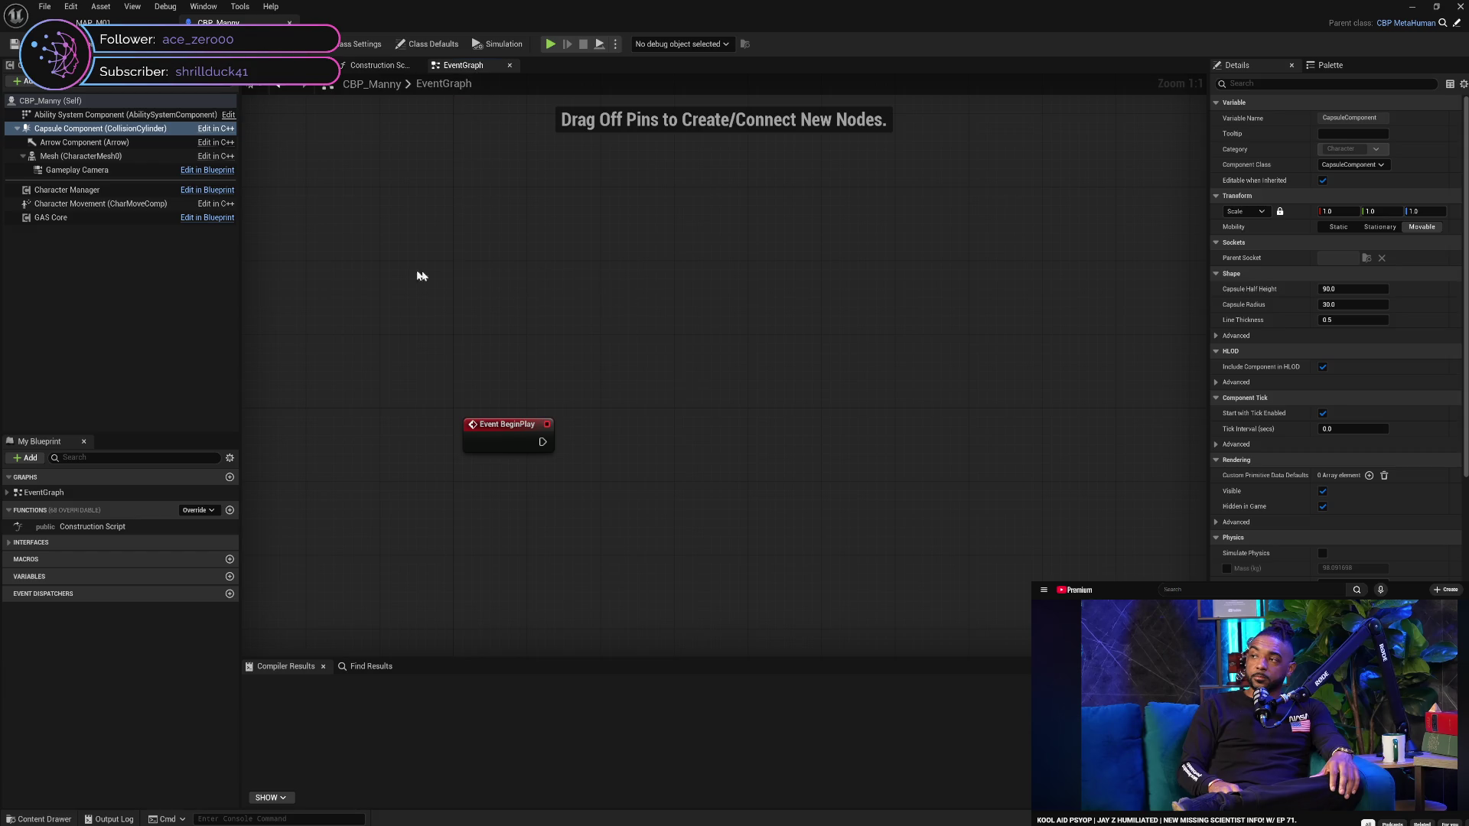
pyautogui.click(76, 156)
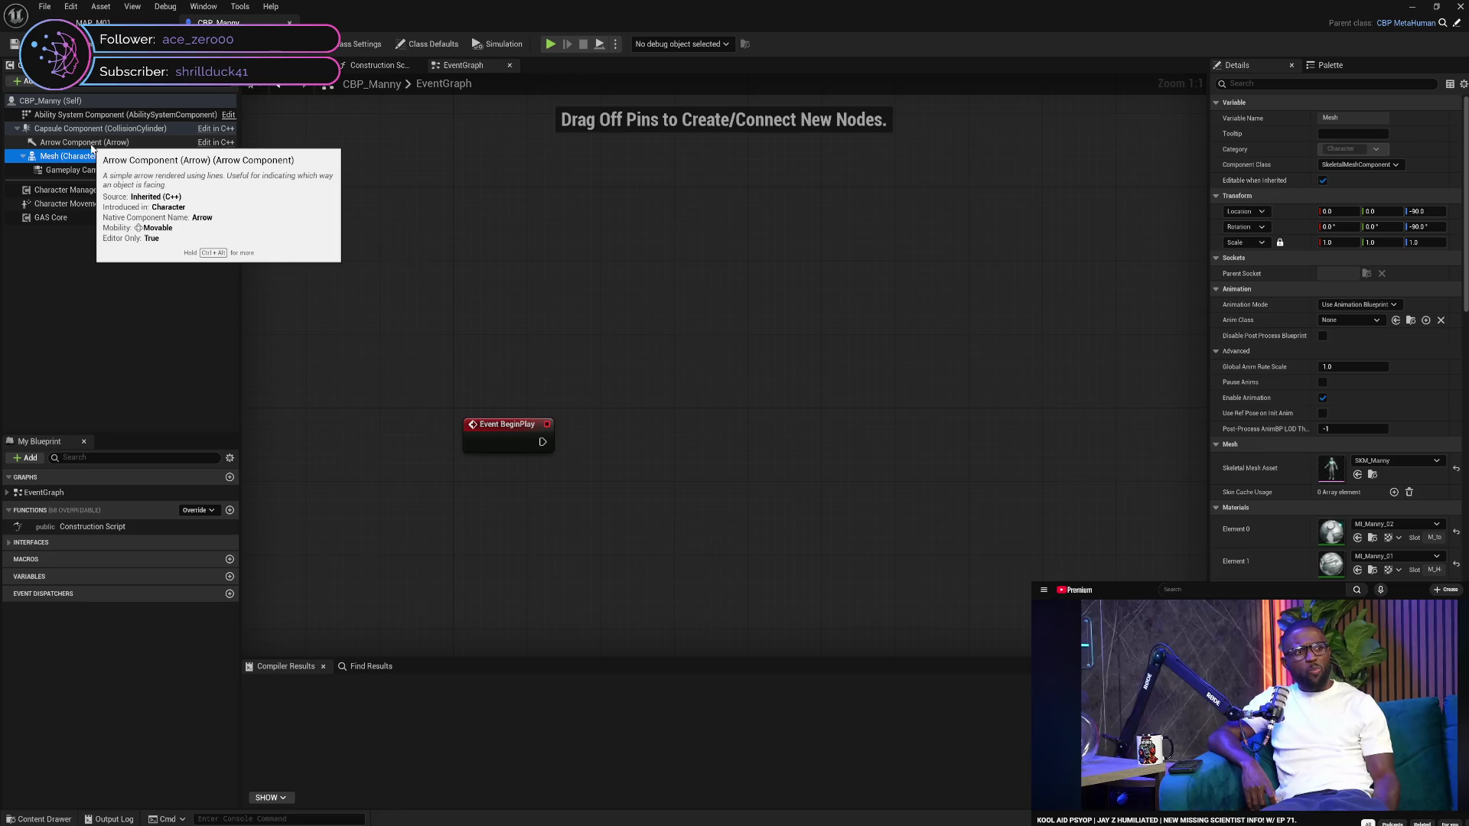
pyautogui.click(100, 131)
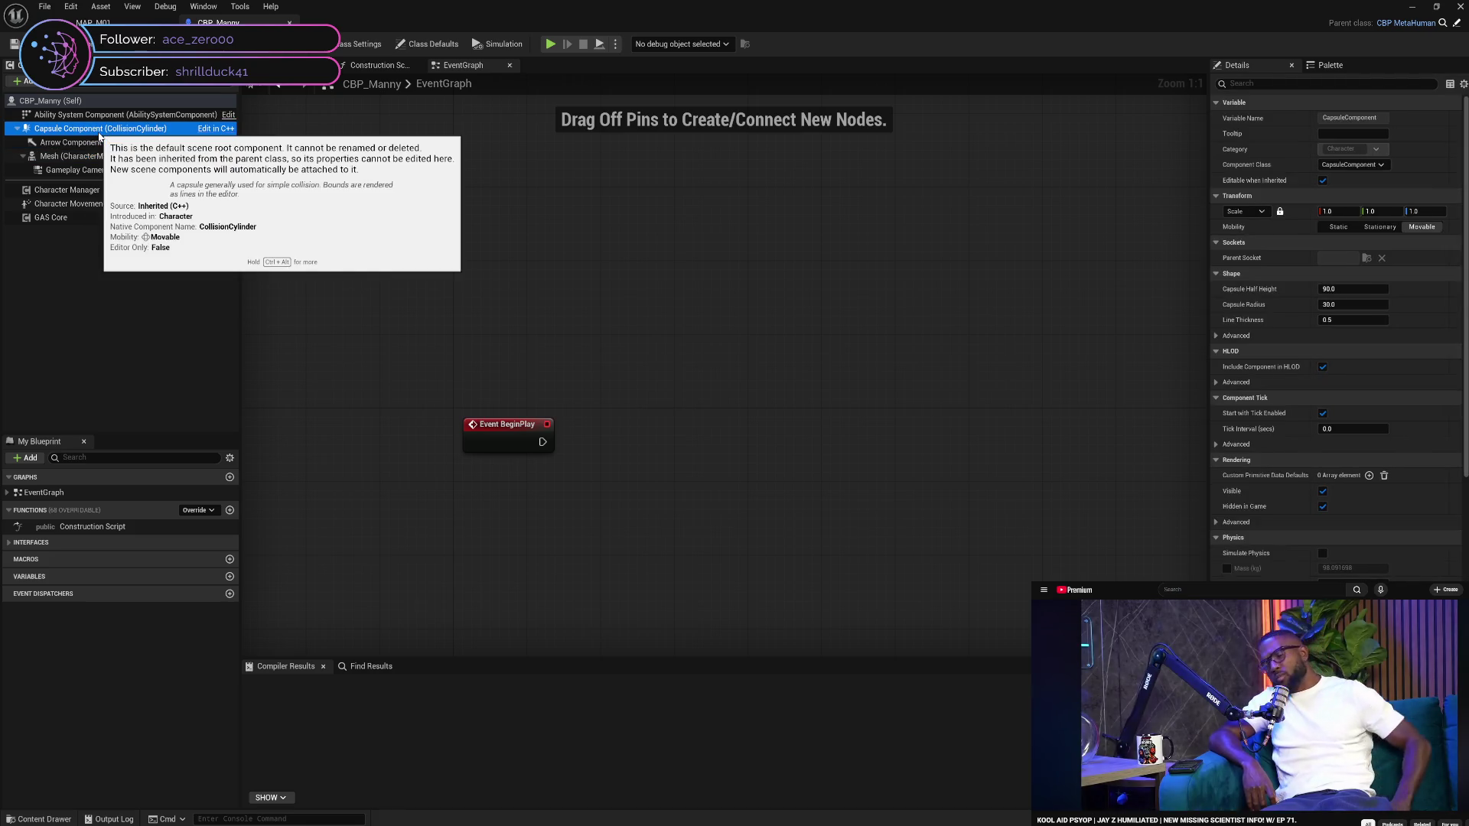
pyautogui.click(102, 157)
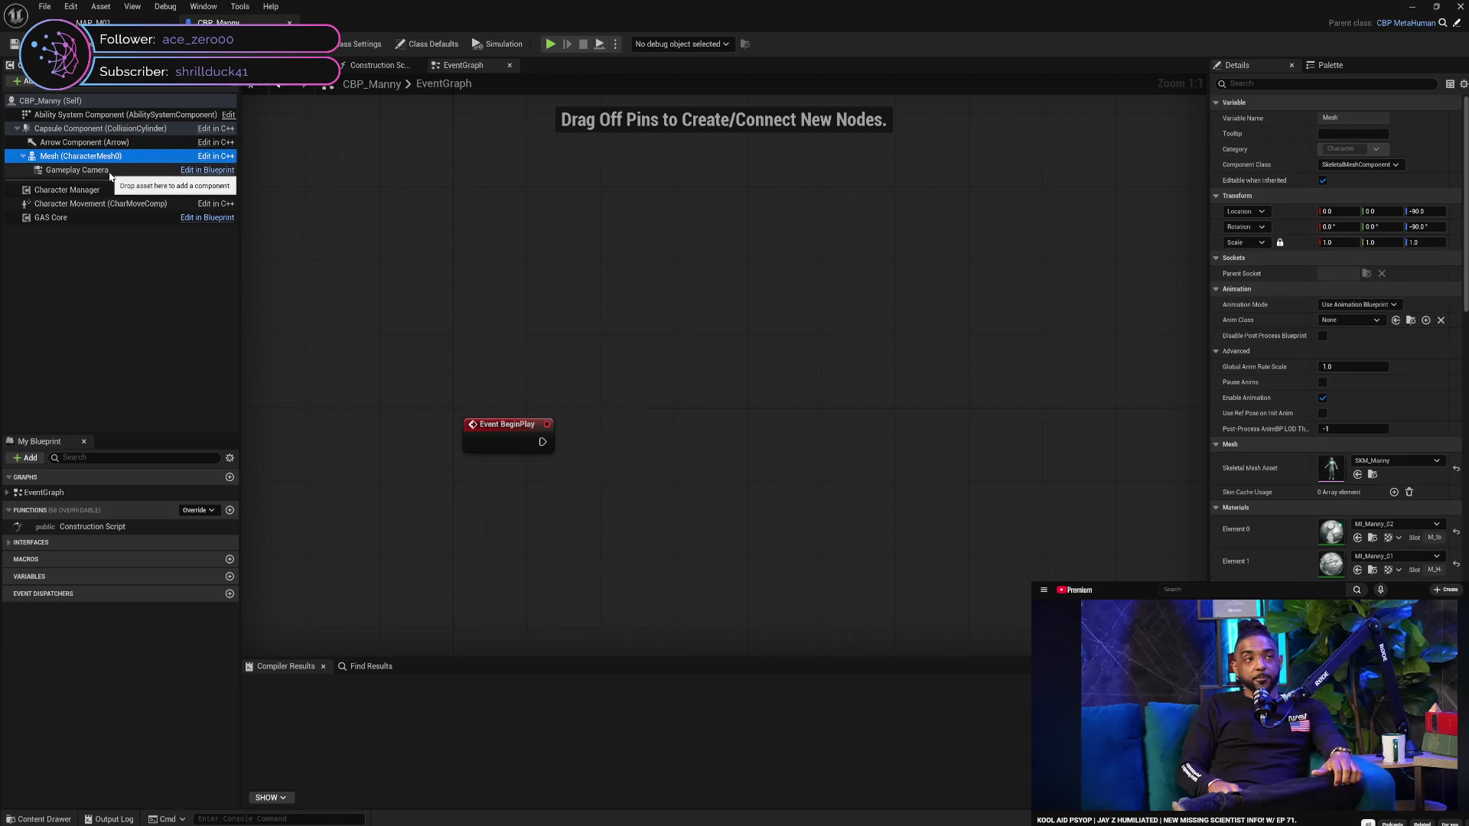
pyautogui.click(107, 170)
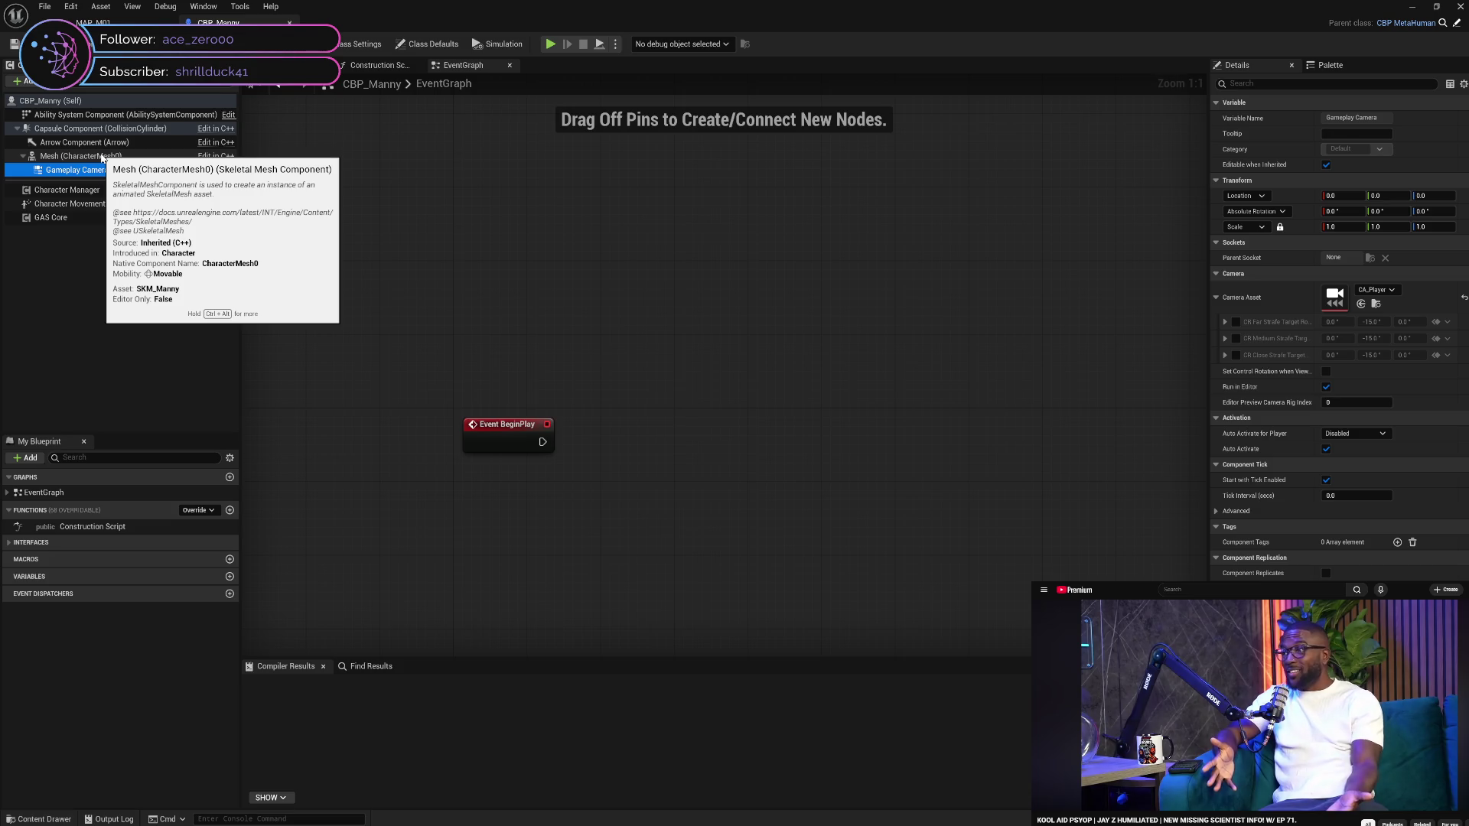
pyautogui.click(102, 158)
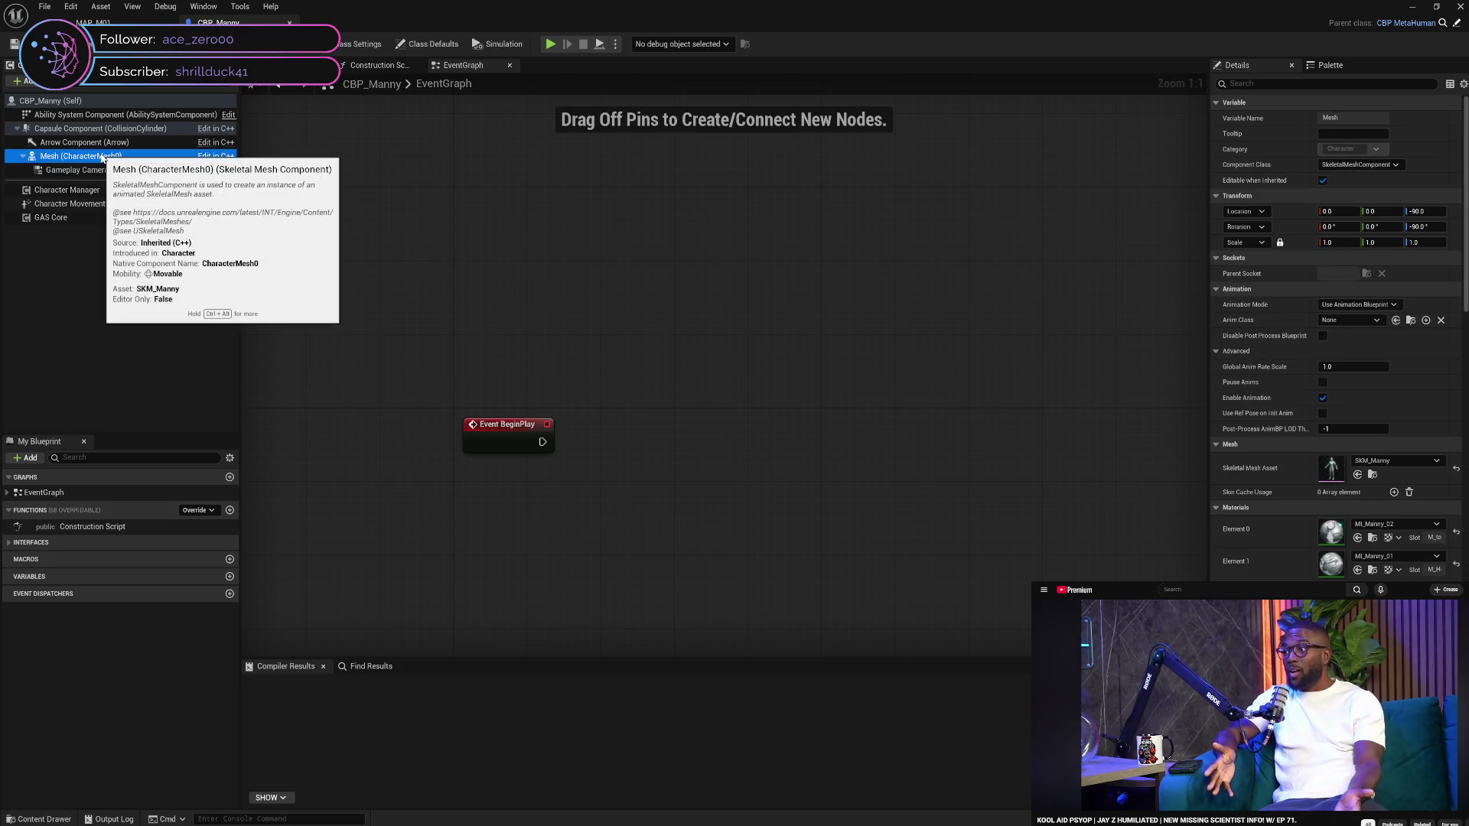
pyautogui.click(379, 65)
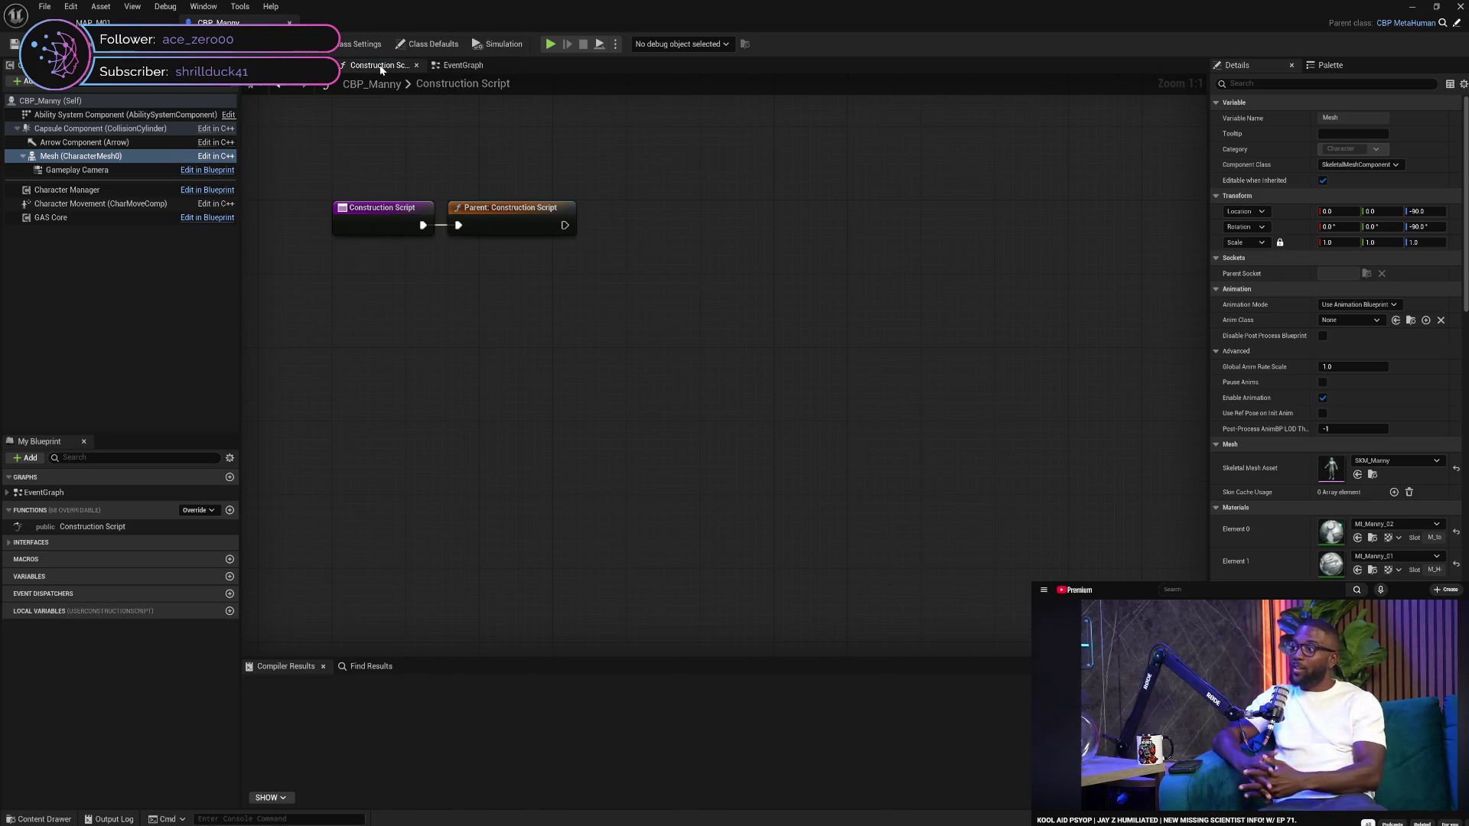
pyautogui.click(463, 65)
pyautogui.moveTo(365, 283)
pyautogui.mouseDown()
pyautogui.moveTo(380, 286)
pyautogui.moveTo(384, 205)
pyautogui.mouseUp()
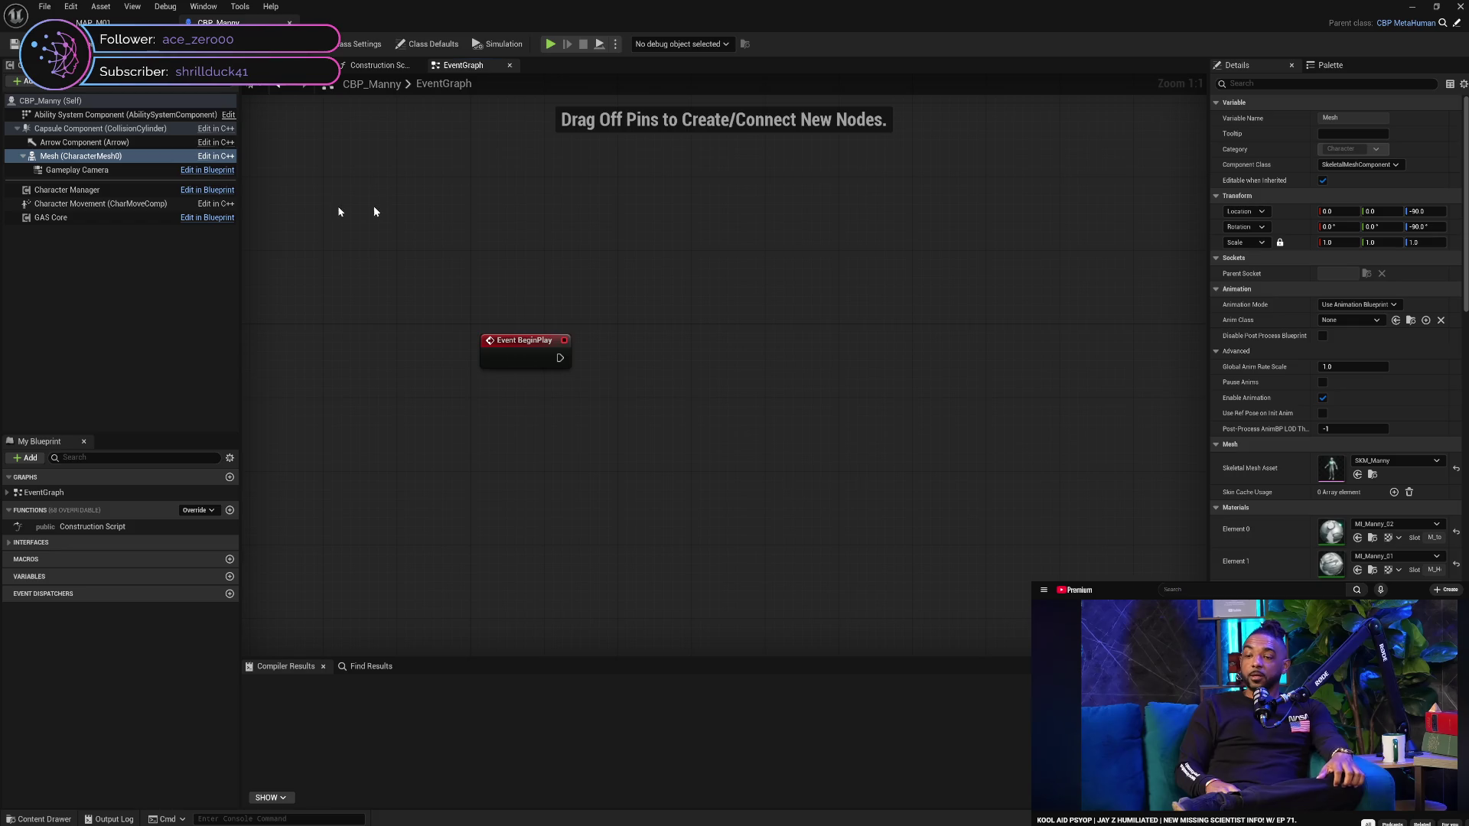
pyautogui.click(86, 218)
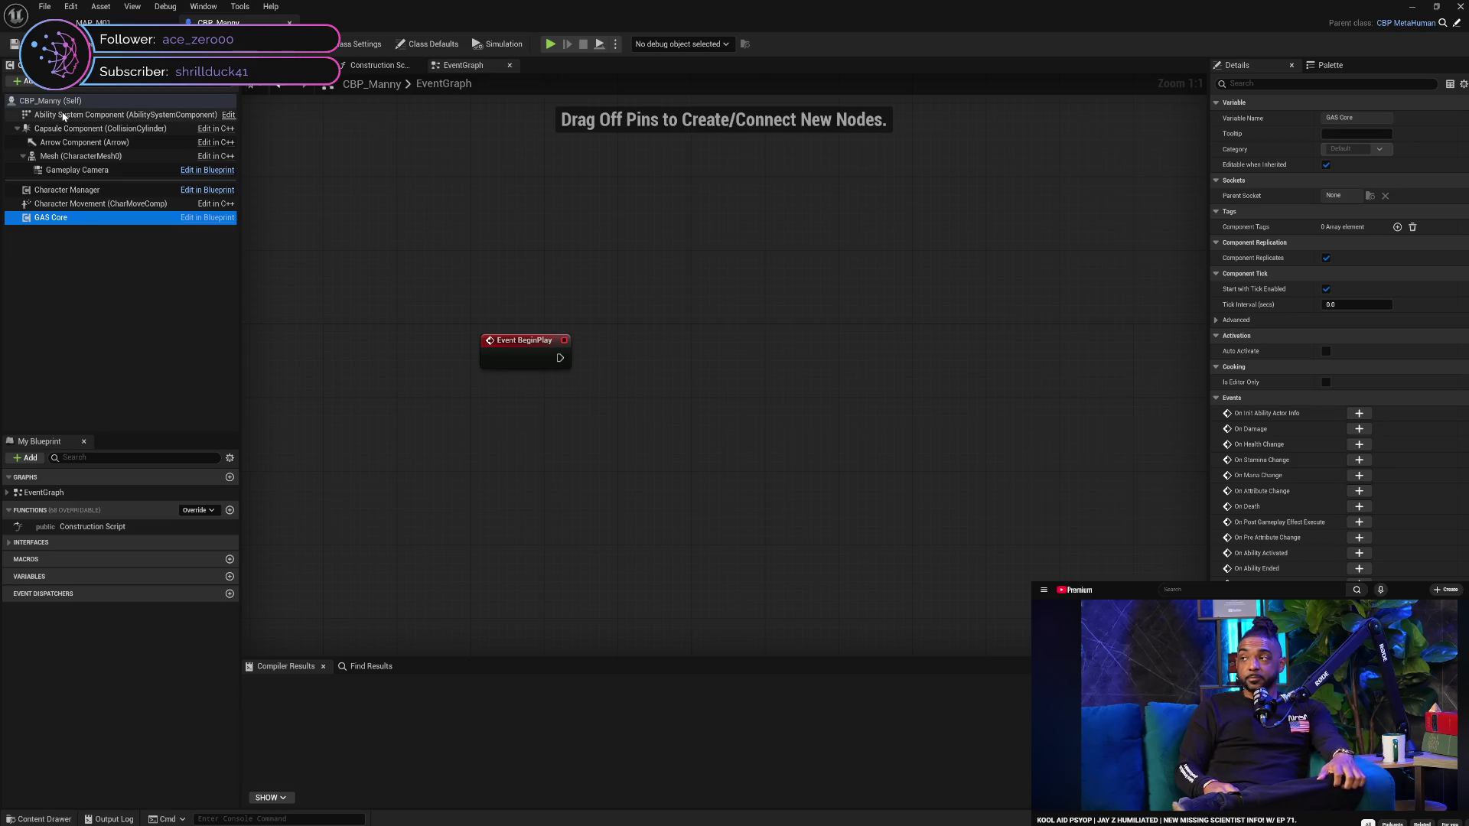
# Review the Ability System Component's granted abilities, including GA_Dodge, and granted attributes, then show CBP_Manny's class defaults
pyautogui.click(64, 115)
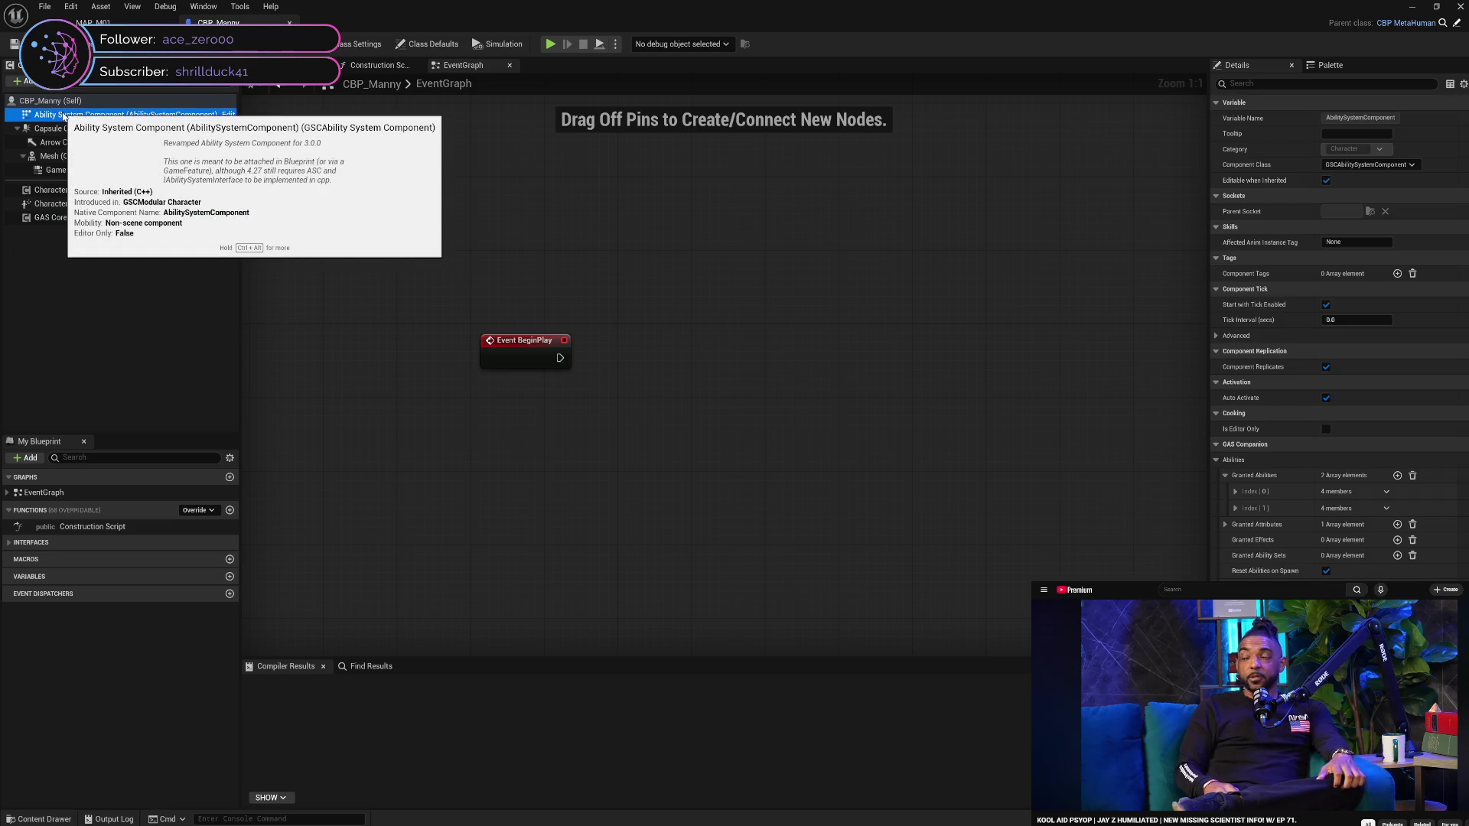
pyautogui.click(99, 219)
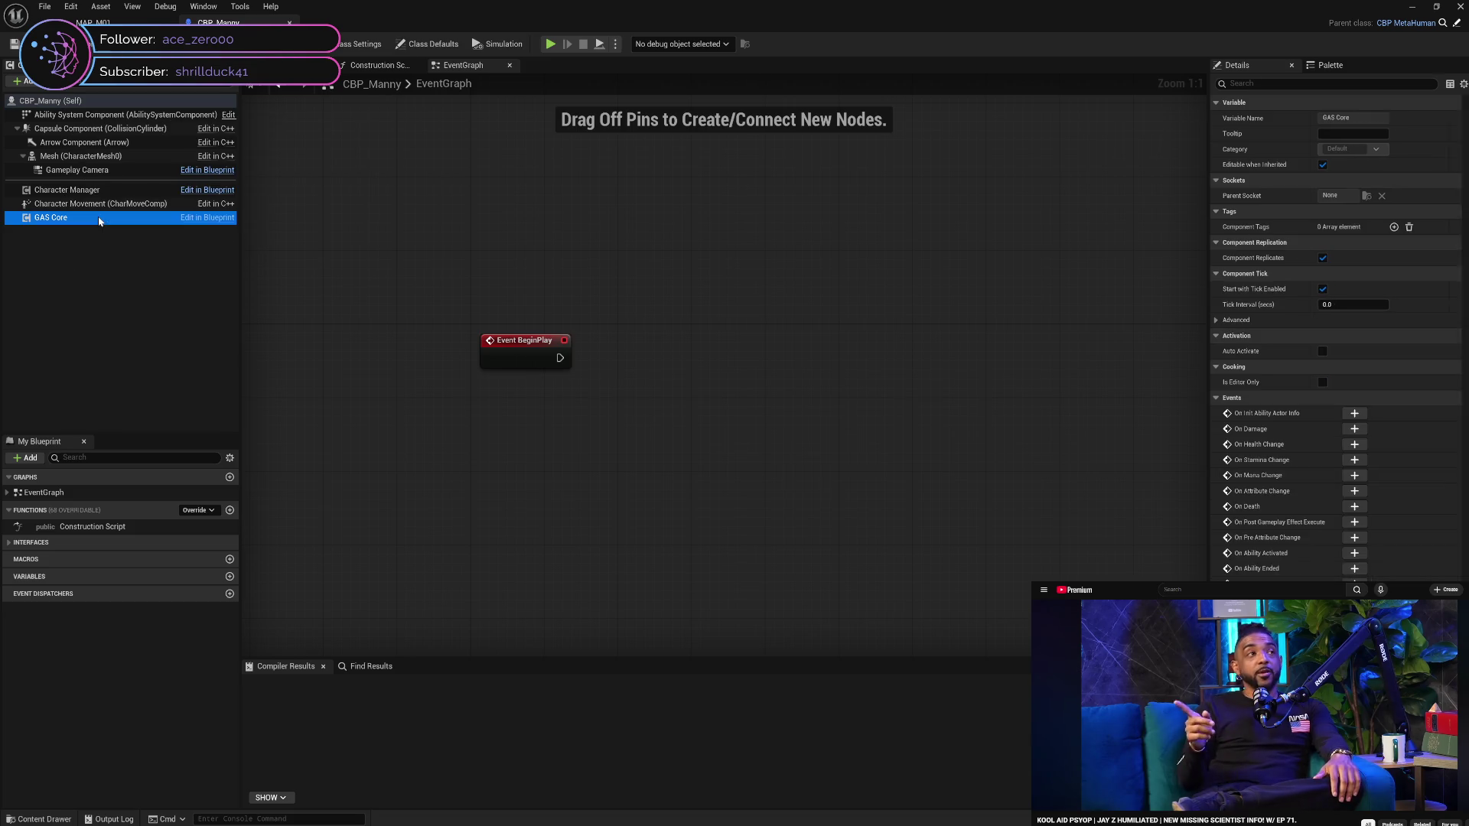
pyautogui.click(104, 116)
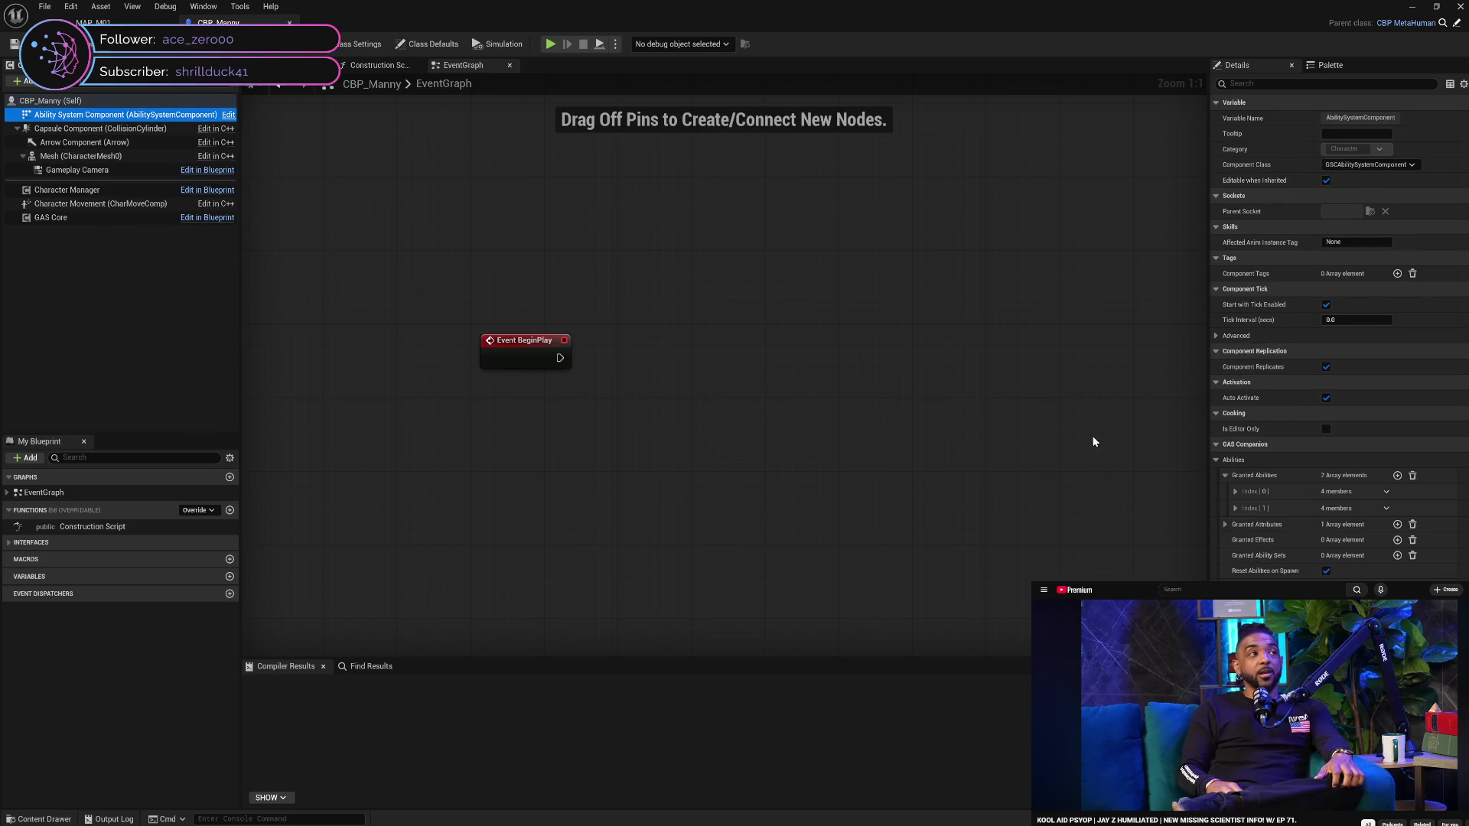
pyautogui.click(1235, 493)
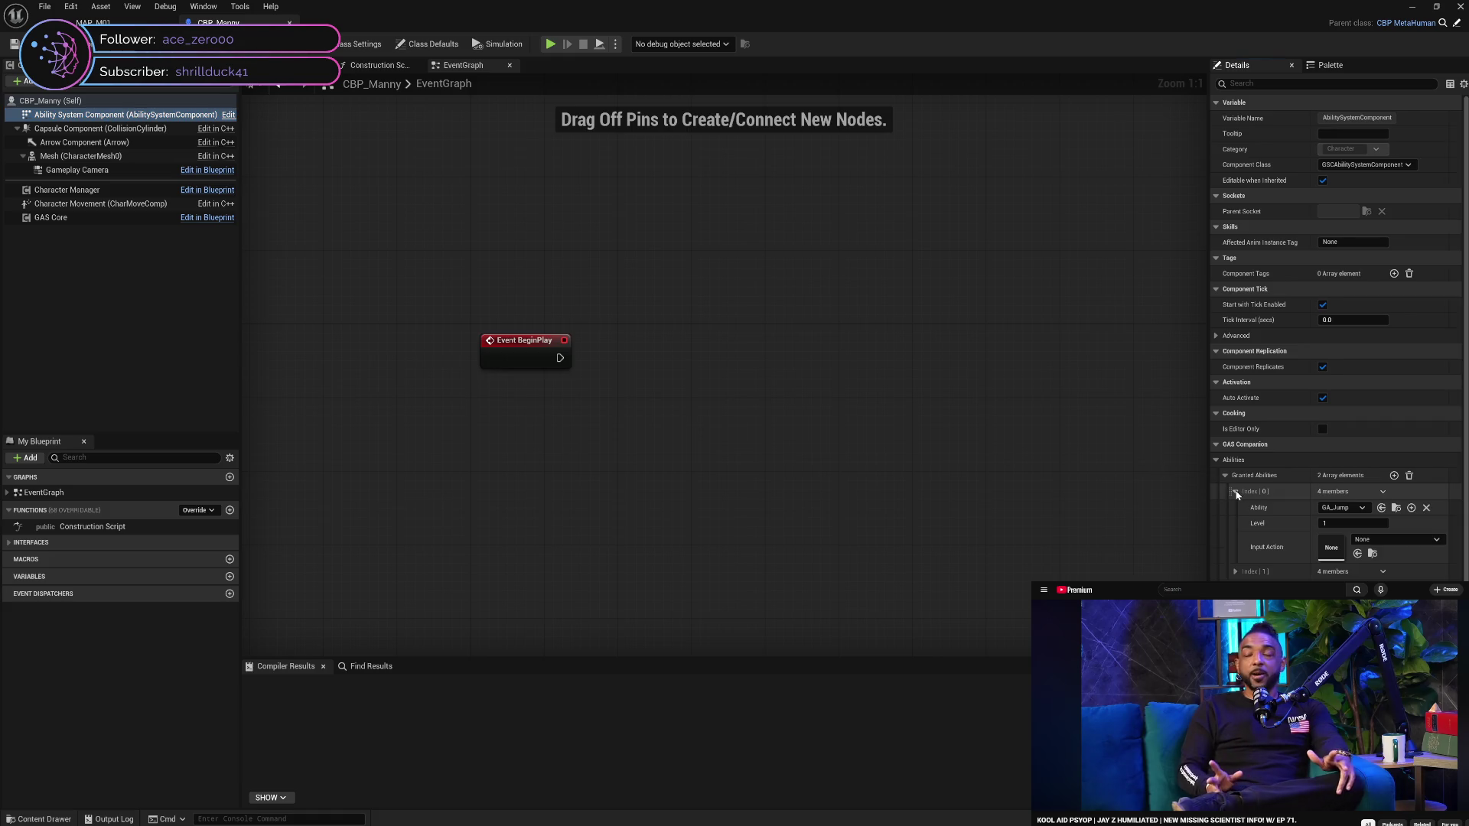
pyautogui.click(1235, 492)
pyautogui.click(1234, 509)
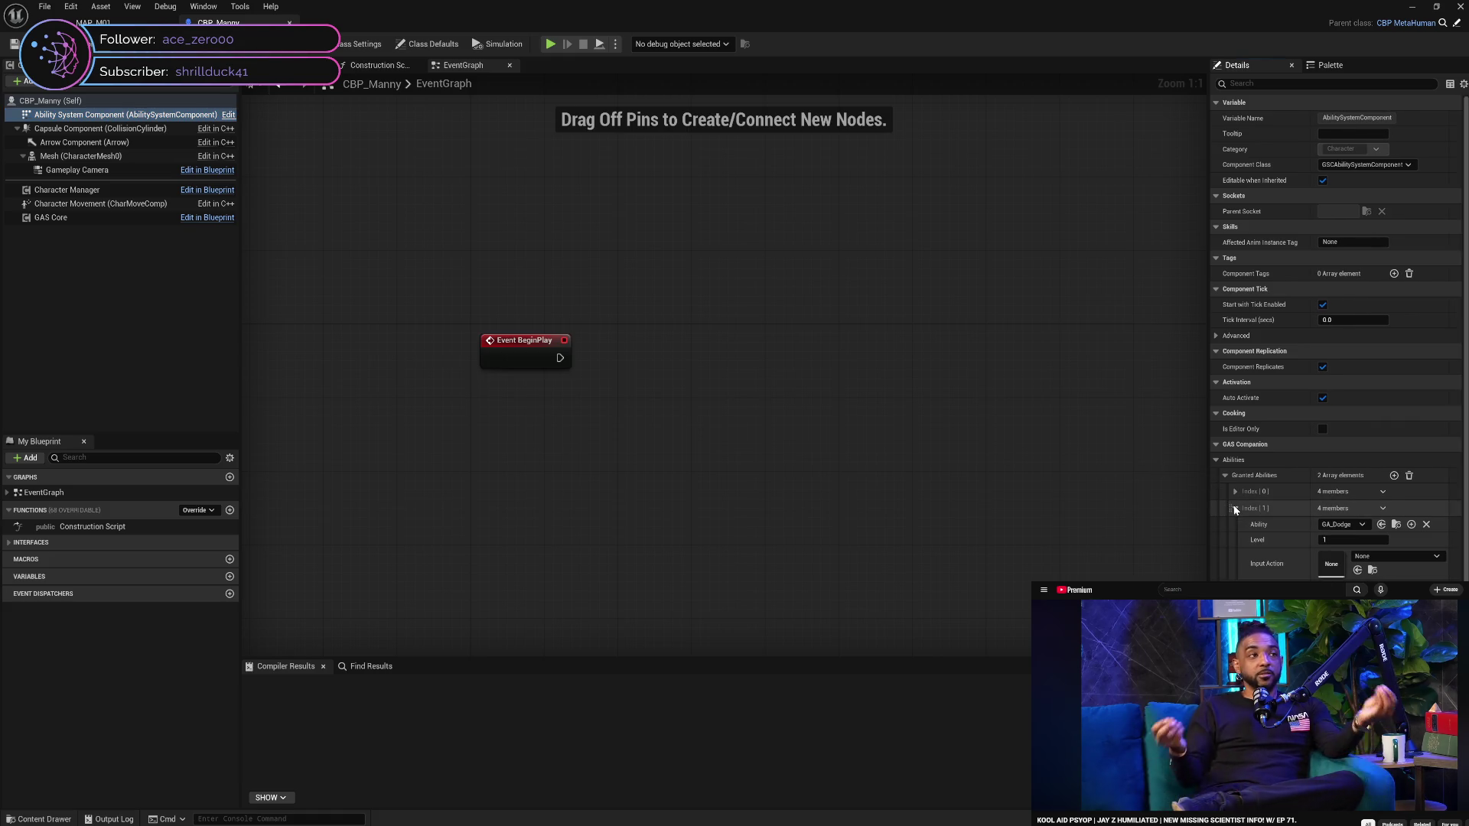
pyautogui.click(1234, 509)
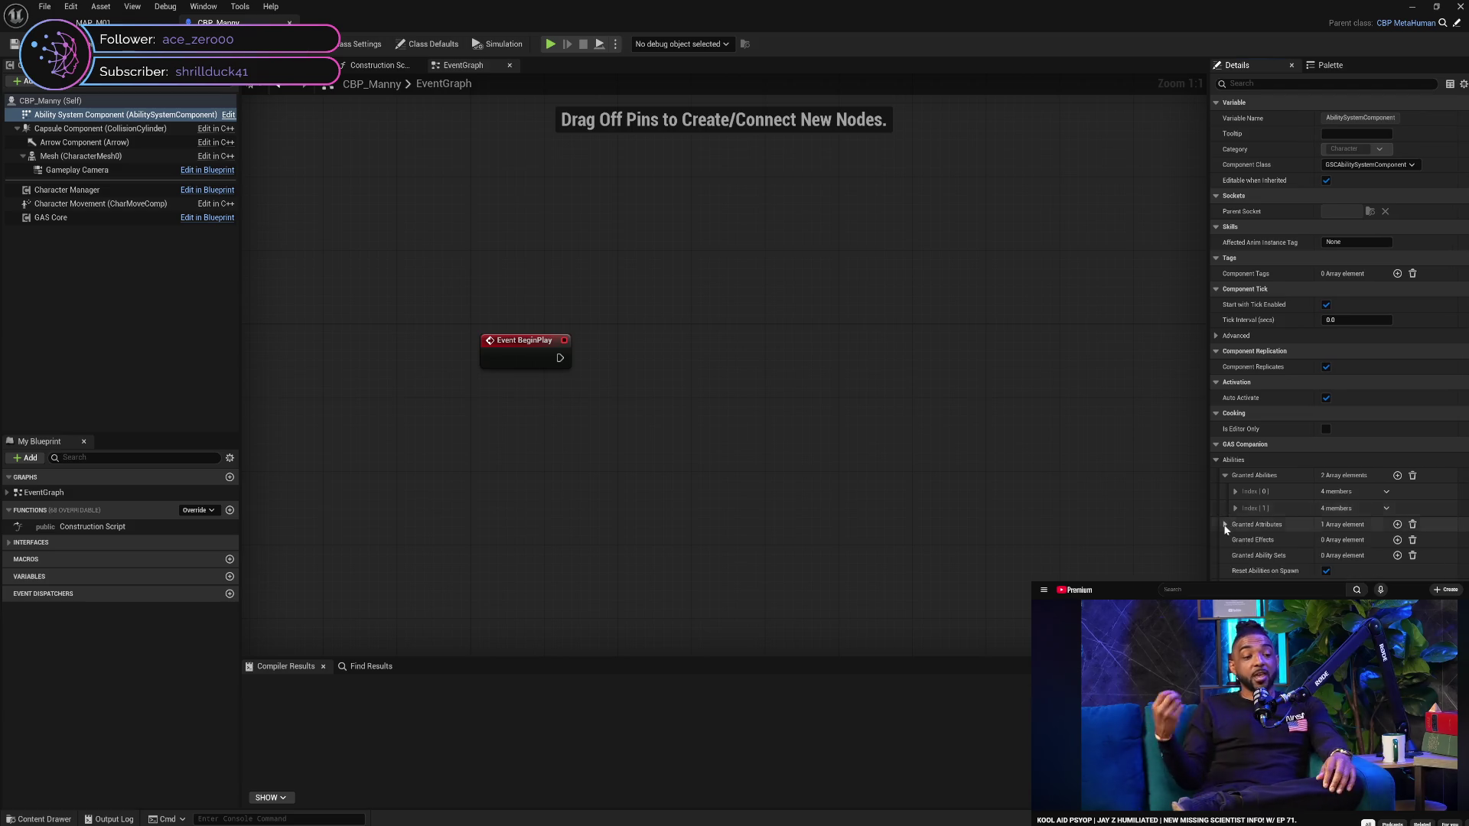
pyautogui.click(1226, 525)
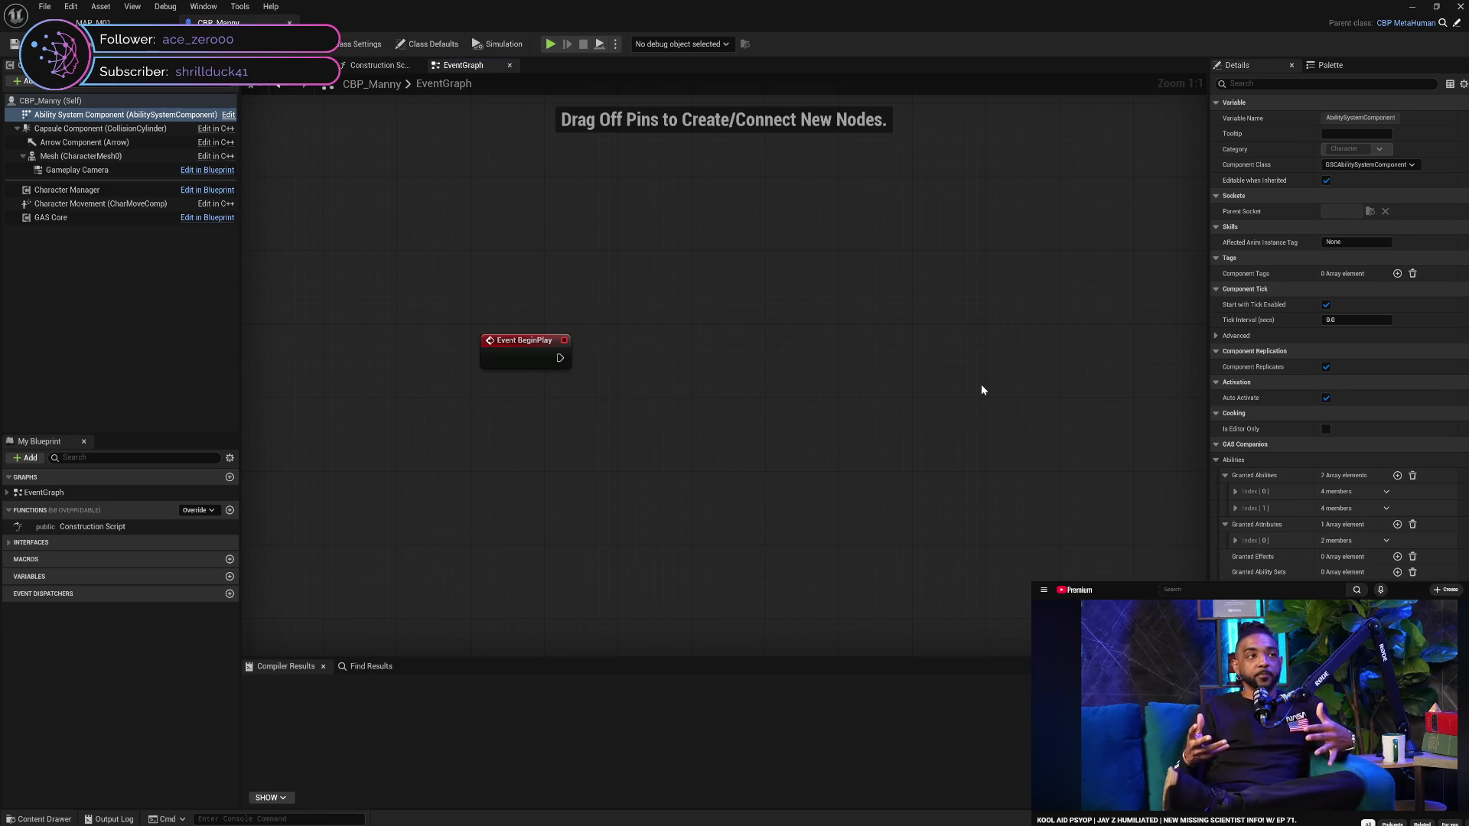
pyautogui.click(82, 129)
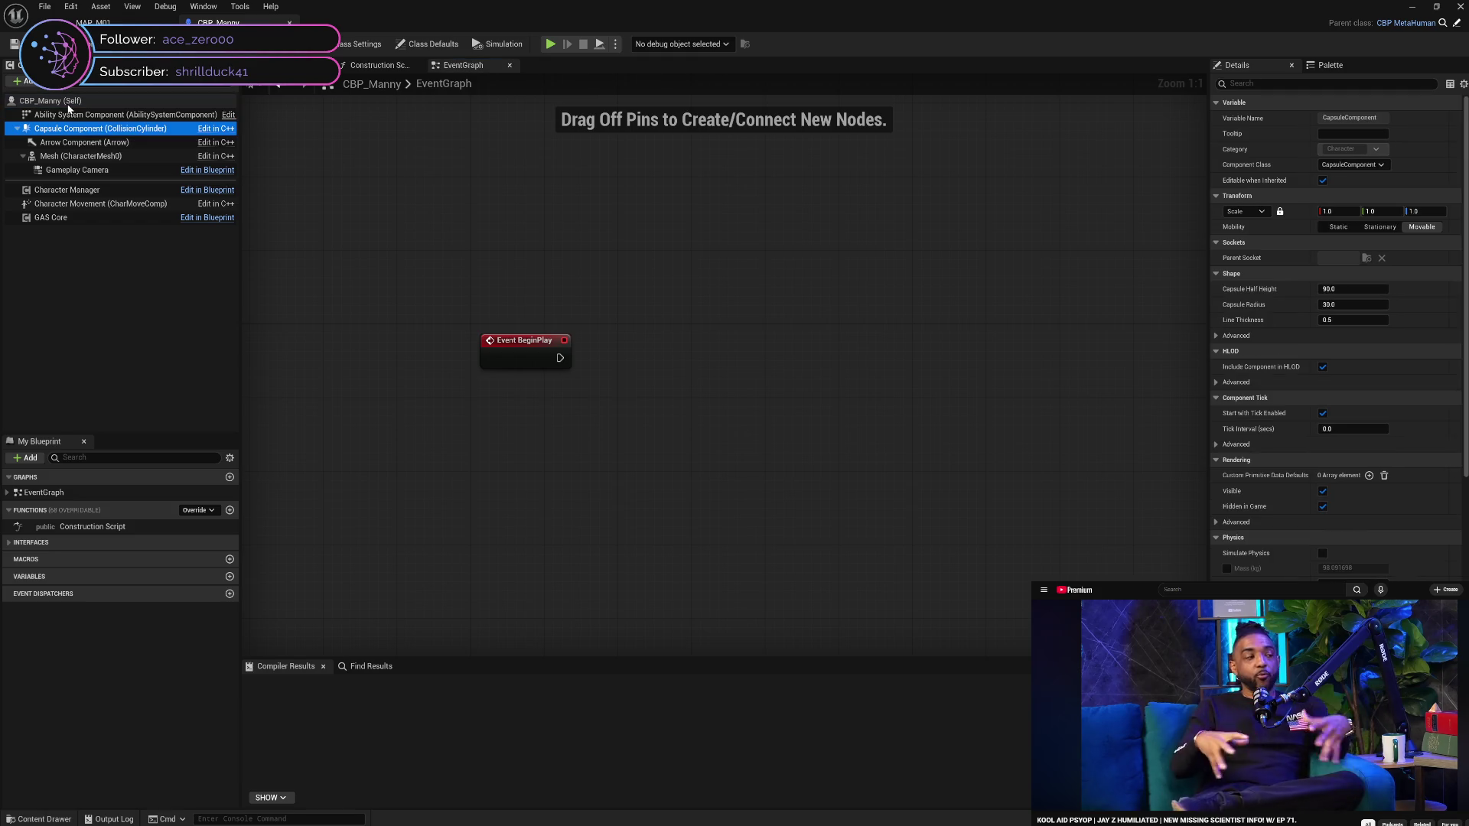
pyautogui.click(68, 105)
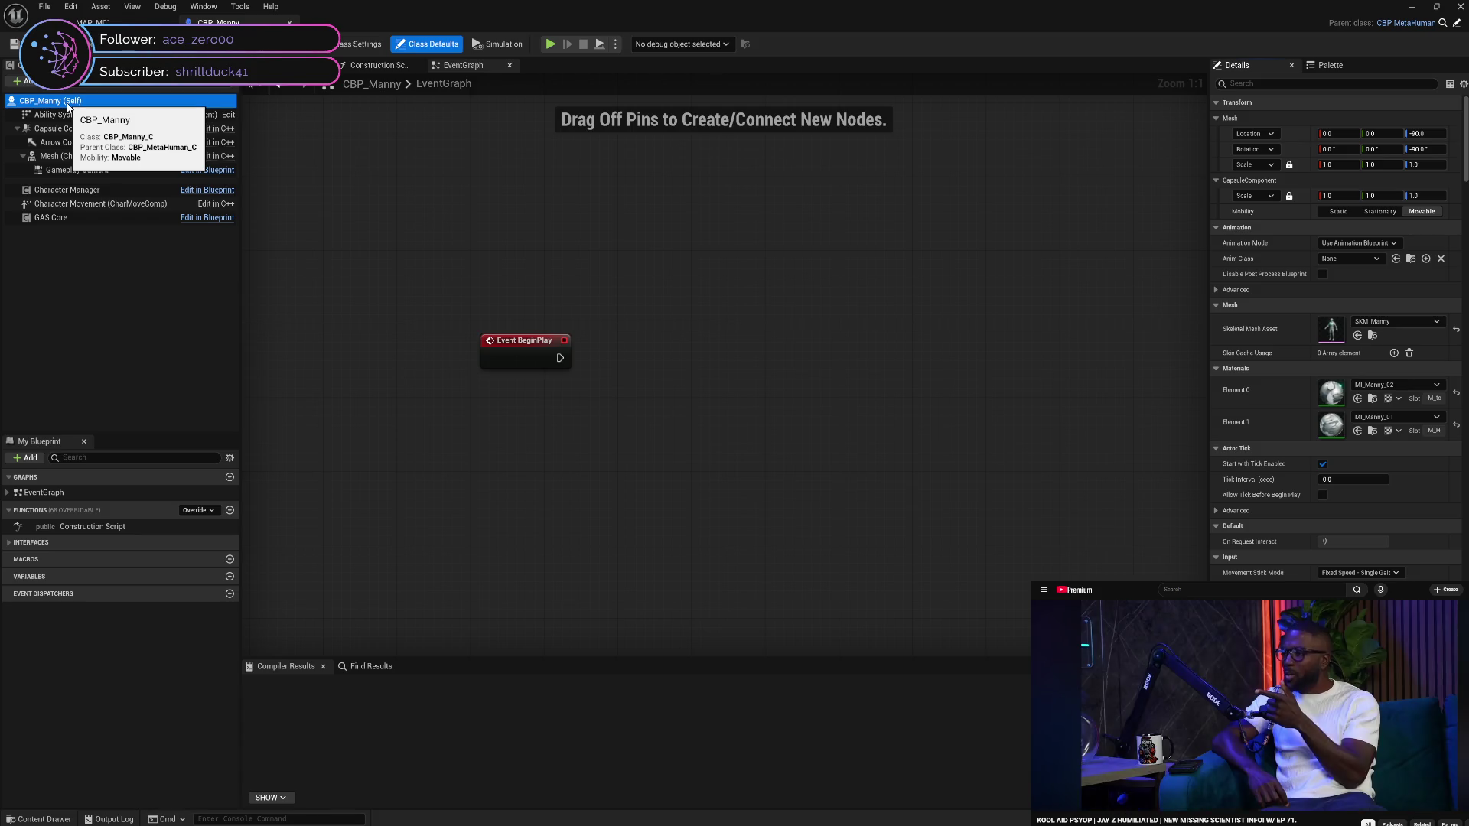
# Toggle the advanced animation settings, compile CBP_Manny, and return to the MAP_M01 level
pyautogui.click(531, 252)
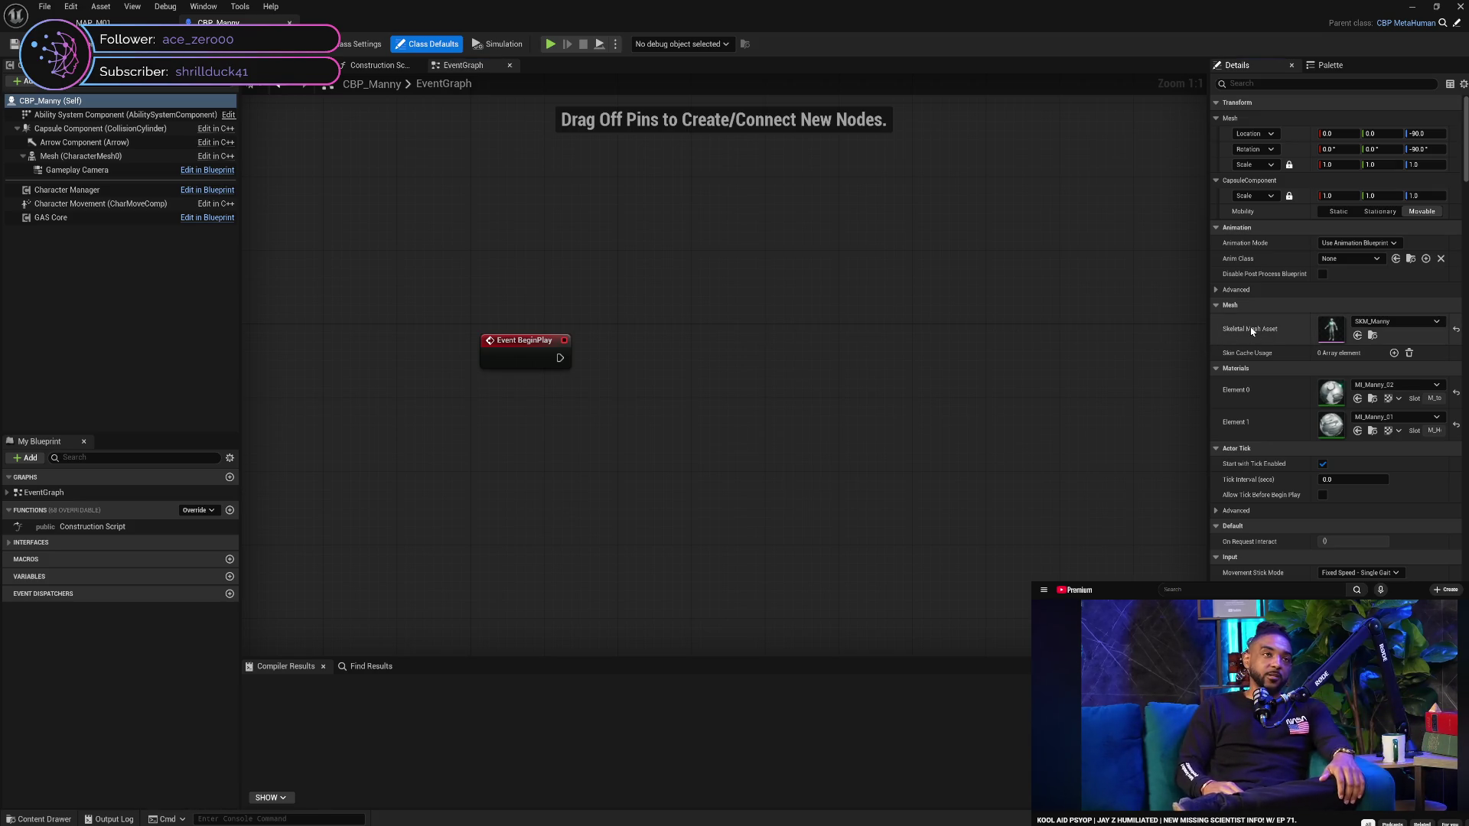
pyautogui.click(1217, 290)
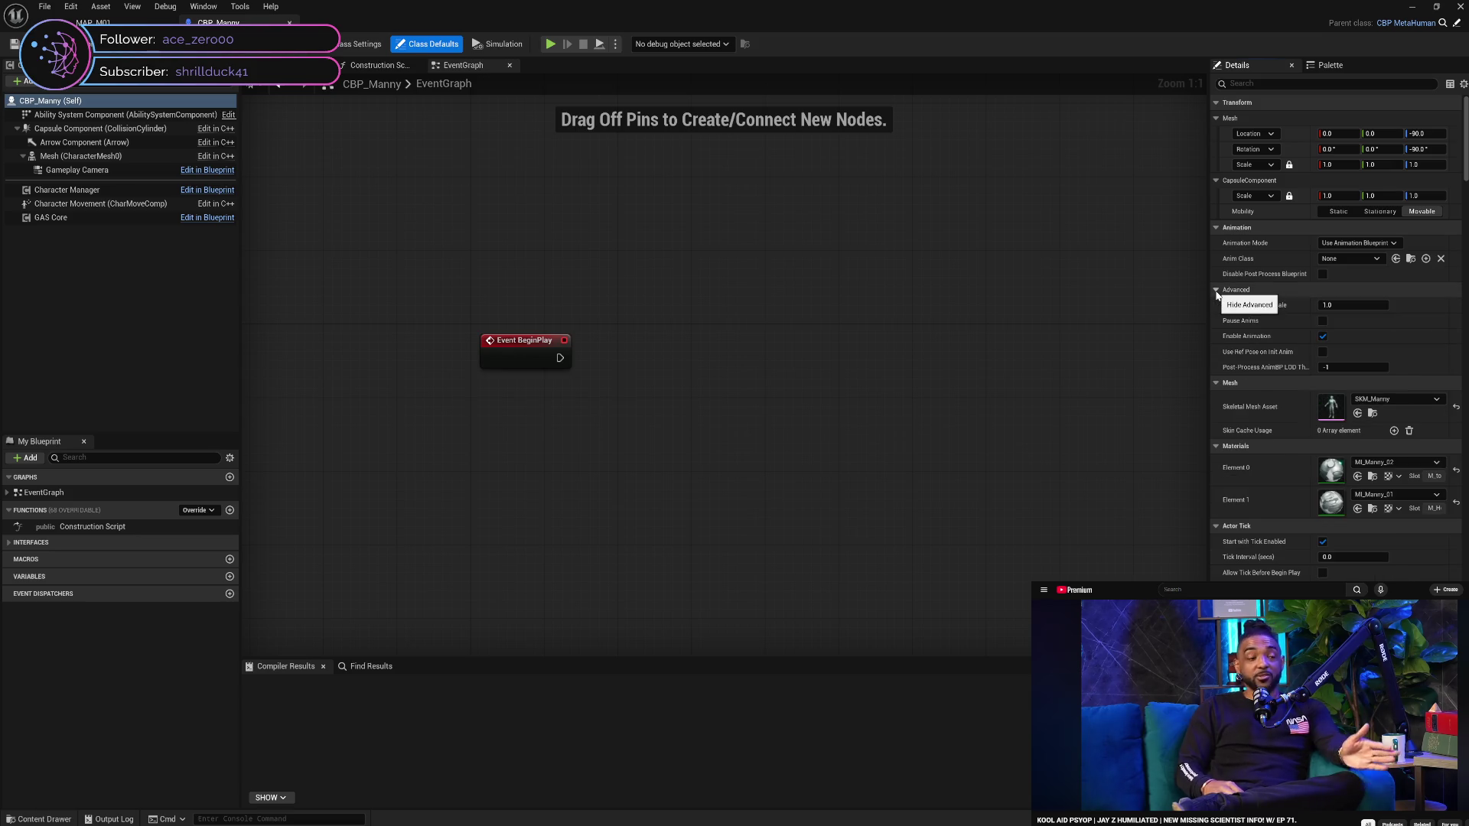
pyautogui.click(1217, 290)
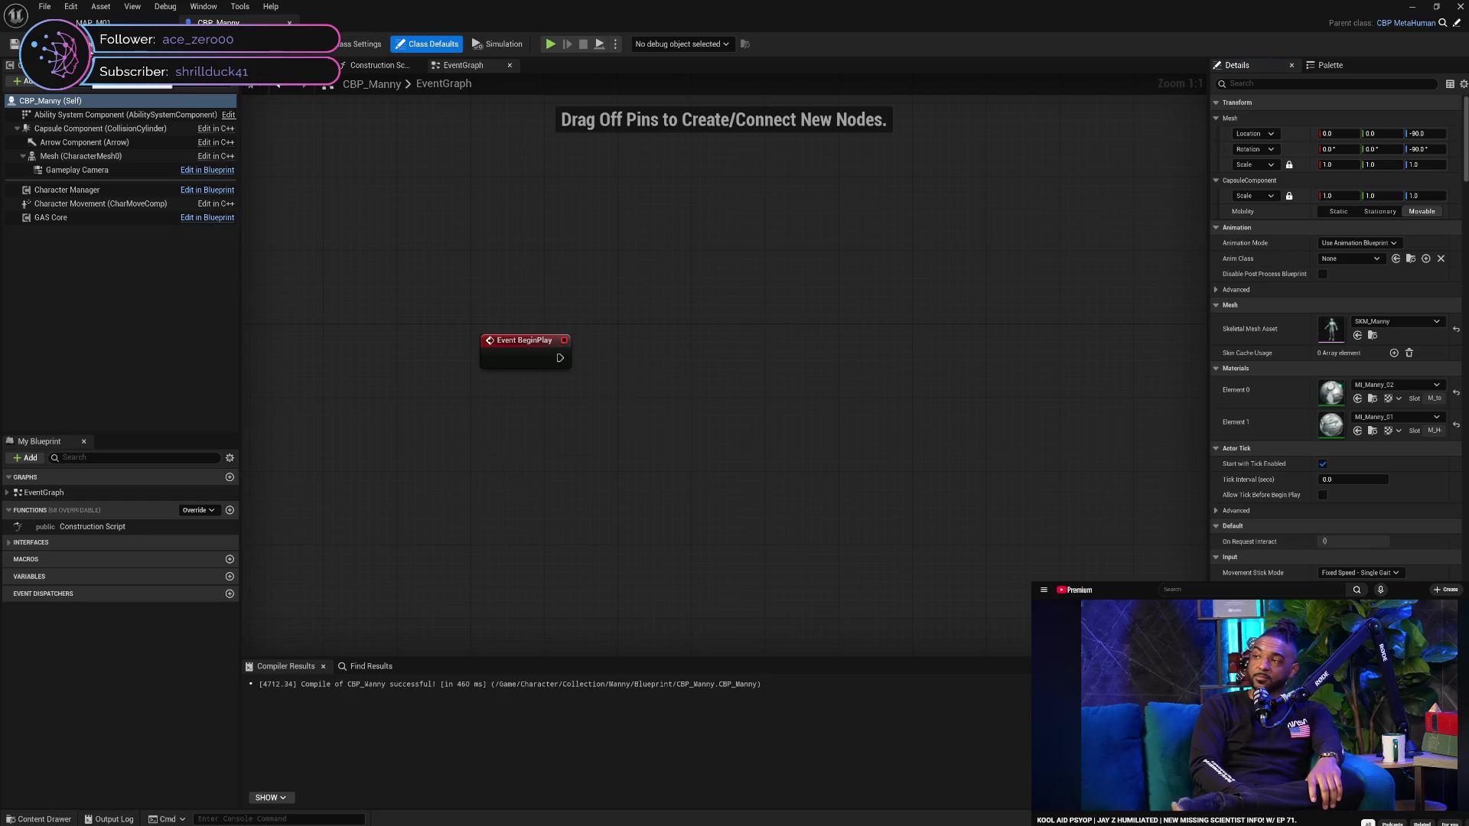
pyautogui.click(376, 66)
pyautogui.click(310, 65)
pyautogui.click(462, 65)
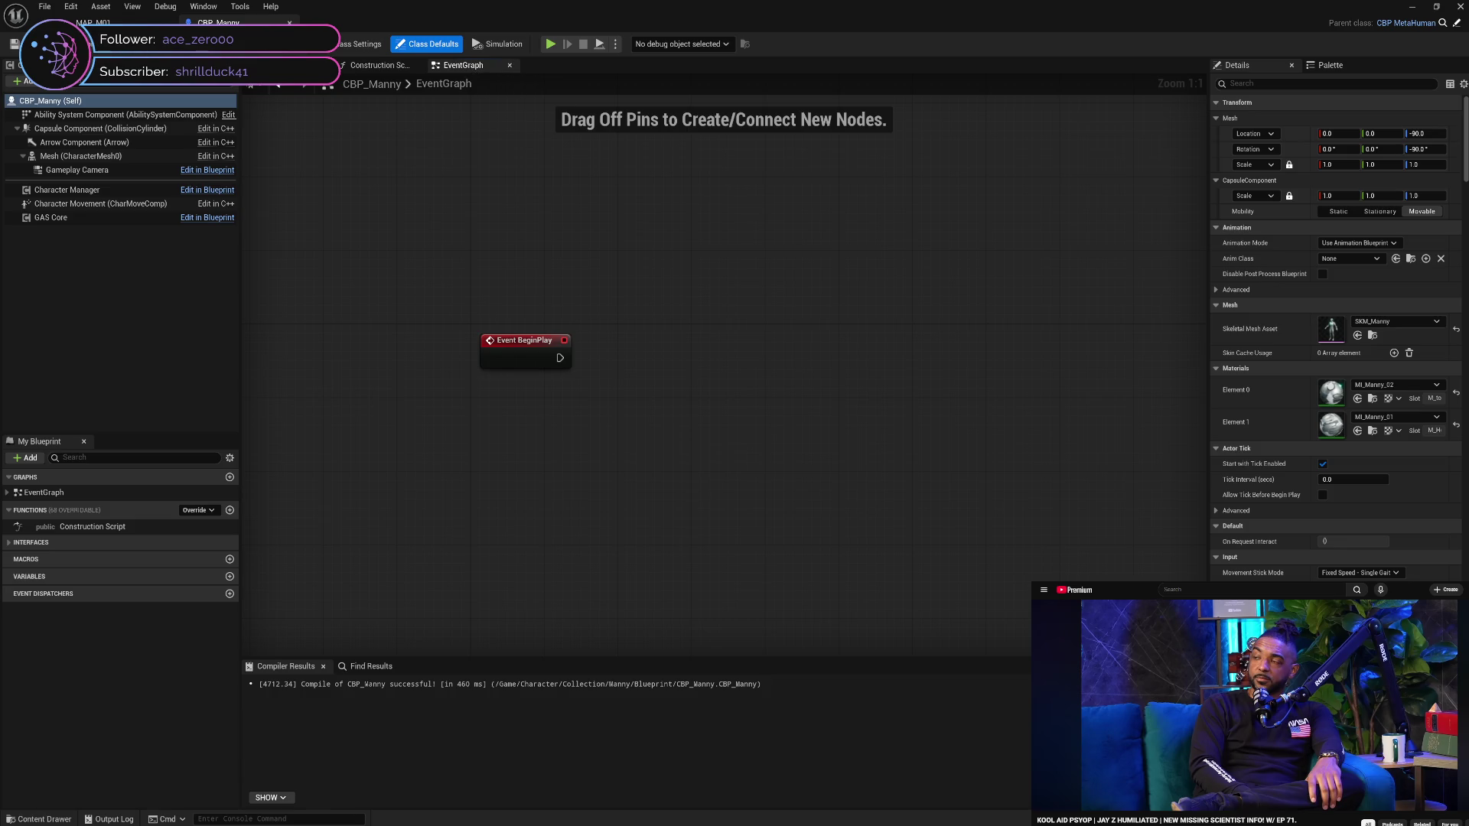
pyautogui.click(92, 23)
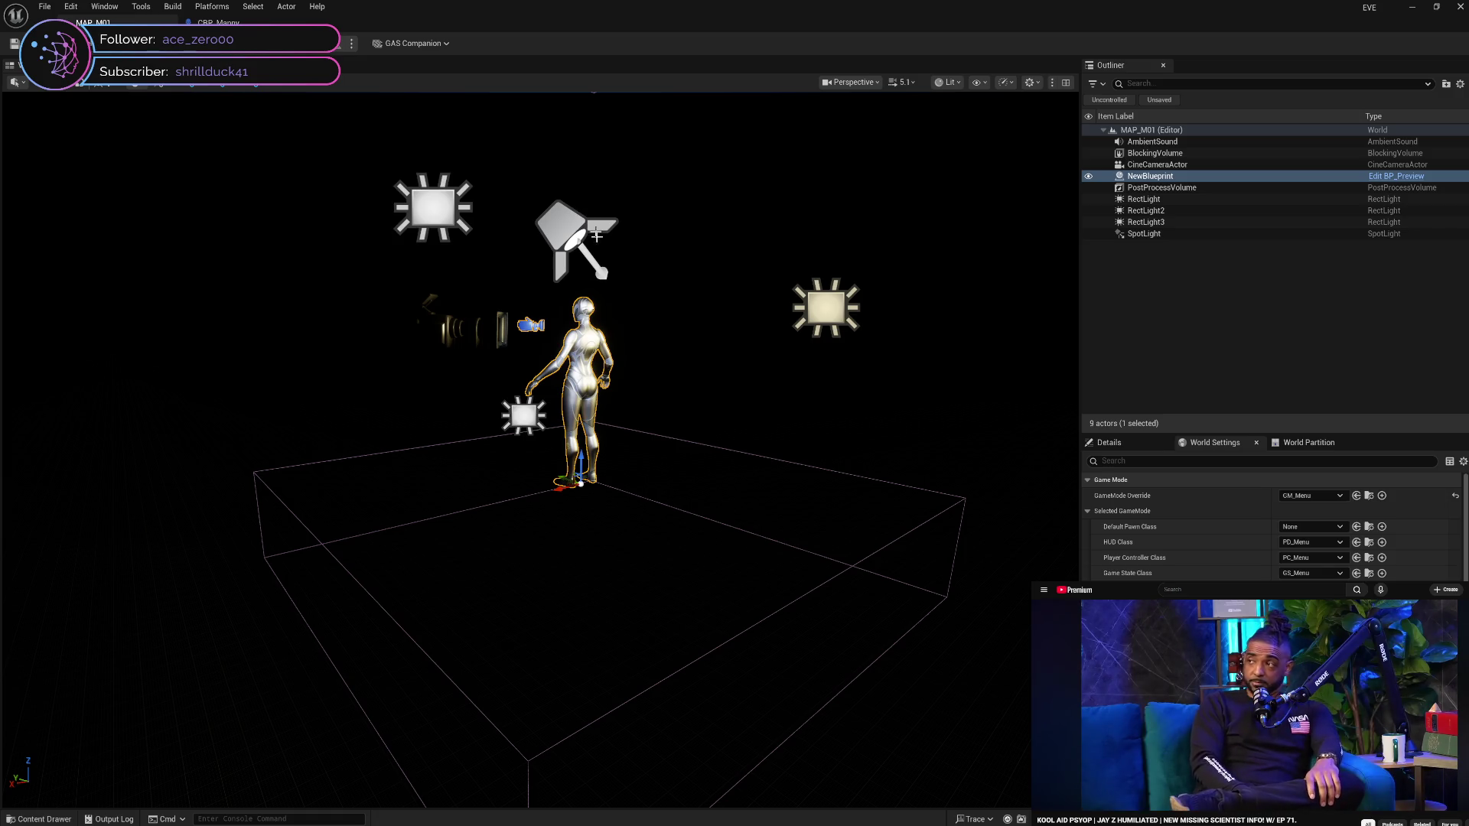
# Delete the CineCameraActor from MAP_M01 and save the level
pyautogui.click(591, 348)
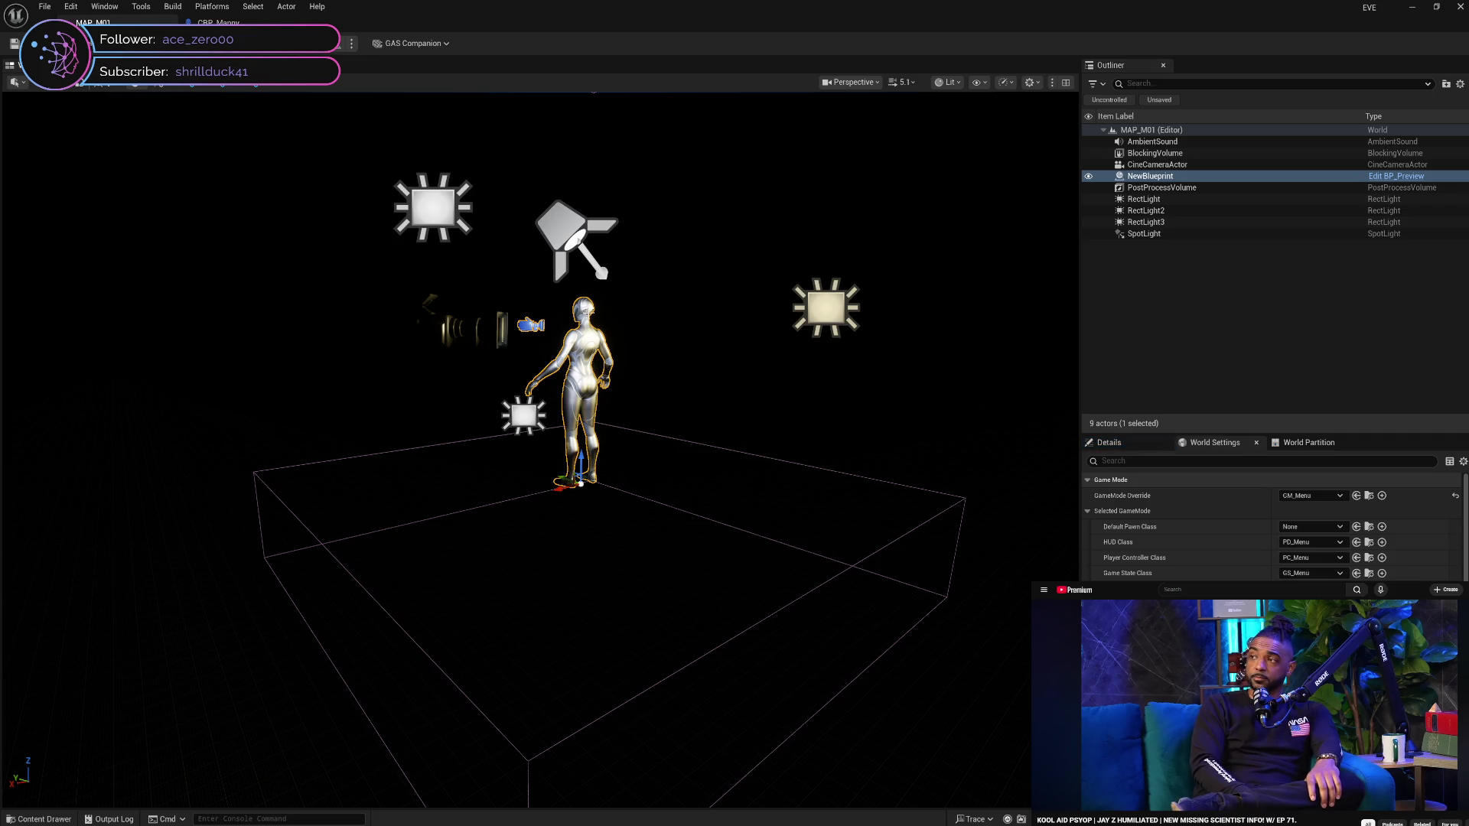
pyautogui.click(468, 329)
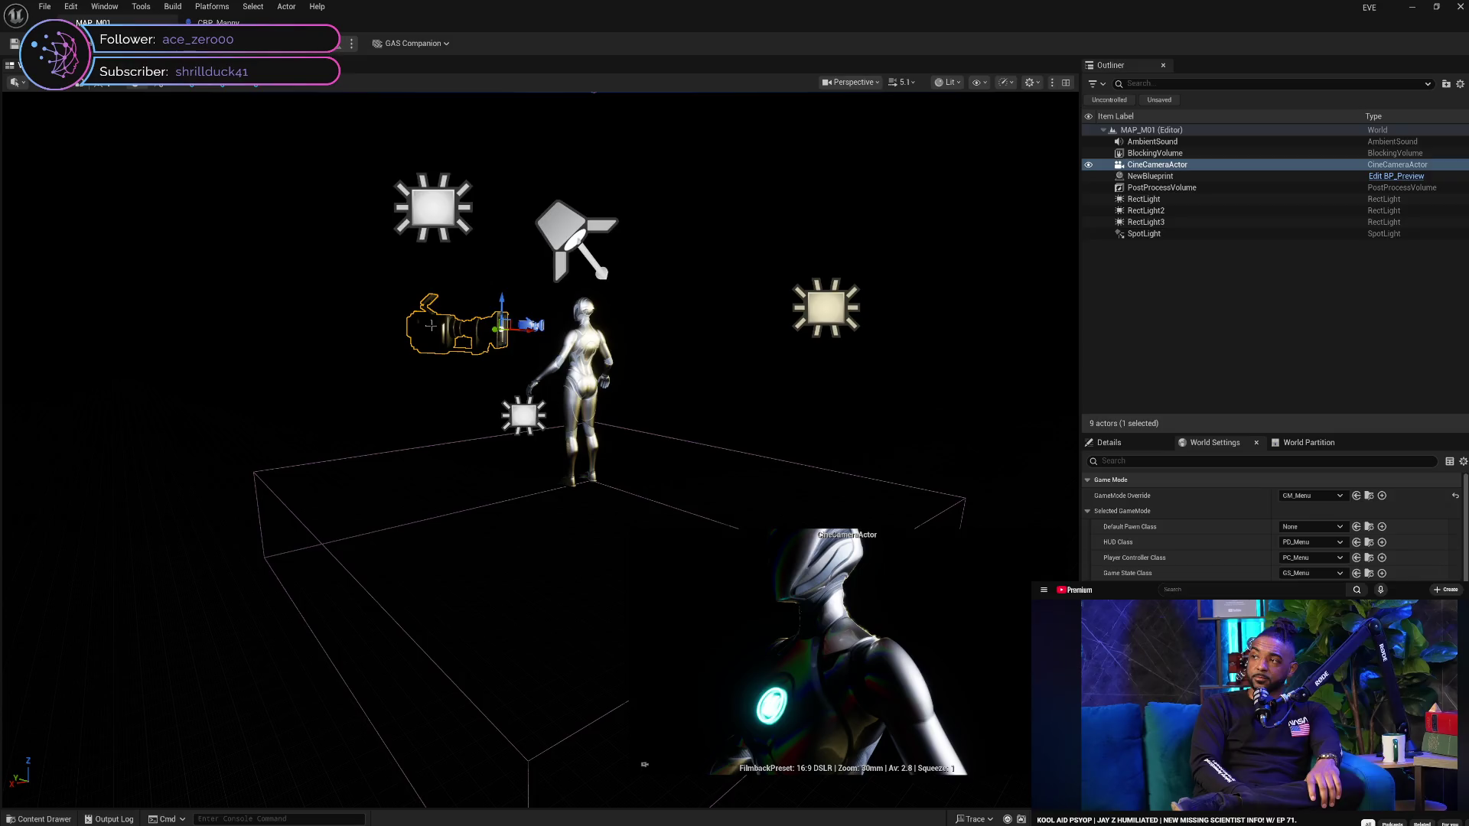
pyautogui.press('Delete')
pyautogui.click(15, 44)
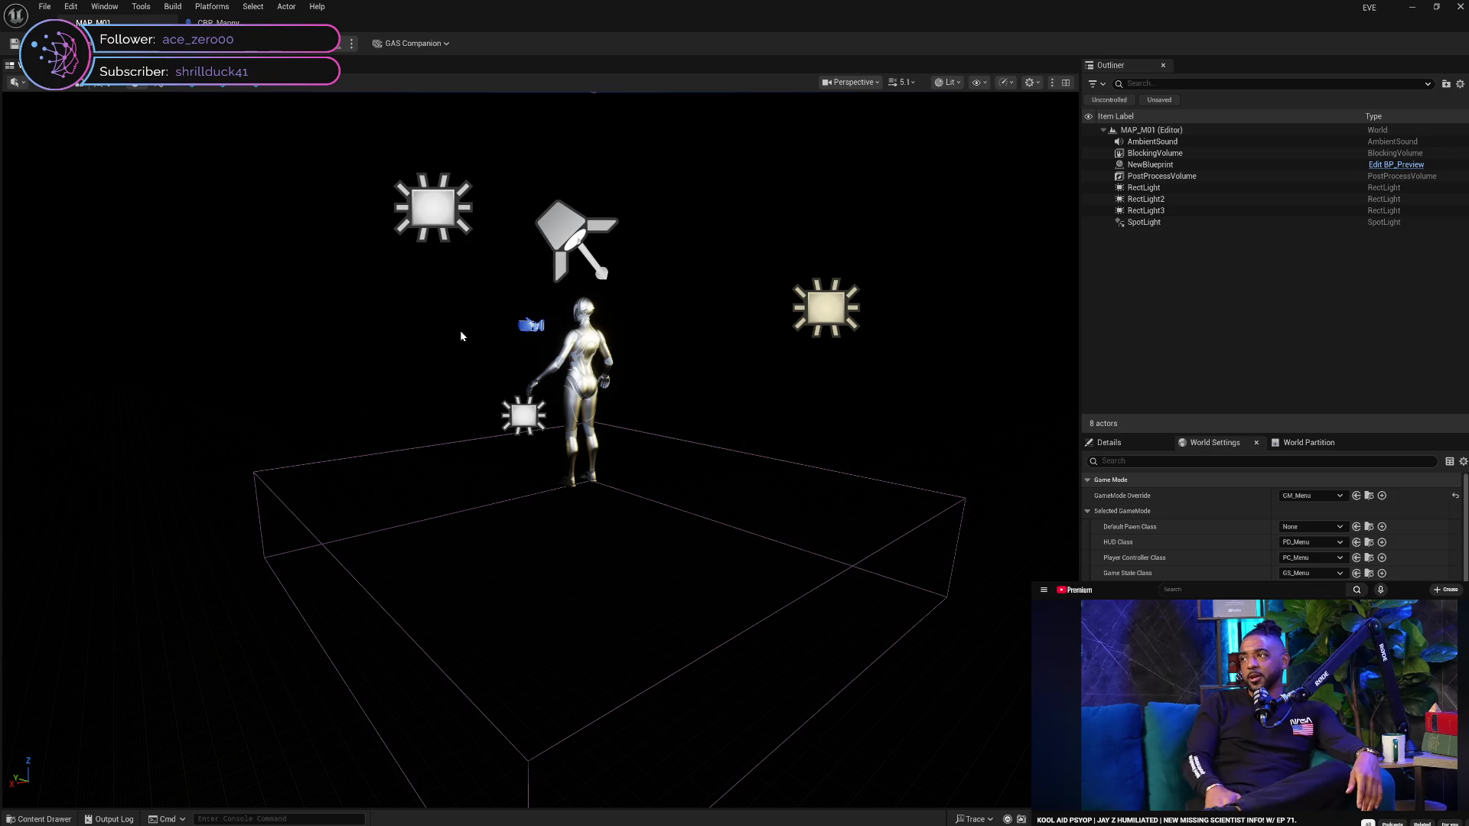
# Review the remaining actors: three RectLights, SpotLight, AmbientSound, BlockingVolume and NewBlueprint
pyautogui.click(594, 359)
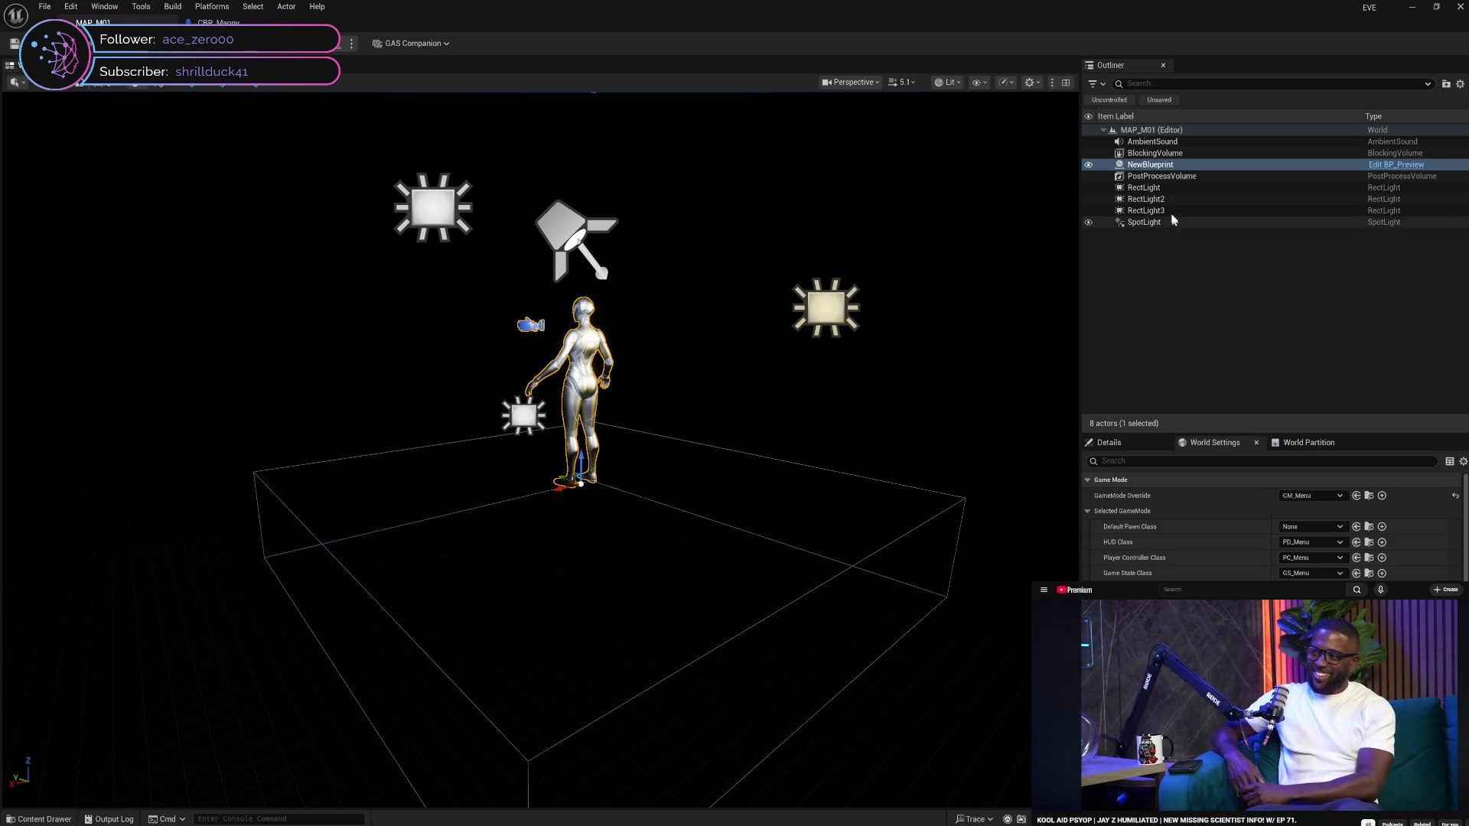
pyautogui.click(1155, 188)
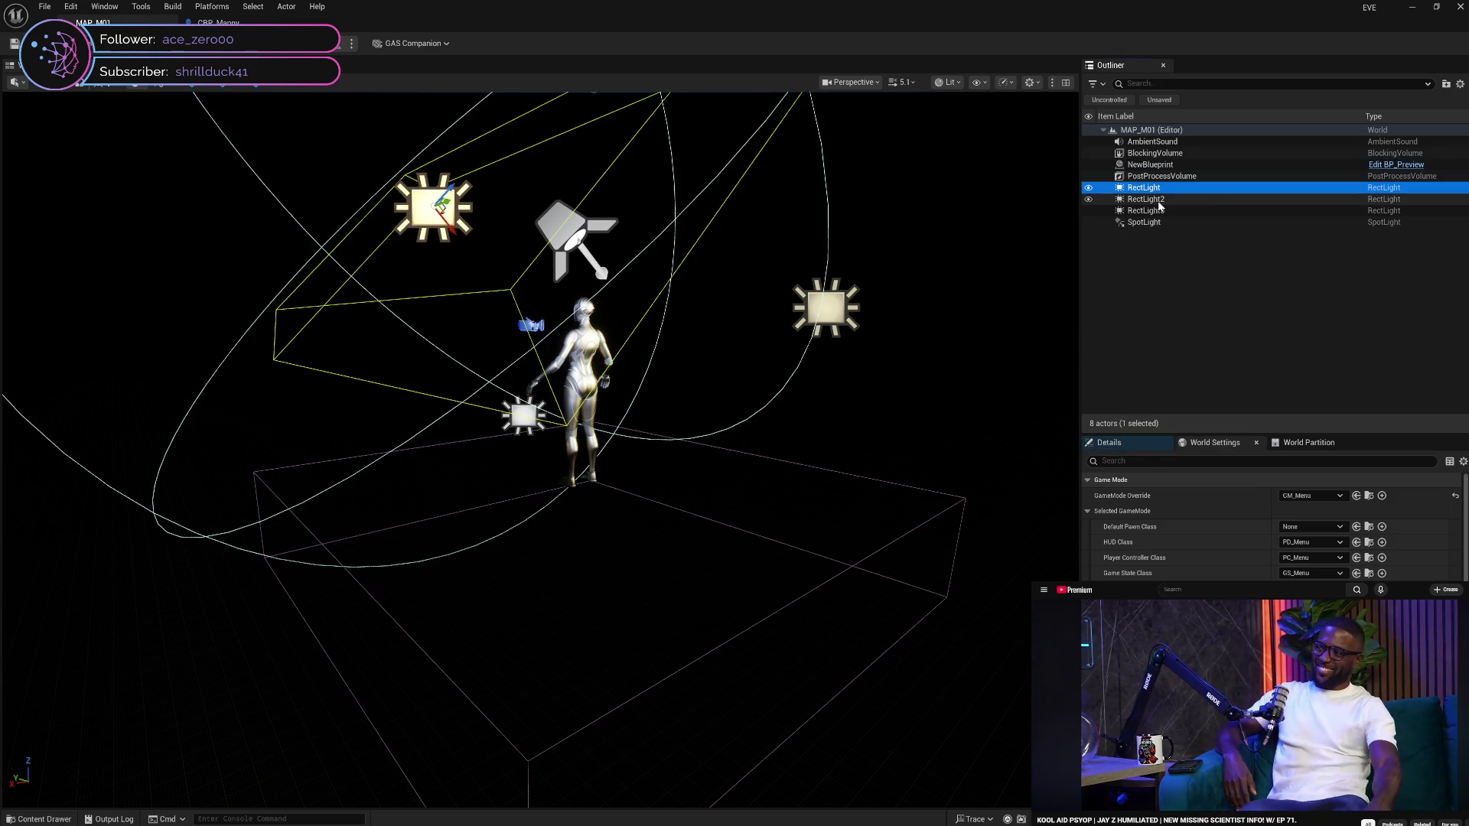
pyautogui.click(1157, 199)
pyautogui.click(1159, 211)
pyautogui.click(1163, 222)
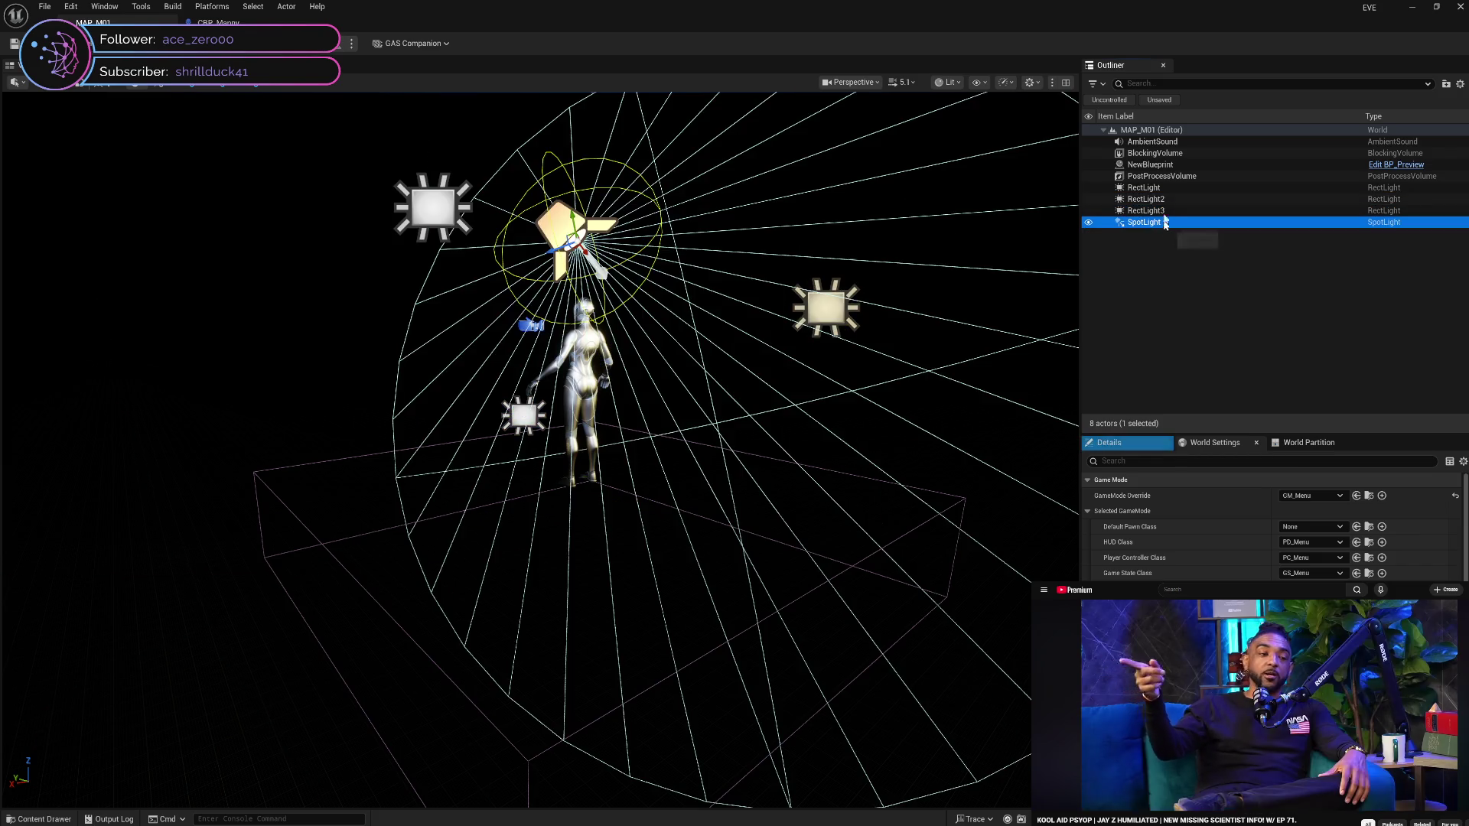
pyautogui.click(1151, 130)
pyautogui.click(1153, 142)
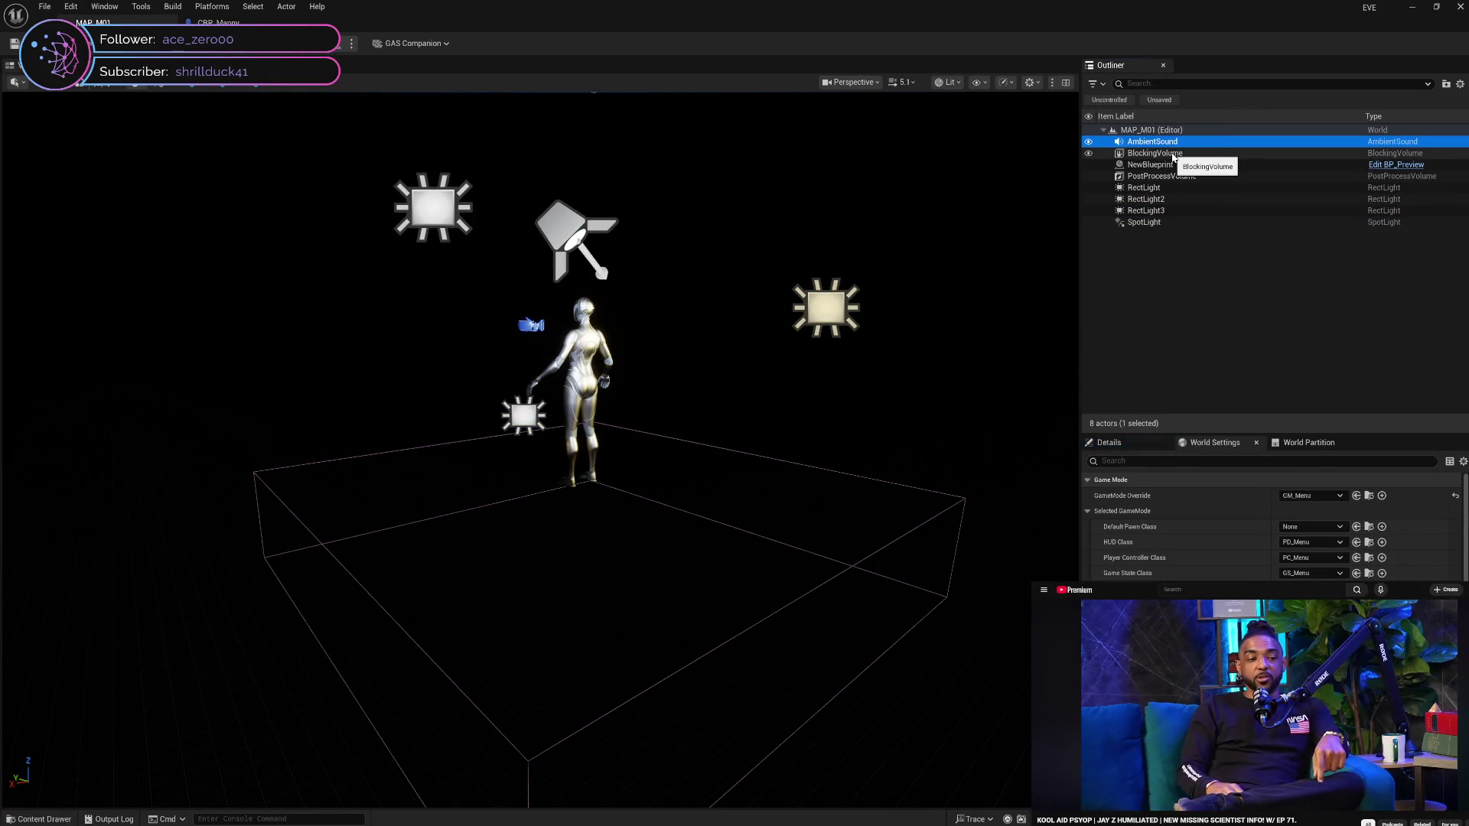
pyautogui.click(1139, 448)
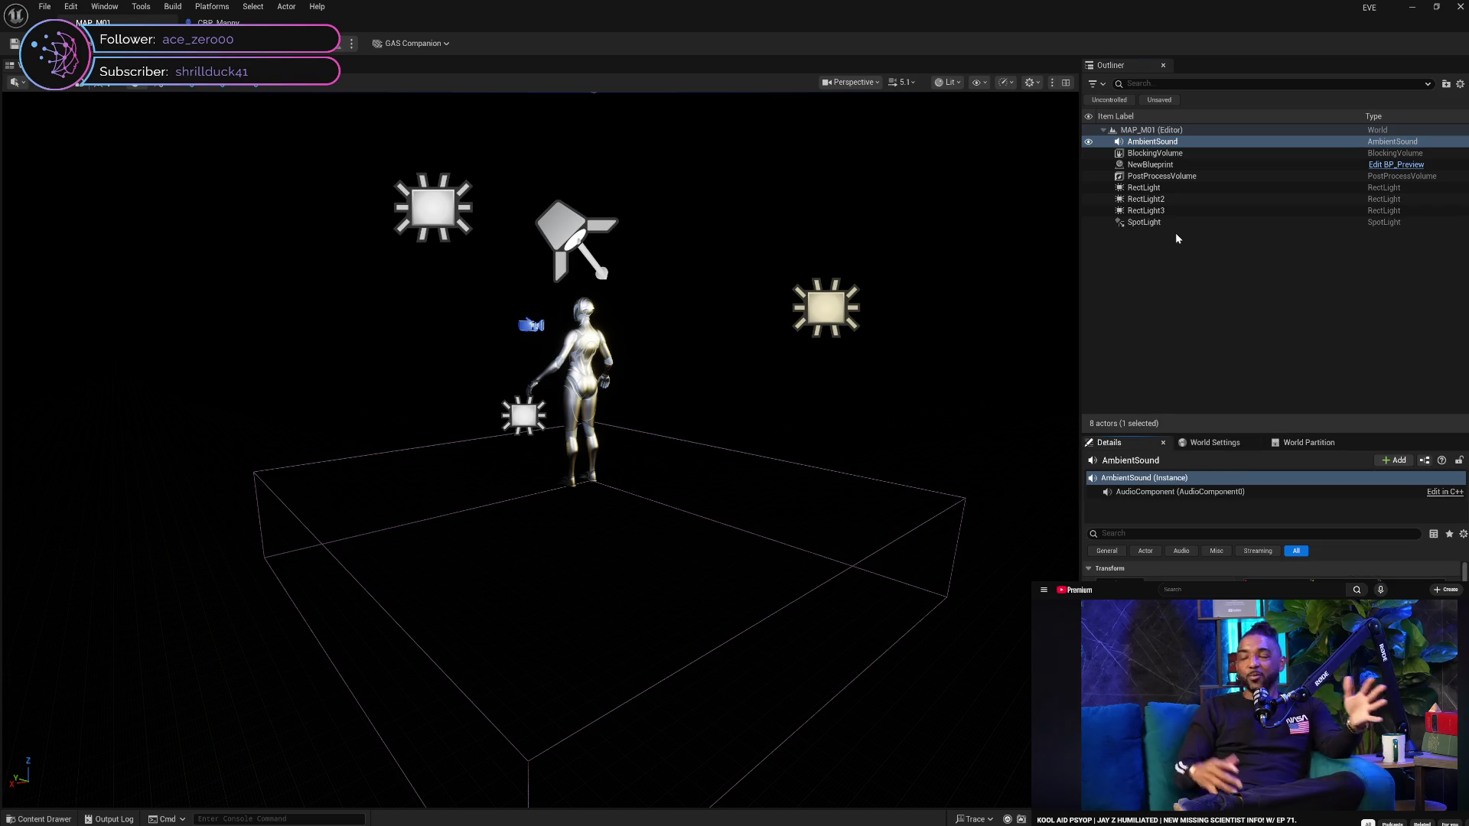
pyautogui.click(1187, 153)
pyautogui.click(1189, 165)
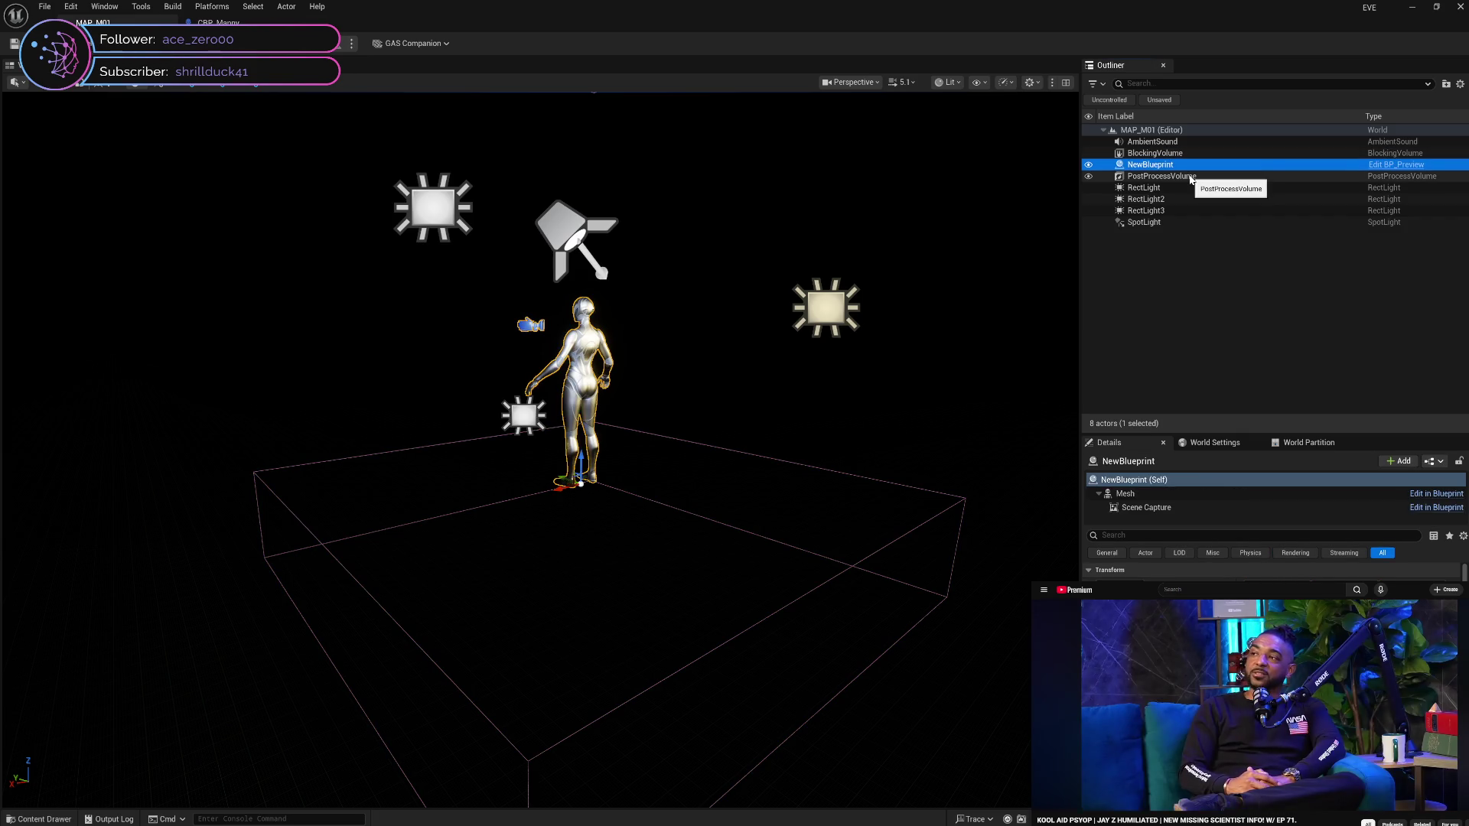
pyautogui.scroll(-5, 1224, 570)
pyautogui.scroll(4, 1270, 570)
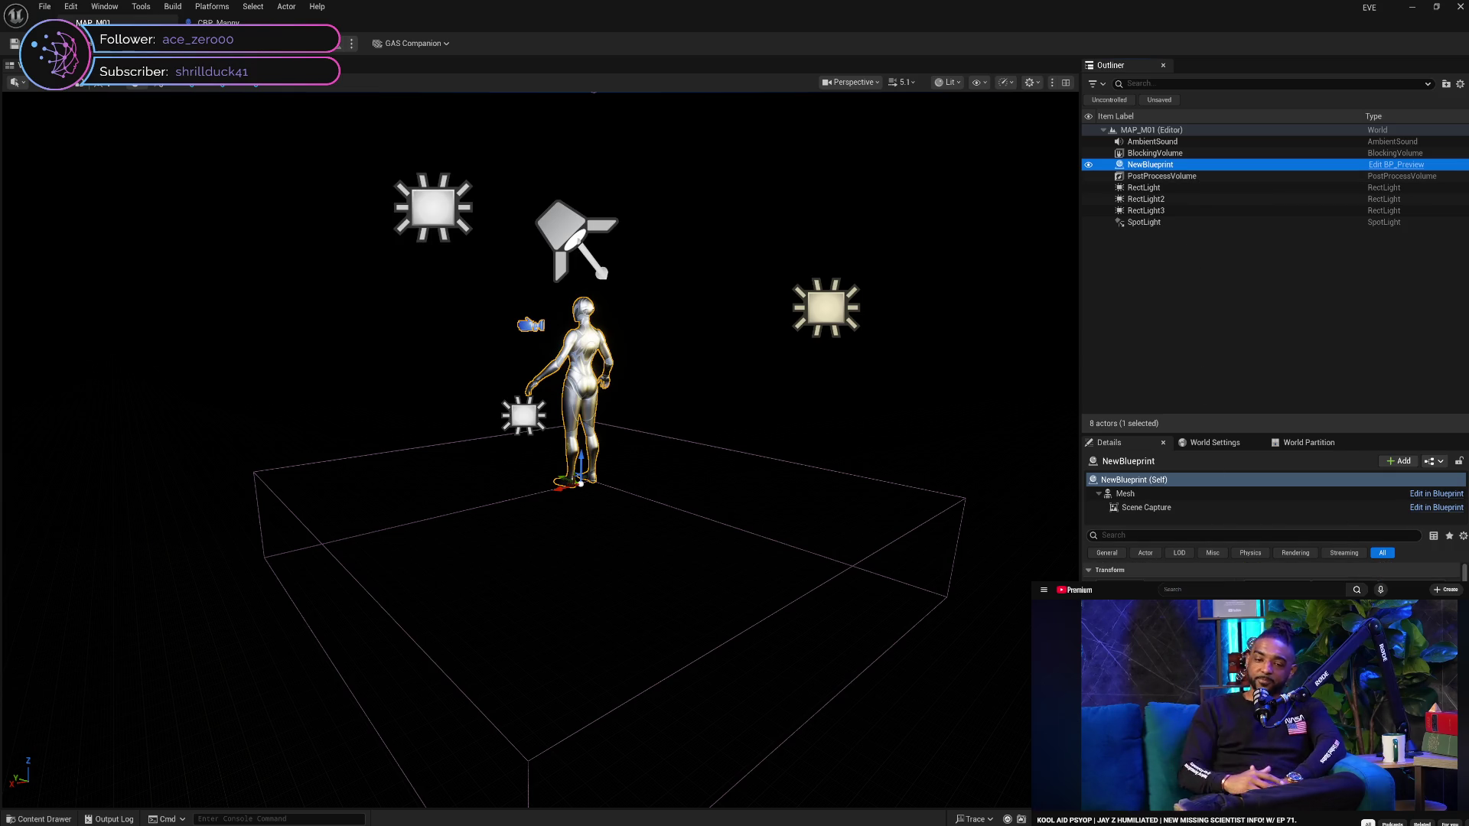
pyautogui.scroll(-3, 1270, 570)
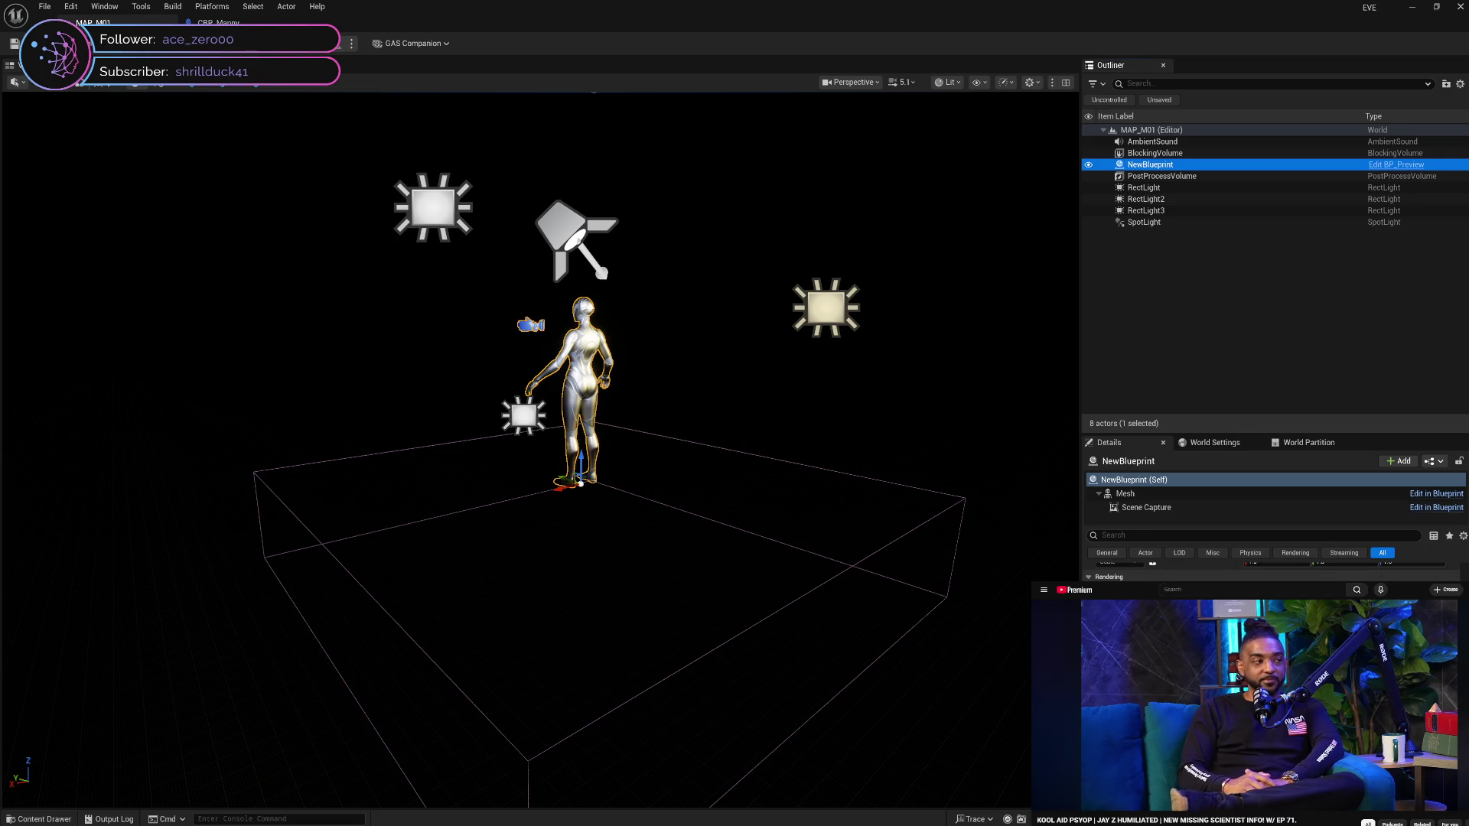
pyautogui.scroll(-5, 1270, 570)
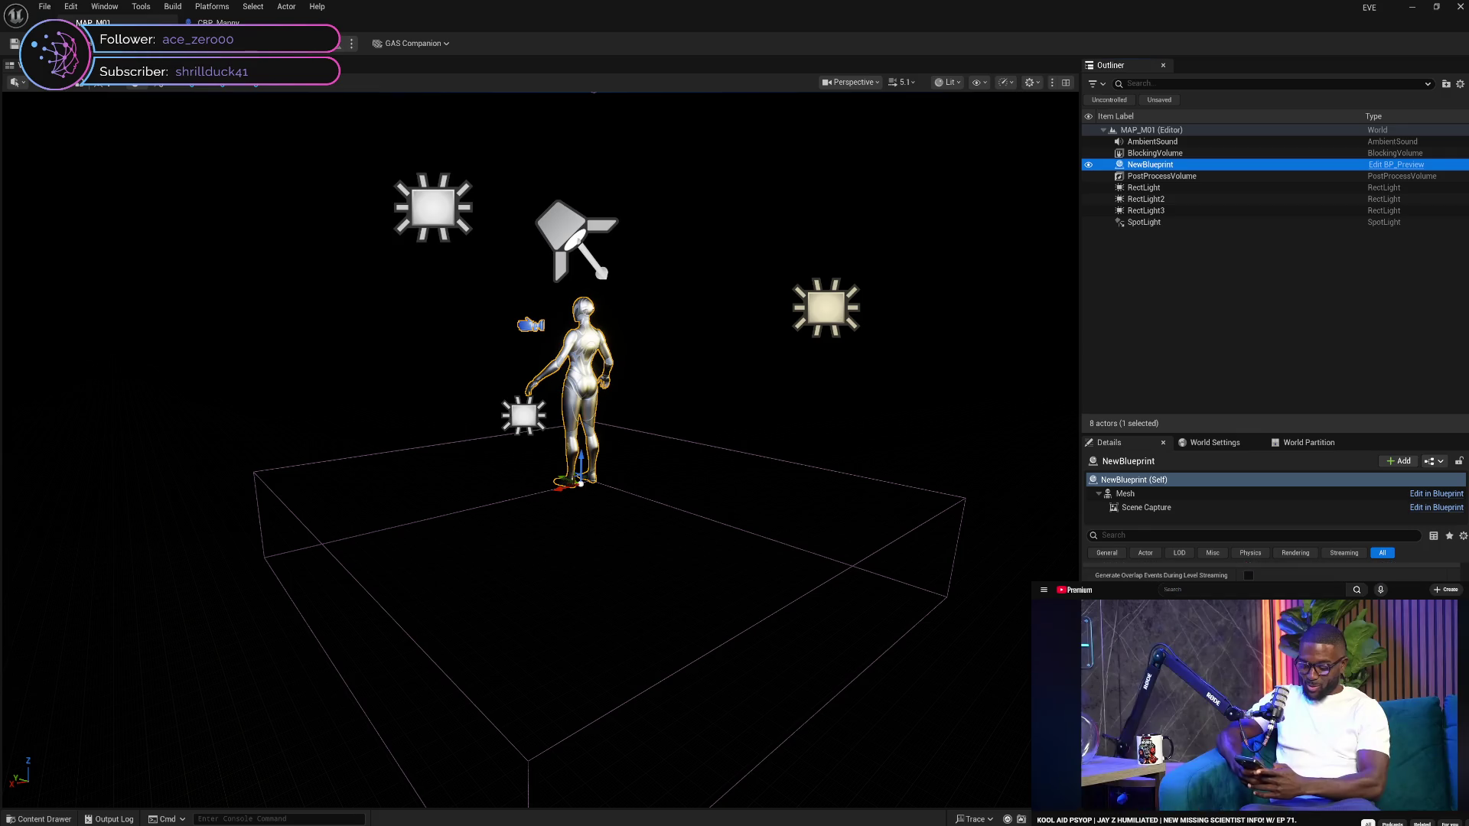
pyautogui.scroll(-5, 1270, 570)
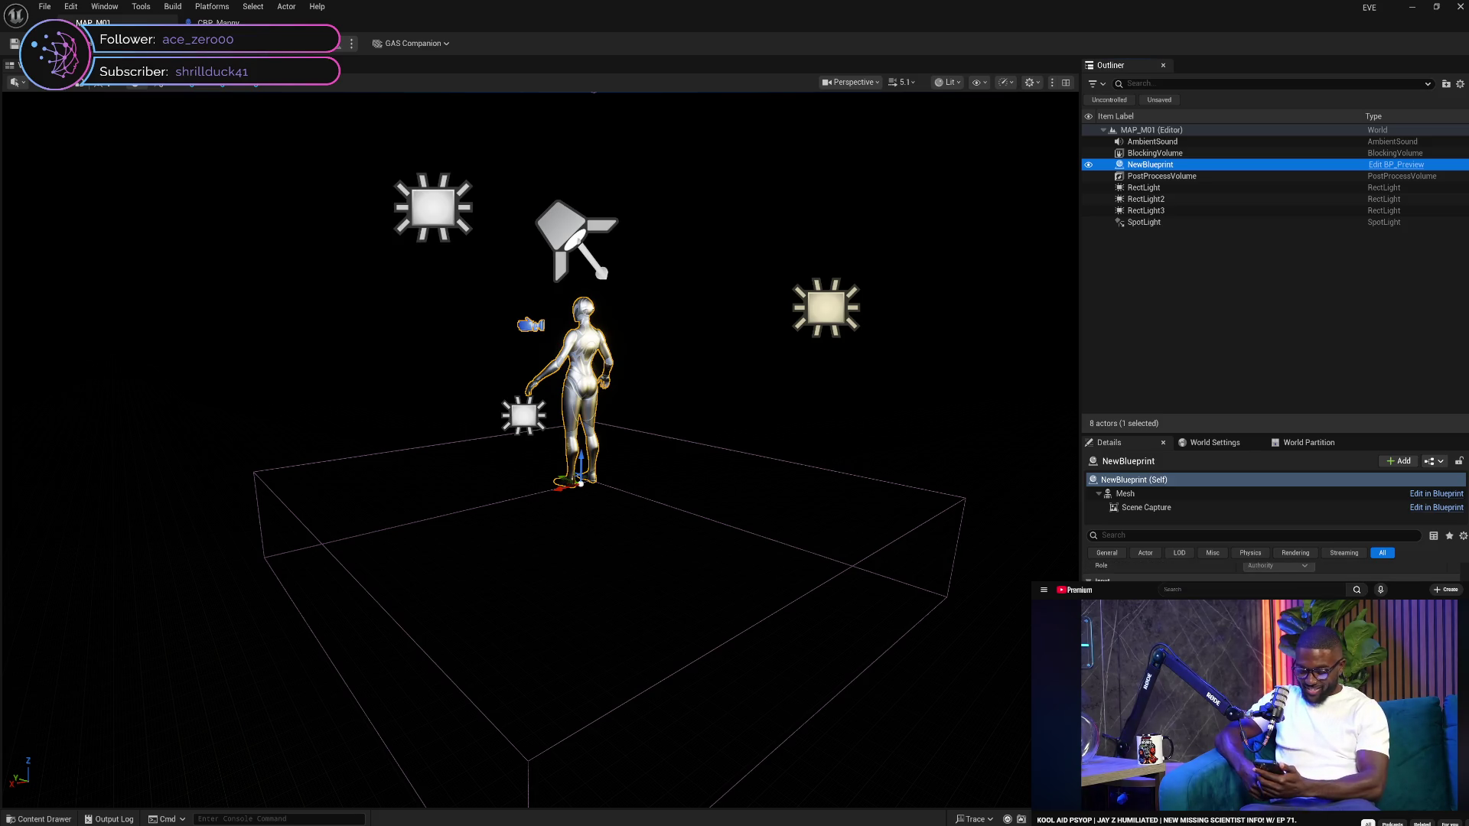
pyautogui.scroll(2, 1270, 570)
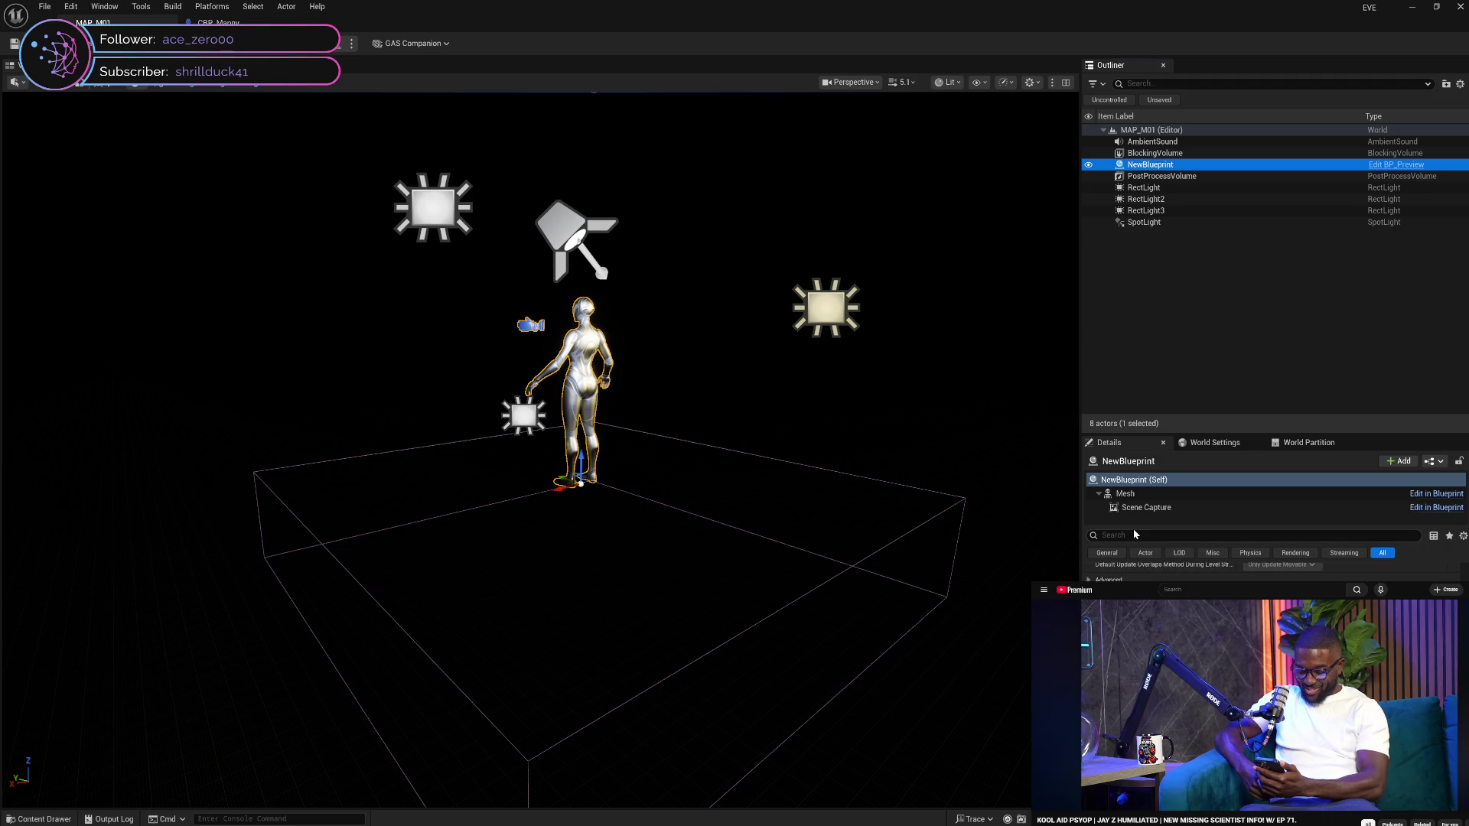
pyautogui.click(1125, 493)
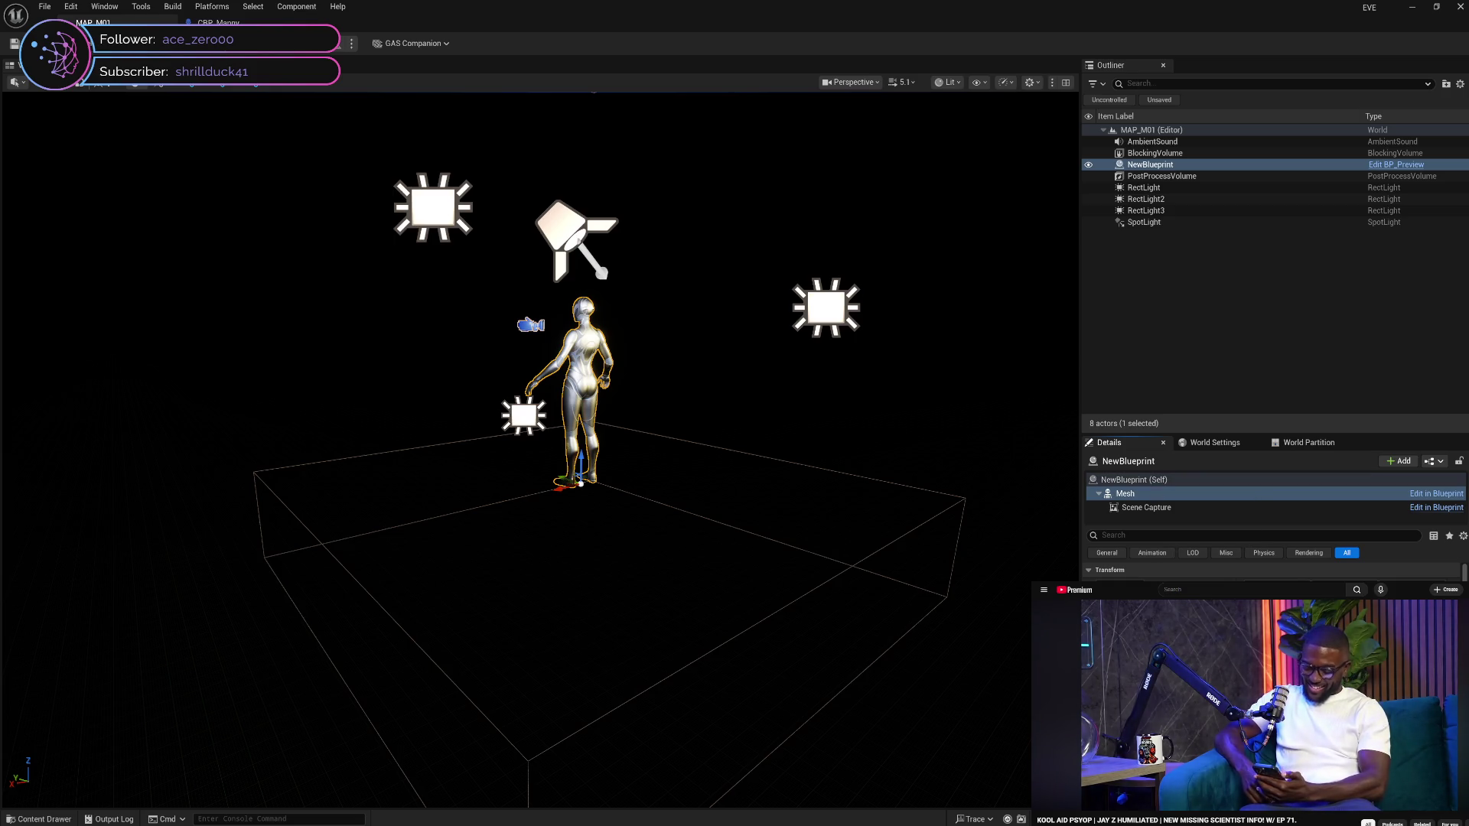
pyautogui.scroll(-10, 1274, 574)
pyautogui.scroll(-3, 1274, 574)
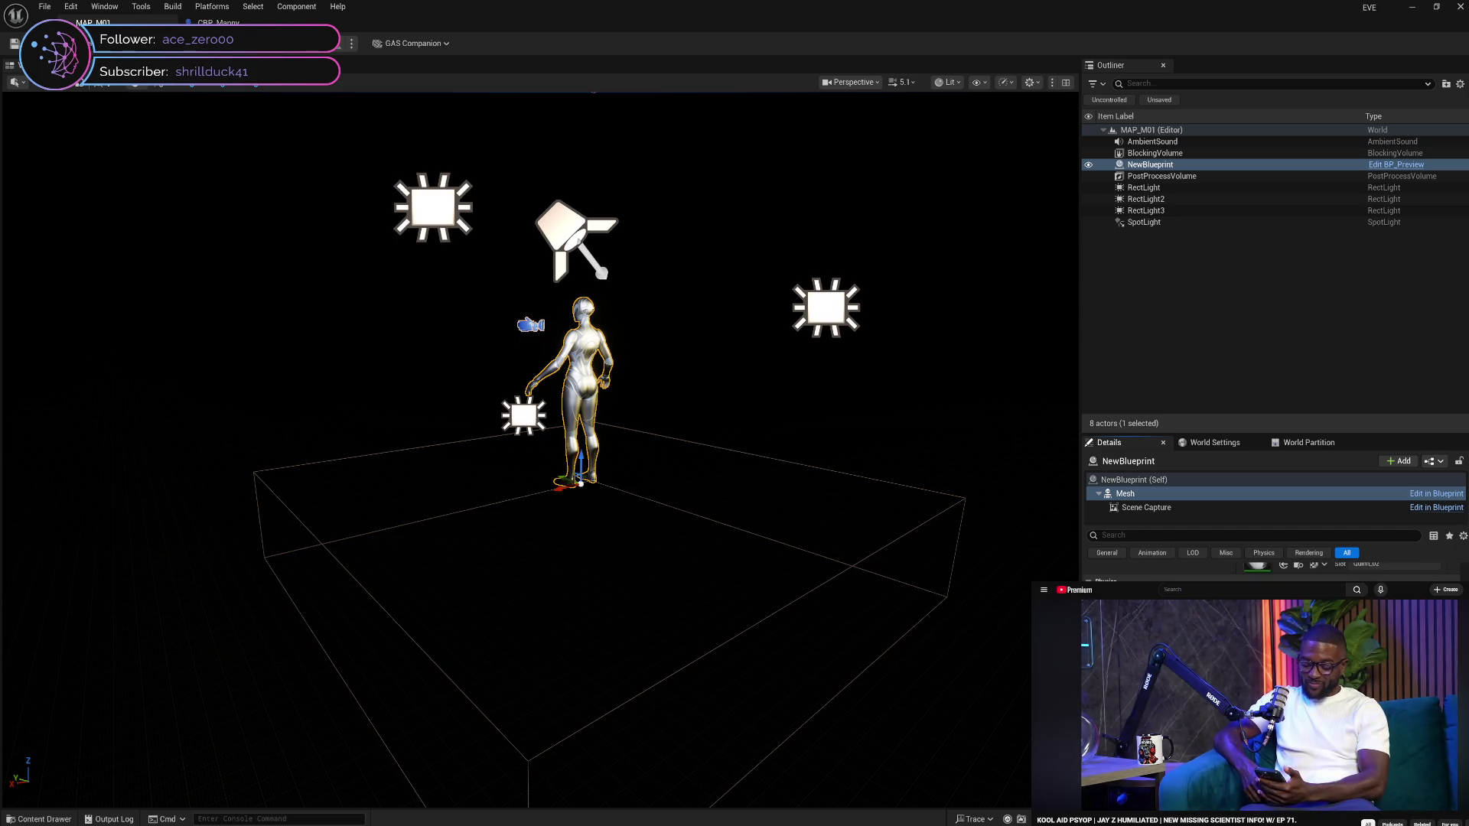
pyautogui.scroll(-3, 1274, 574)
pyautogui.scroll(-5, 1274, 574)
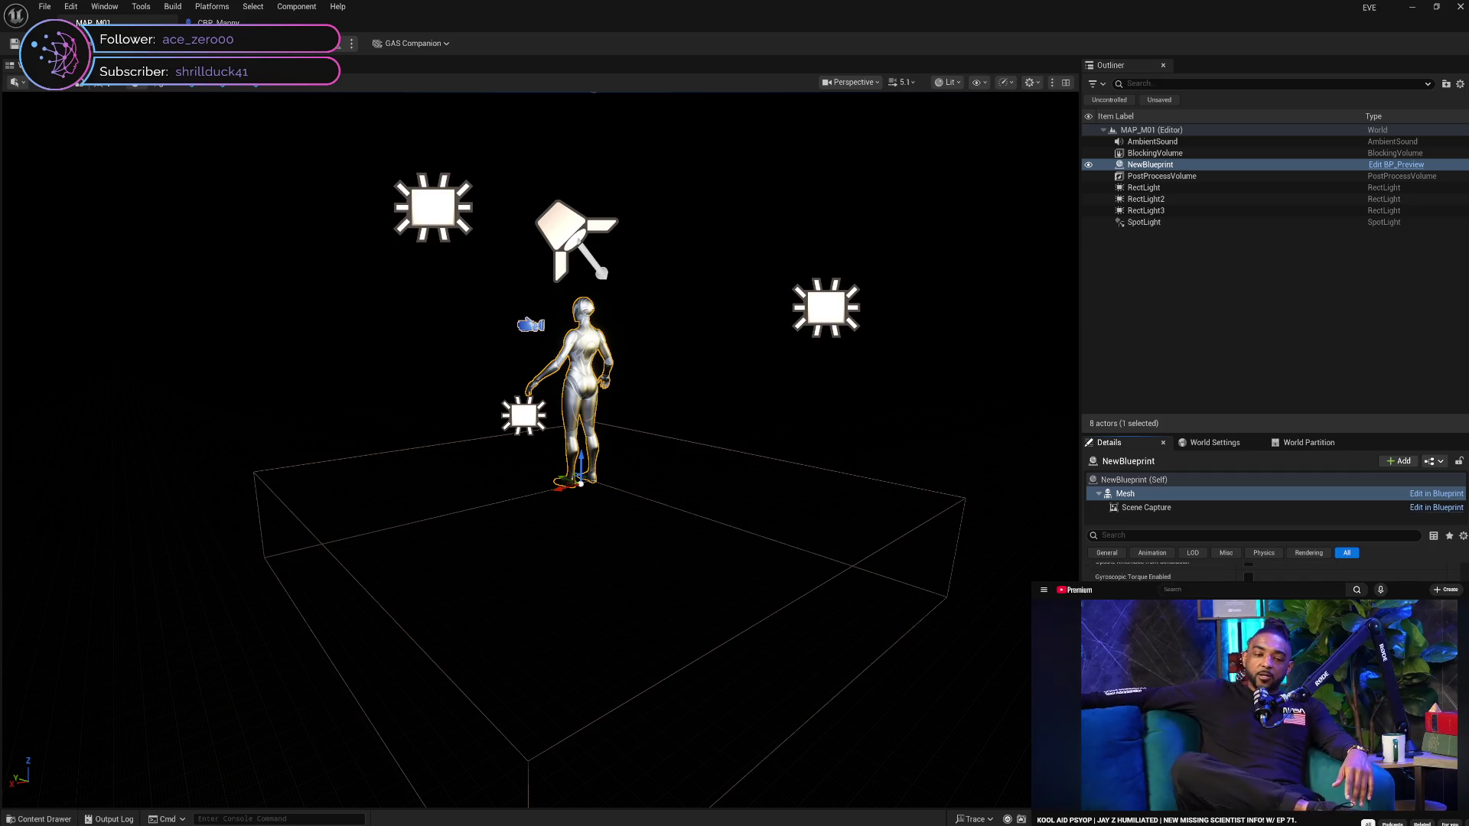
pyautogui.scroll(-4, 1274, 570)
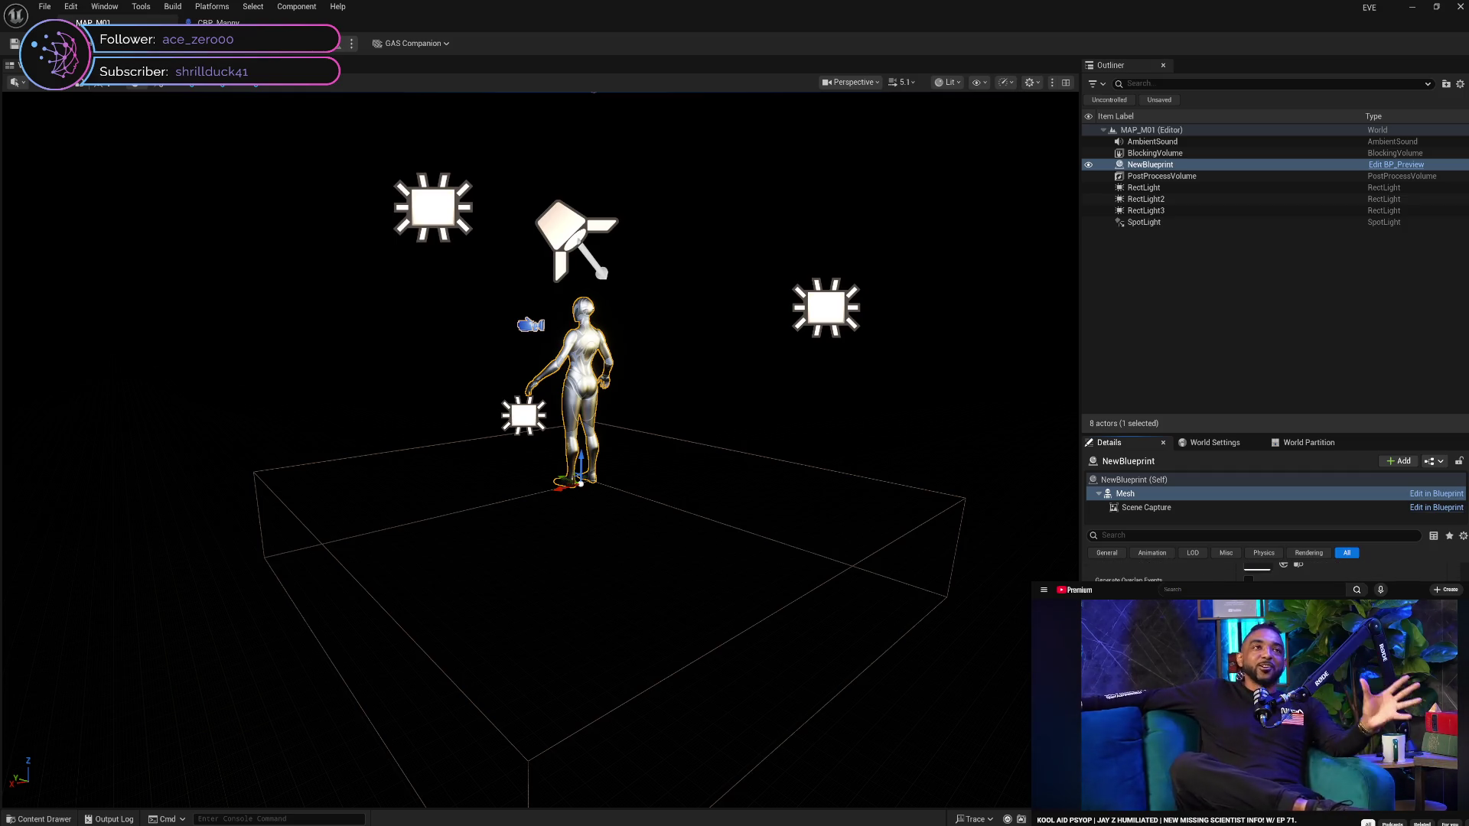
pyautogui.scroll(-1, 1274, 571)
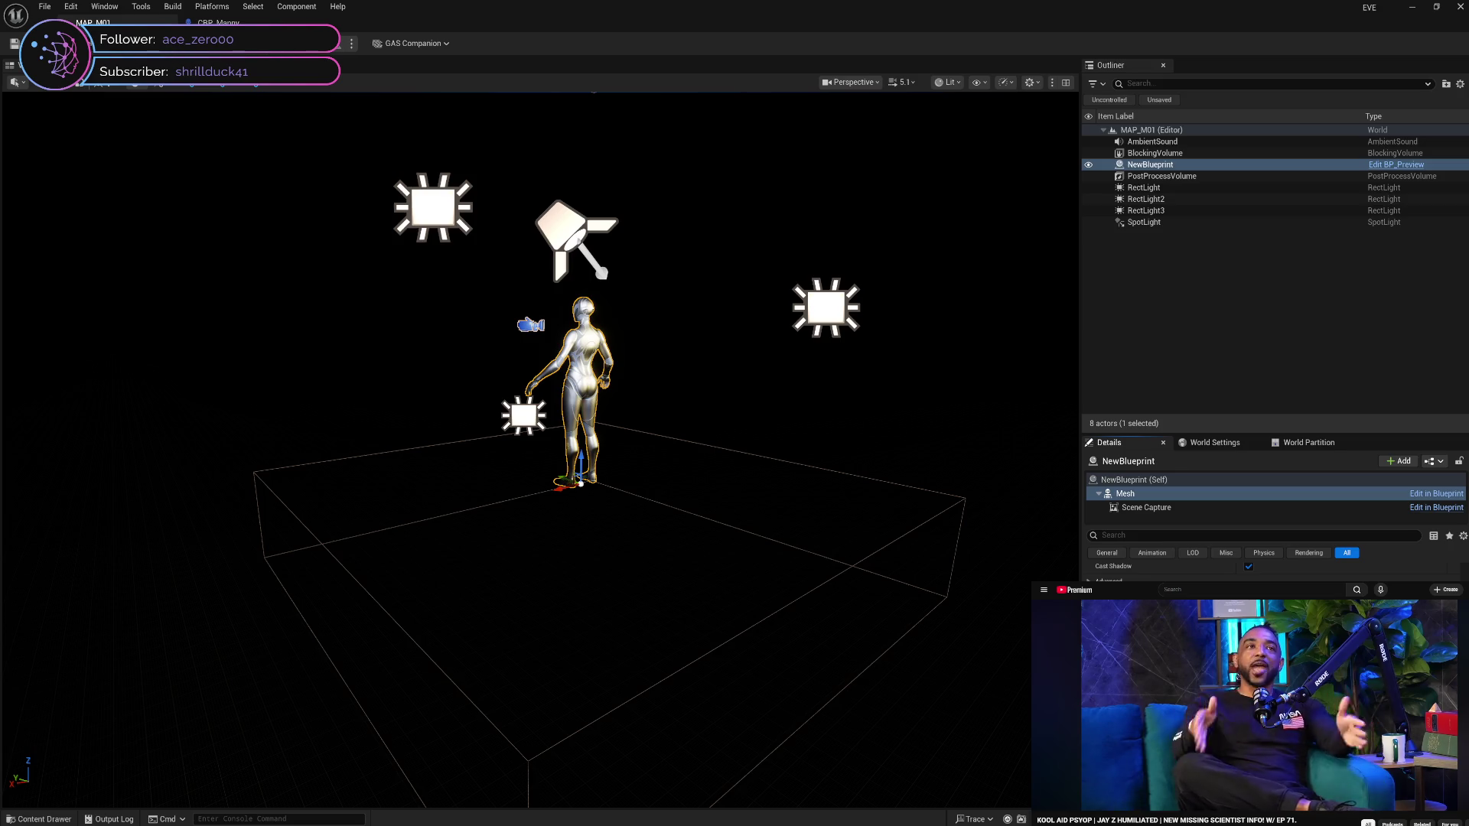
pyautogui.scroll(5, 1270, 570)
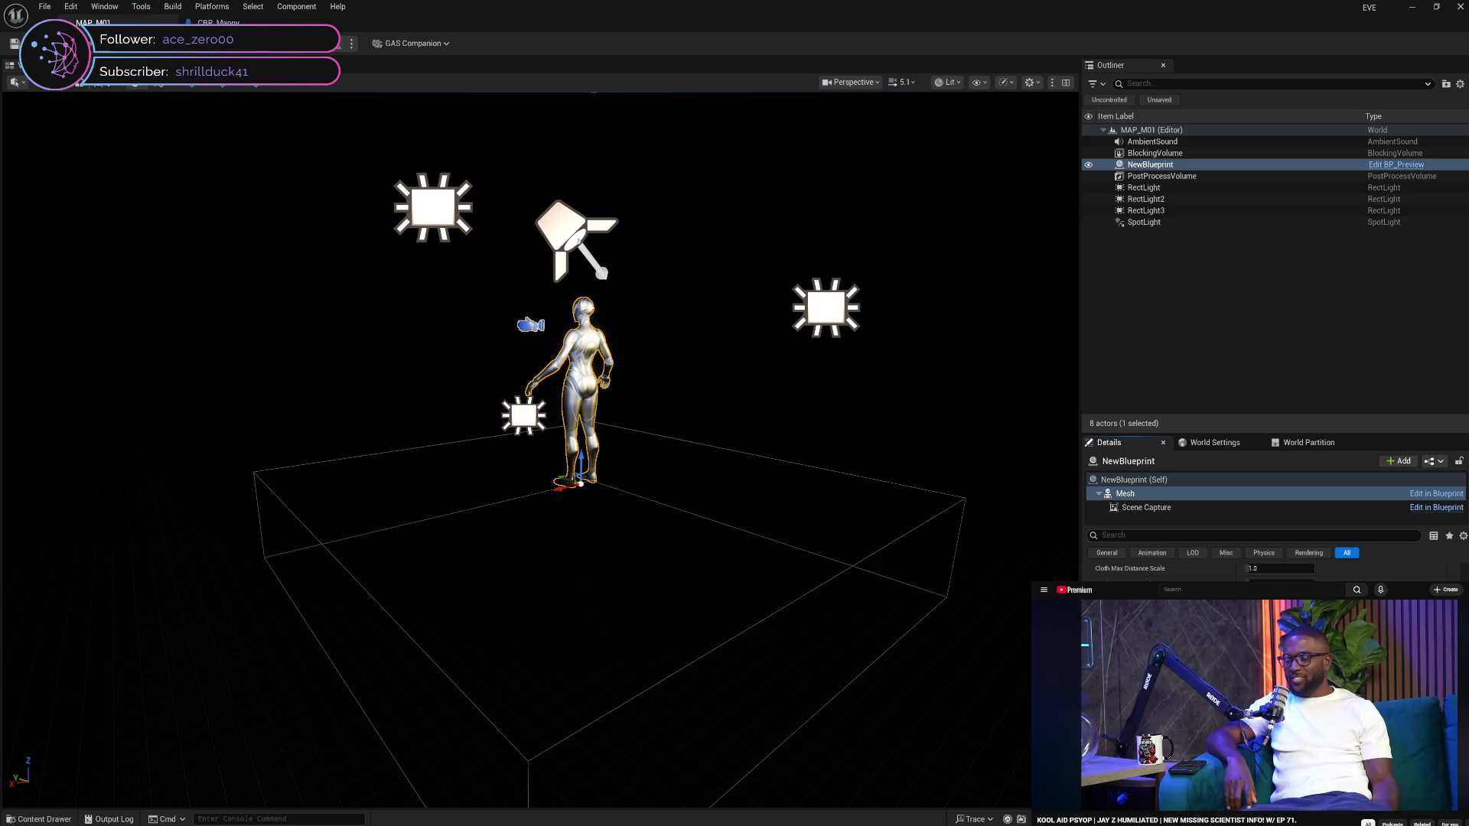
pyautogui.scroll(2, 1270, 570)
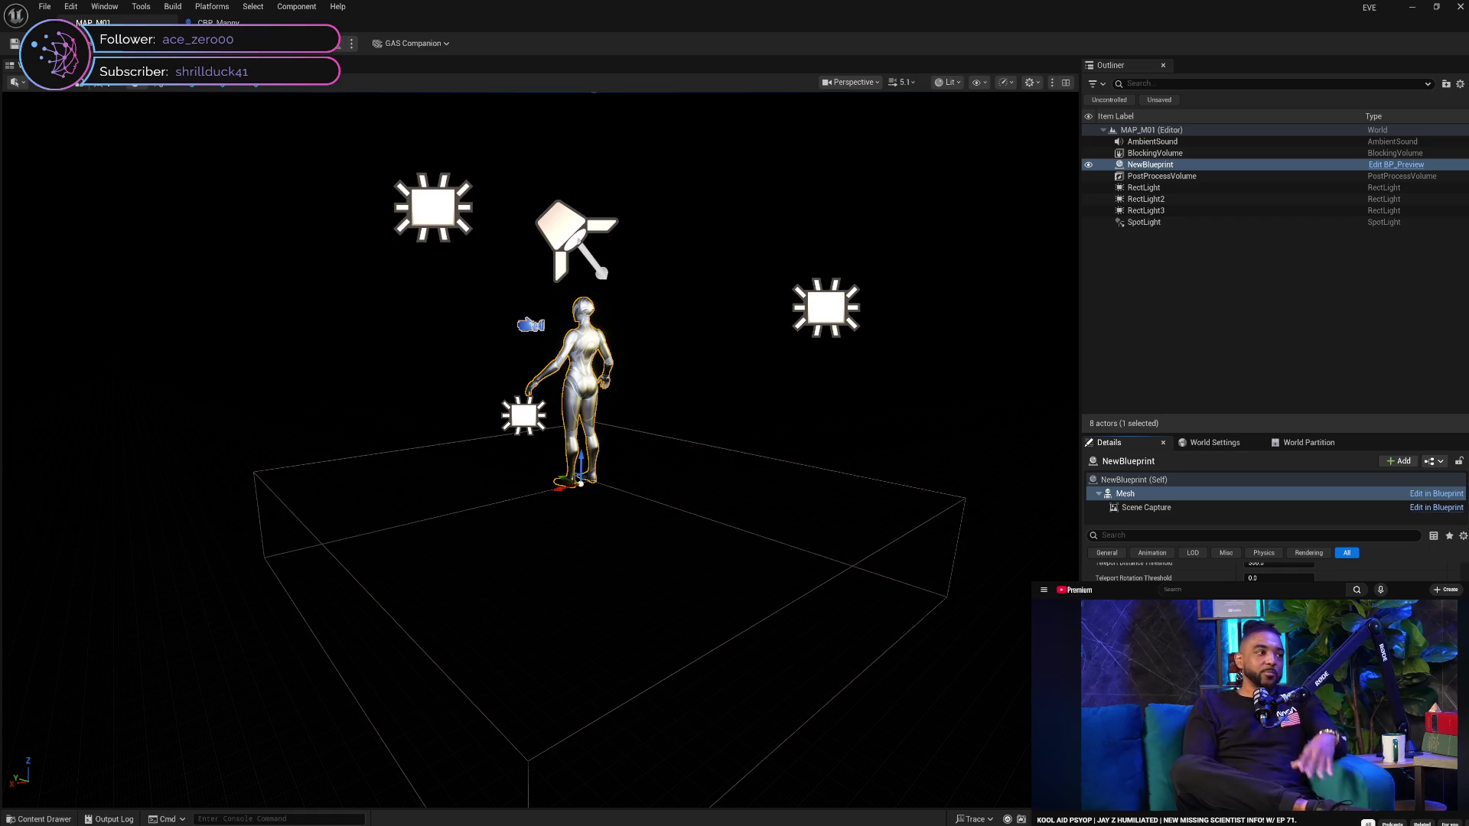
pyautogui.scroll(-3, 1270, 572)
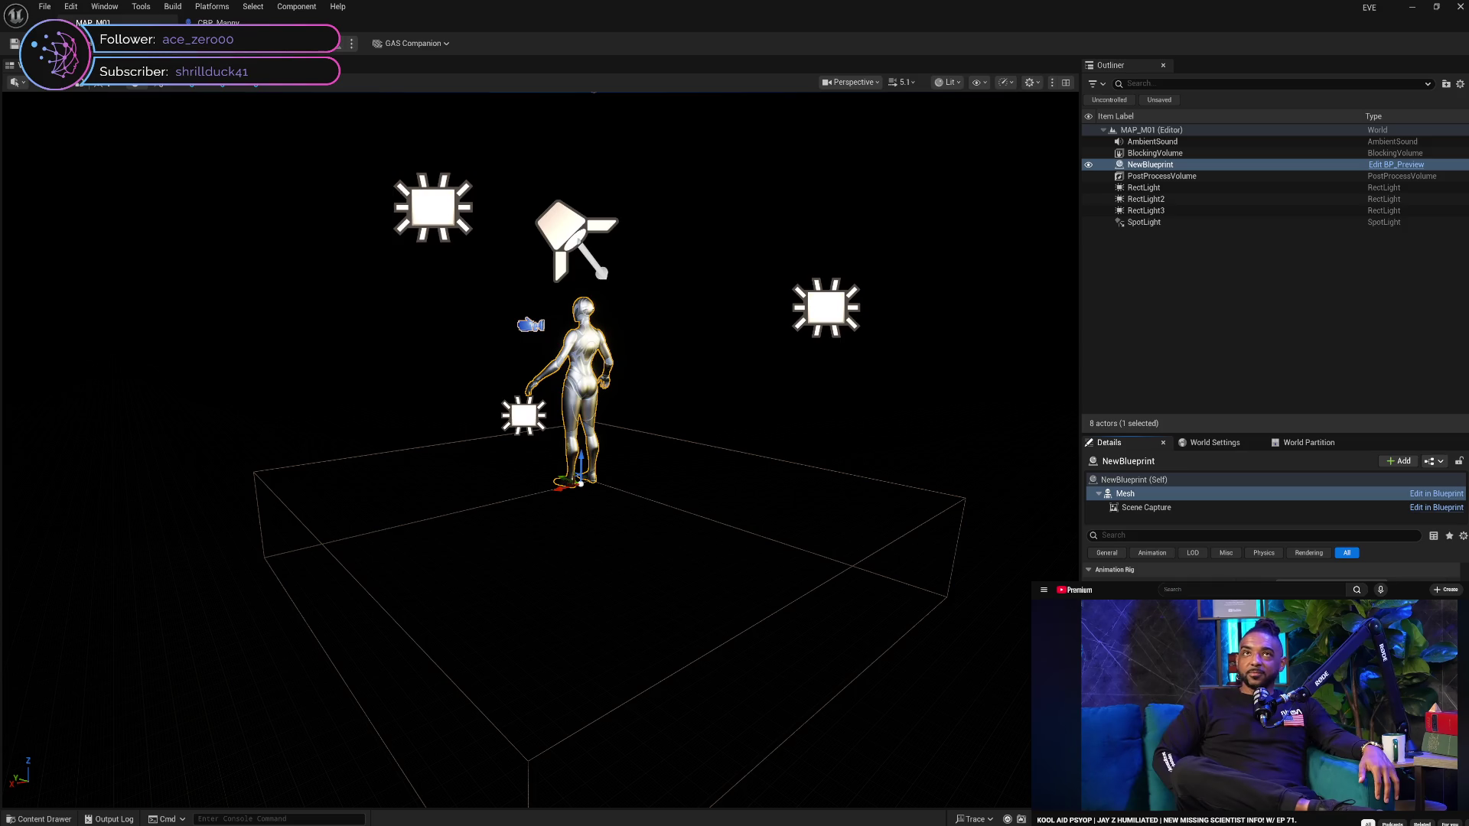
pyautogui.scroll(-2, 1270, 572)
pyautogui.scroll(-1, 1270, 572)
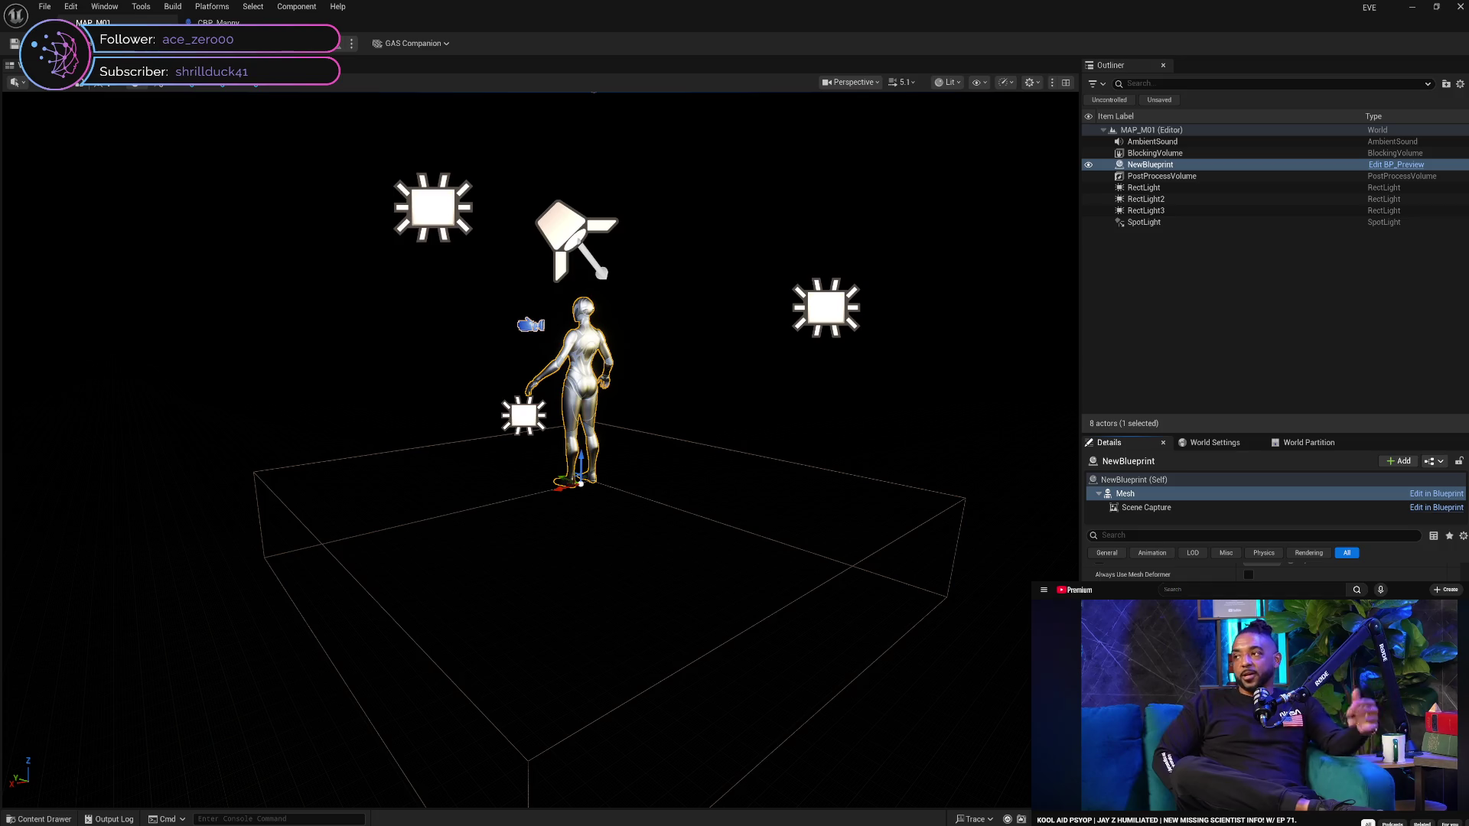
pyautogui.scroll(1, 1271, 572)
pyautogui.scroll(1, 1271, 572)
pyautogui.scroll(-2, 1270, 572)
pyautogui.scroll(-2, 1271, 573)
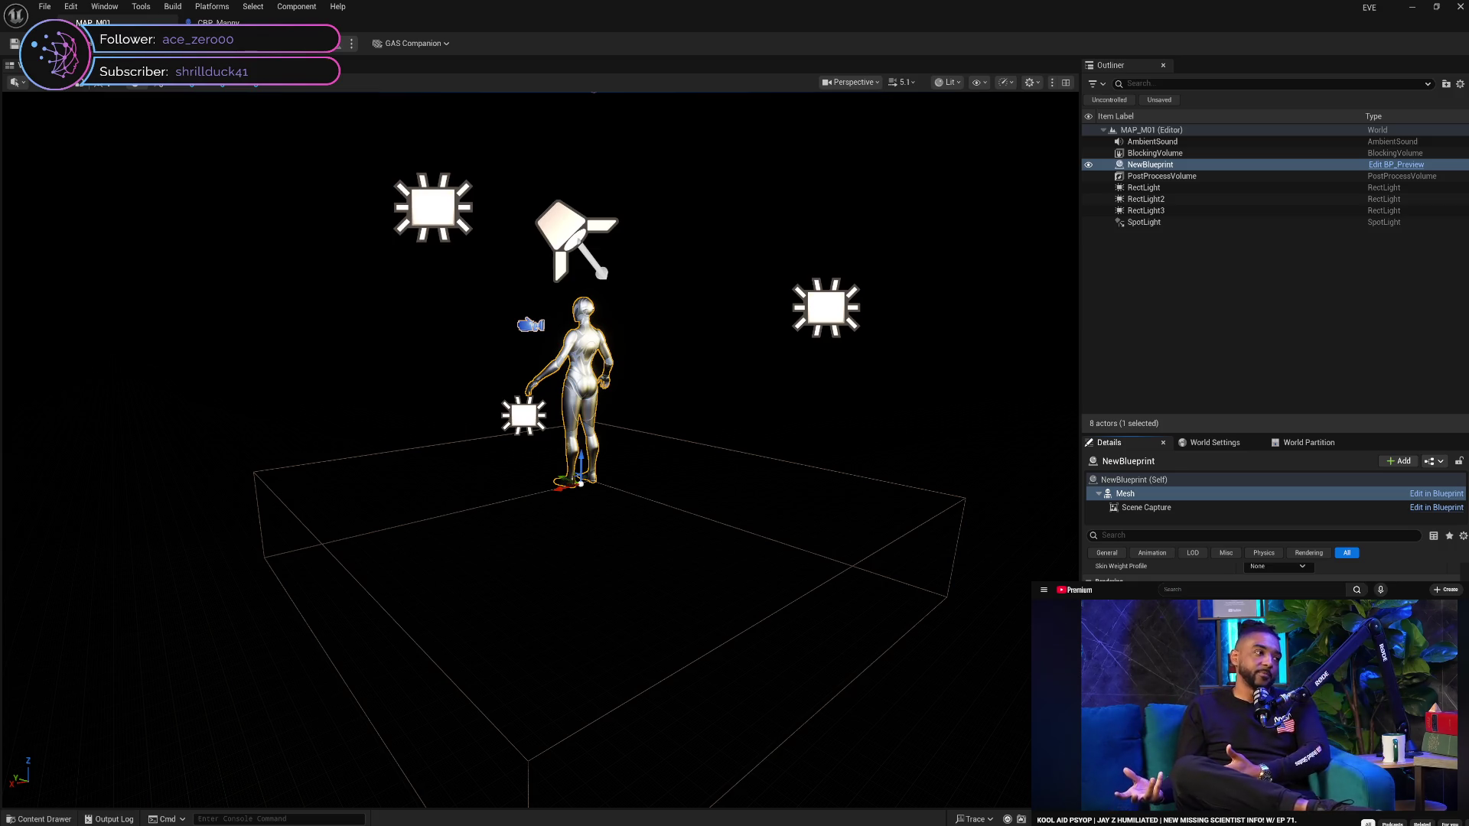
pyautogui.scroll(-1, 1274, 570)
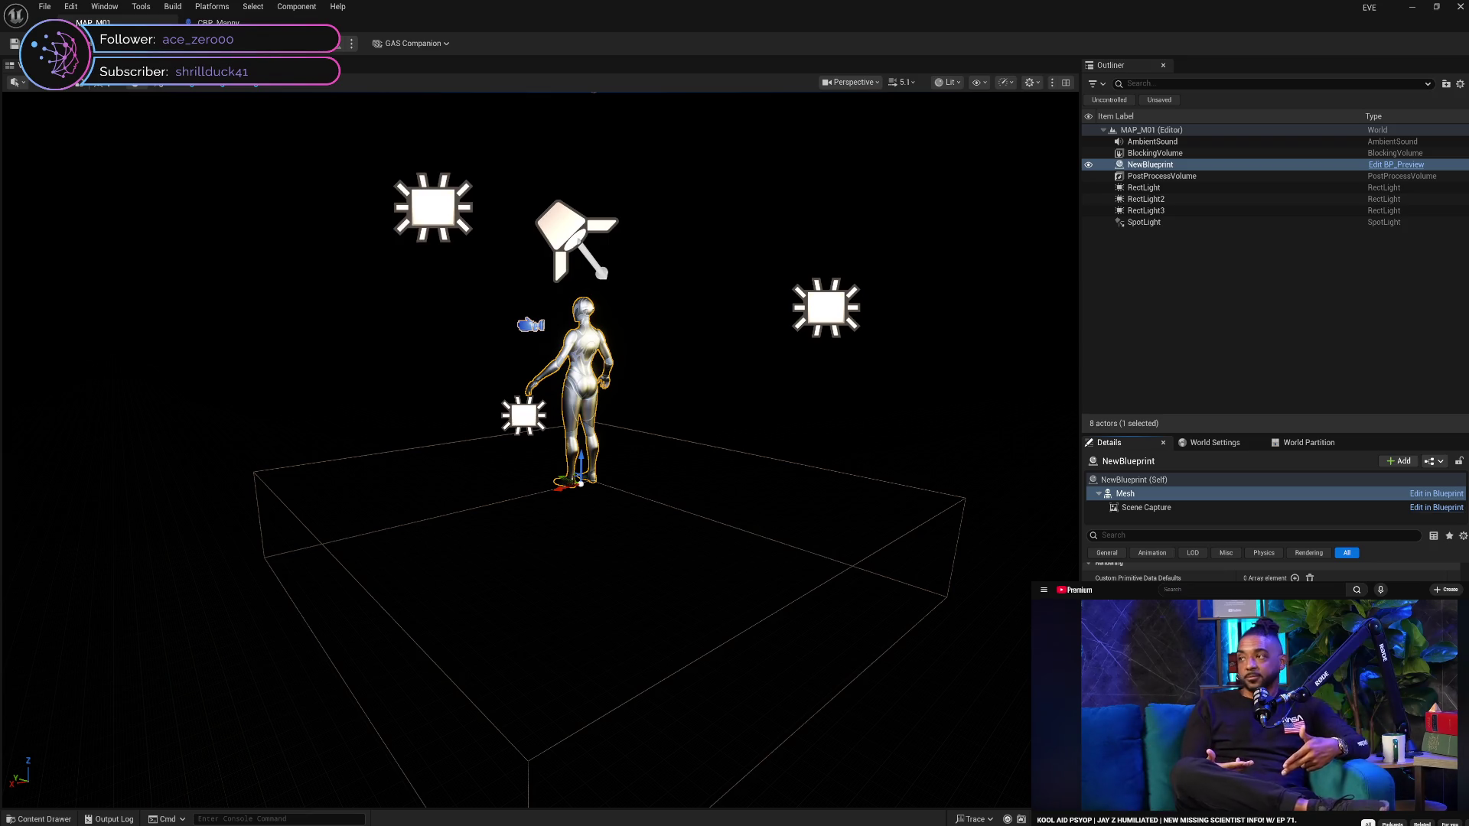
pyautogui.scroll(-1, 1274, 572)
pyautogui.scroll(-1, 1274, 570)
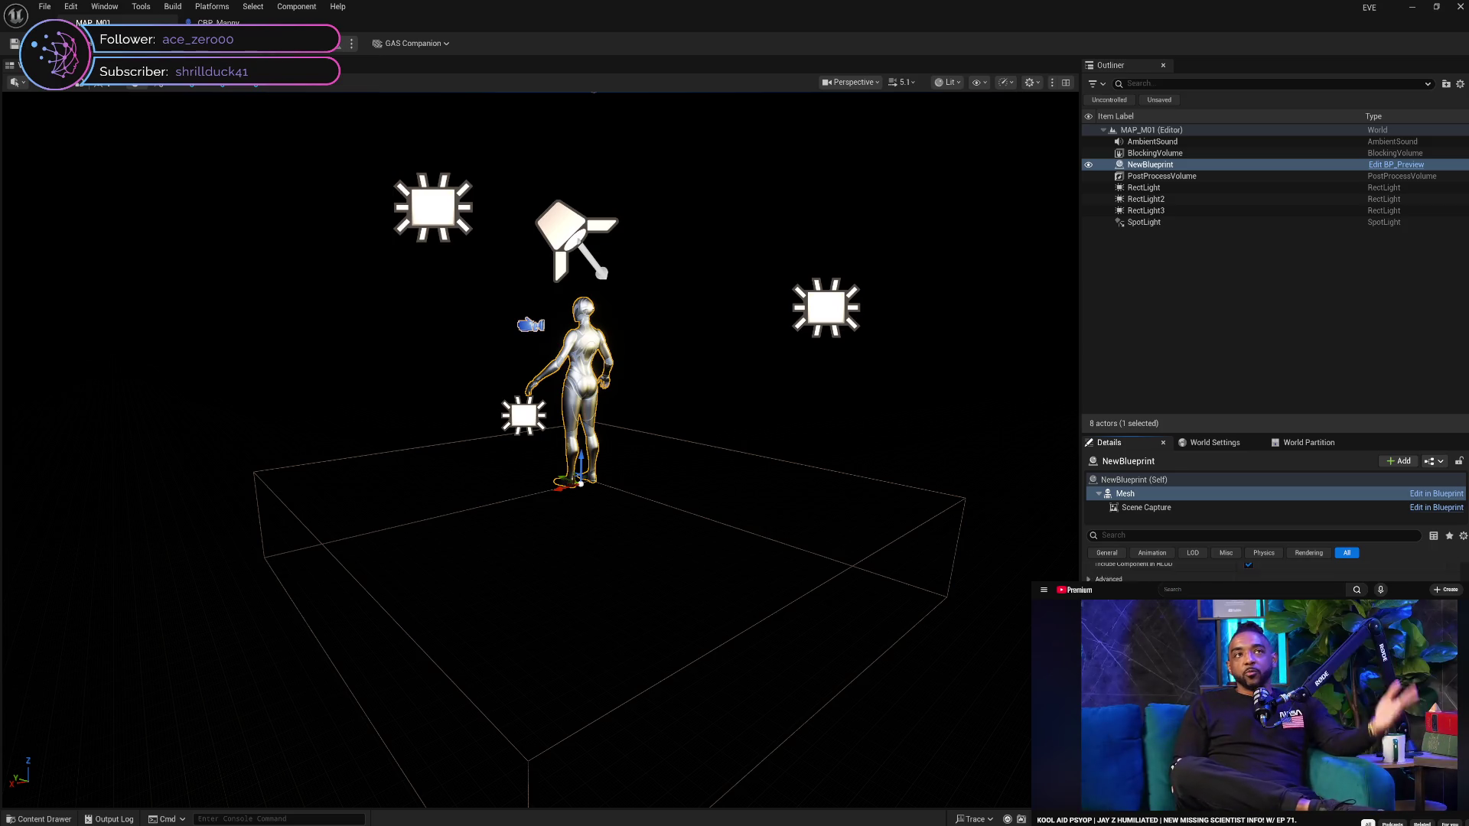
pyautogui.scroll(-2, 1274, 572)
pyautogui.scroll(-3, 1274, 570)
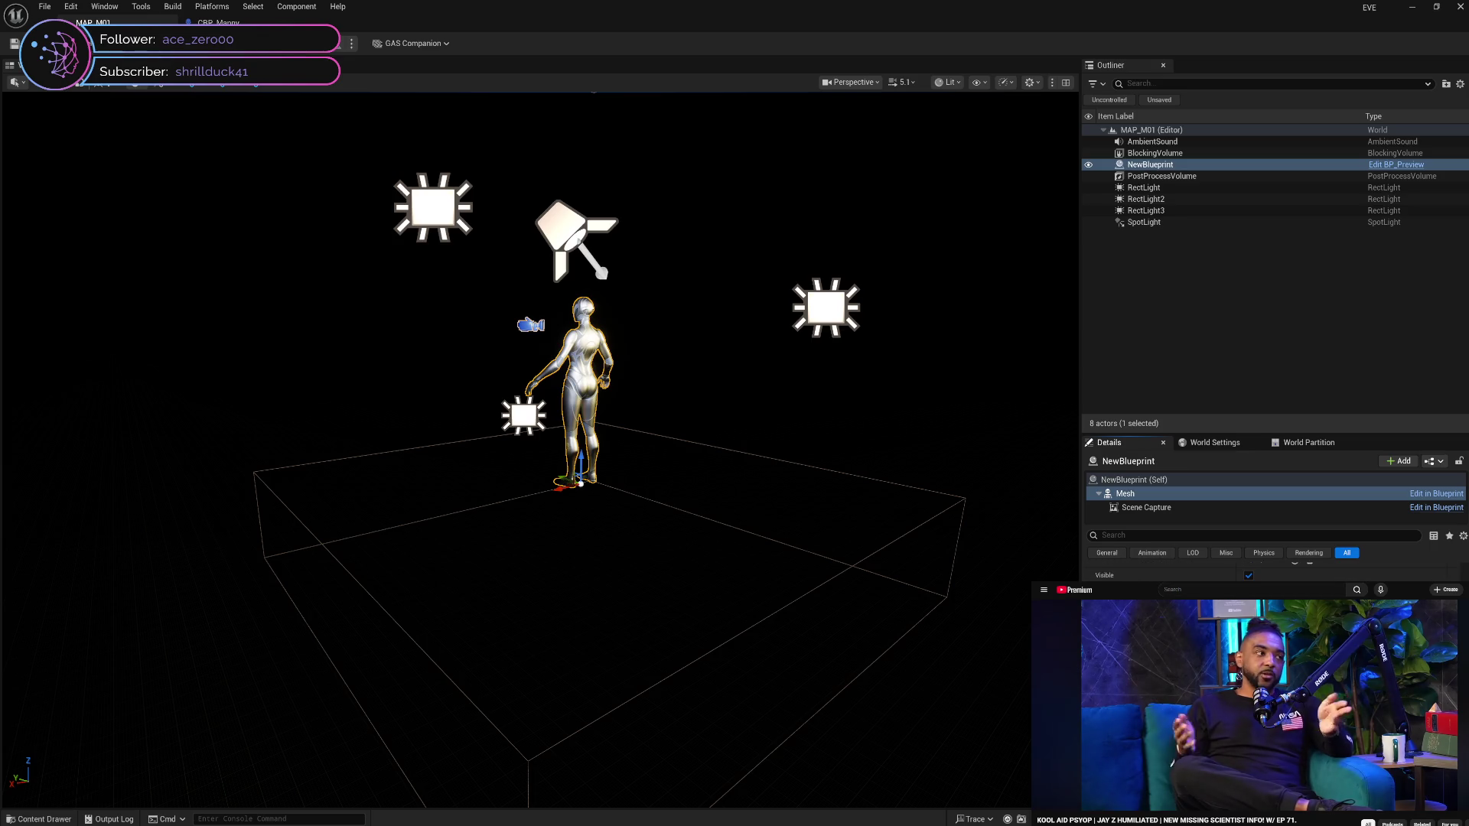
pyautogui.scroll(-4, 1275, 570)
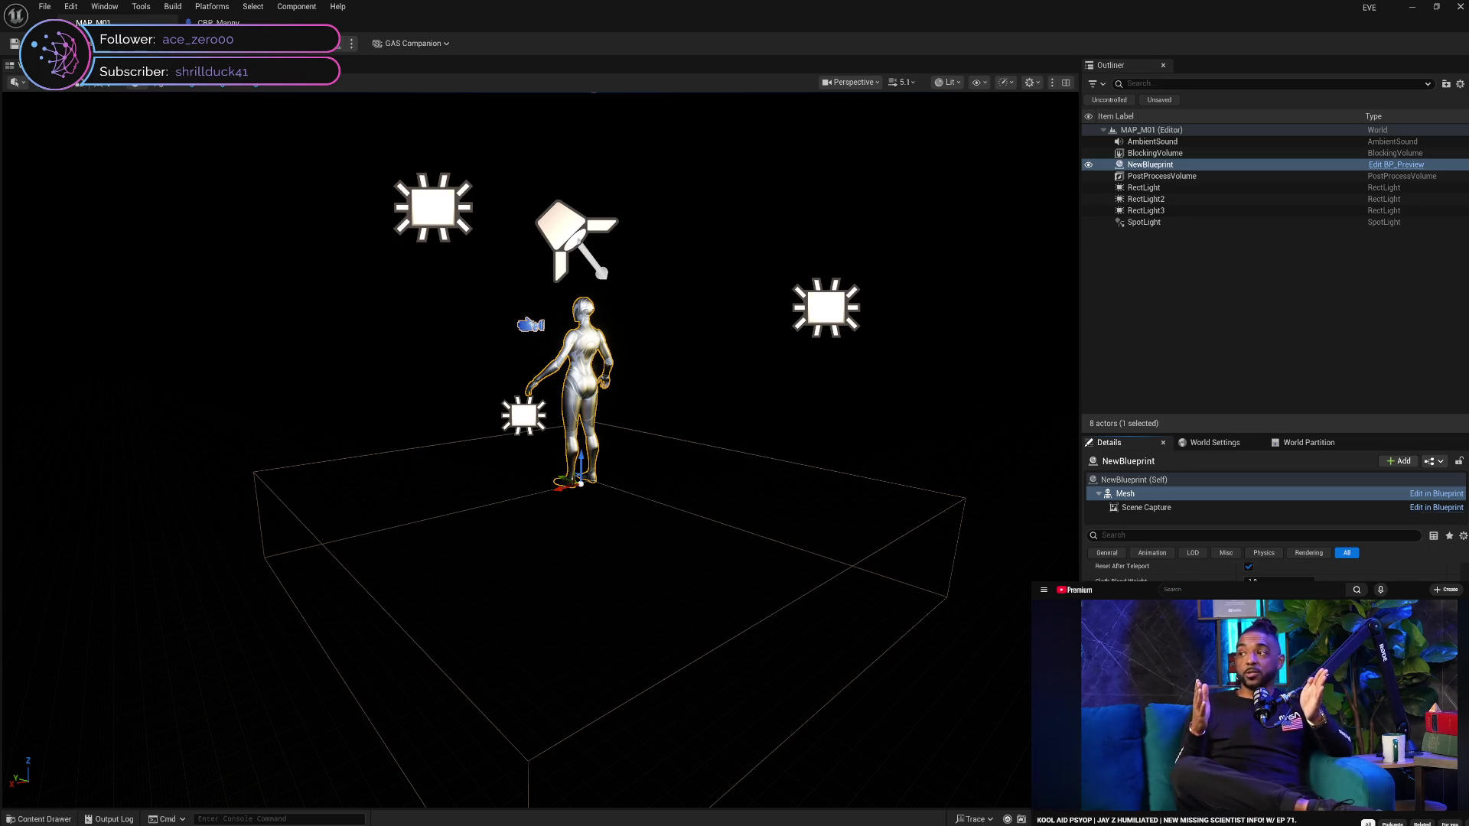
pyautogui.scroll(-5, 1274, 570)
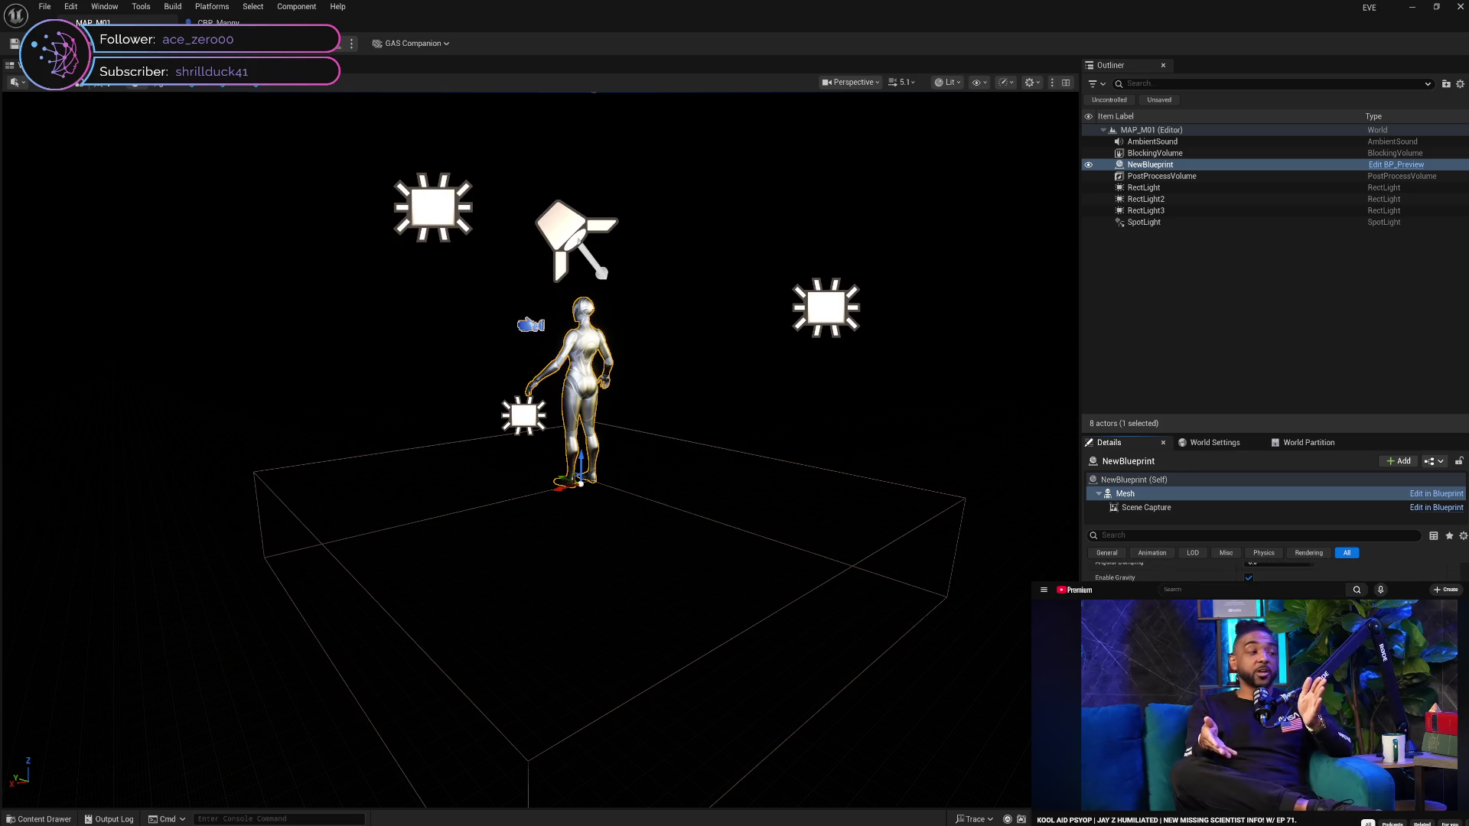
pyautogui.scroll(10, 1274, 570)
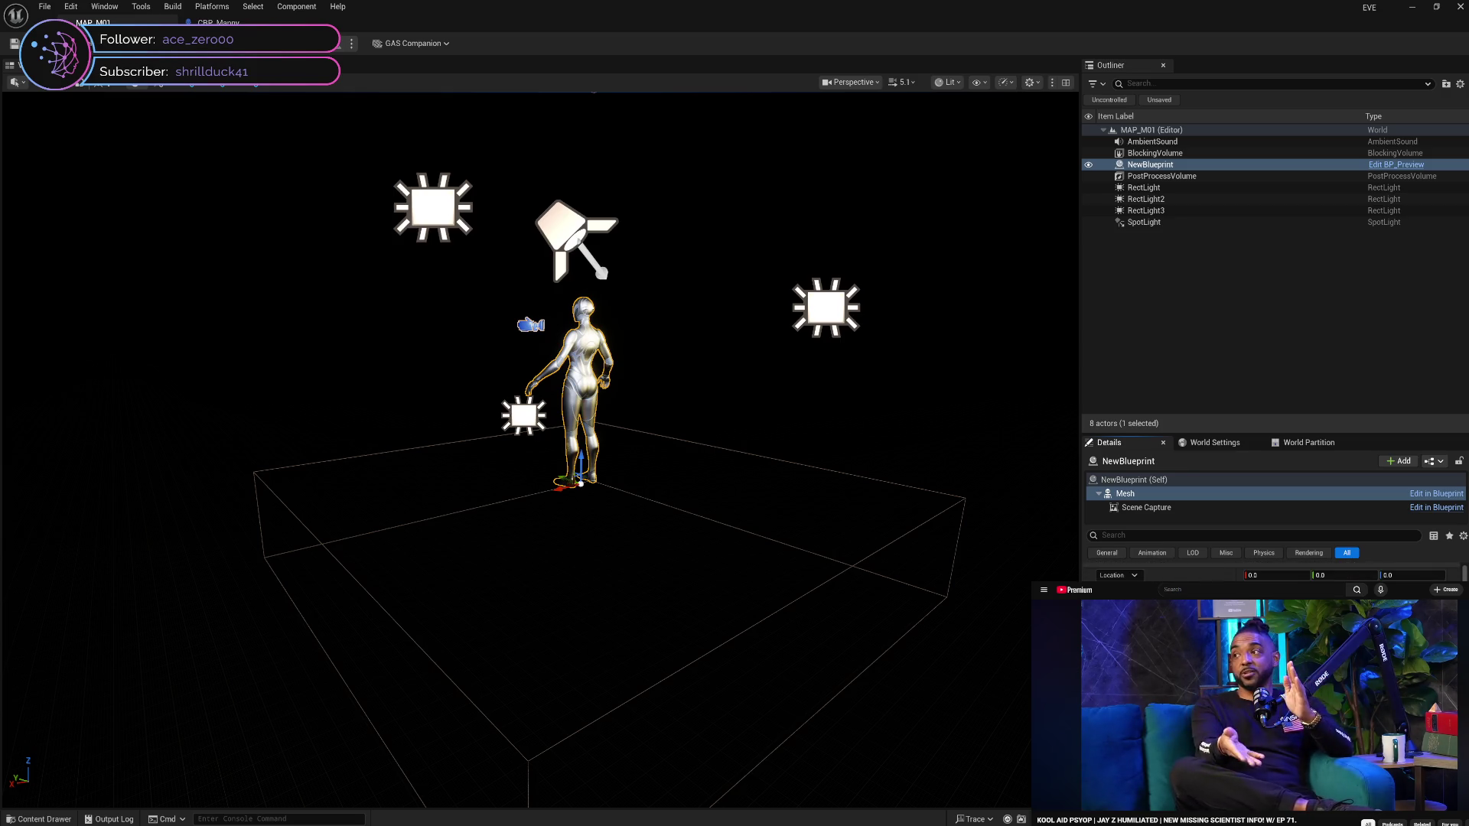
pyautogui.scroll(-2, 1274, 573)
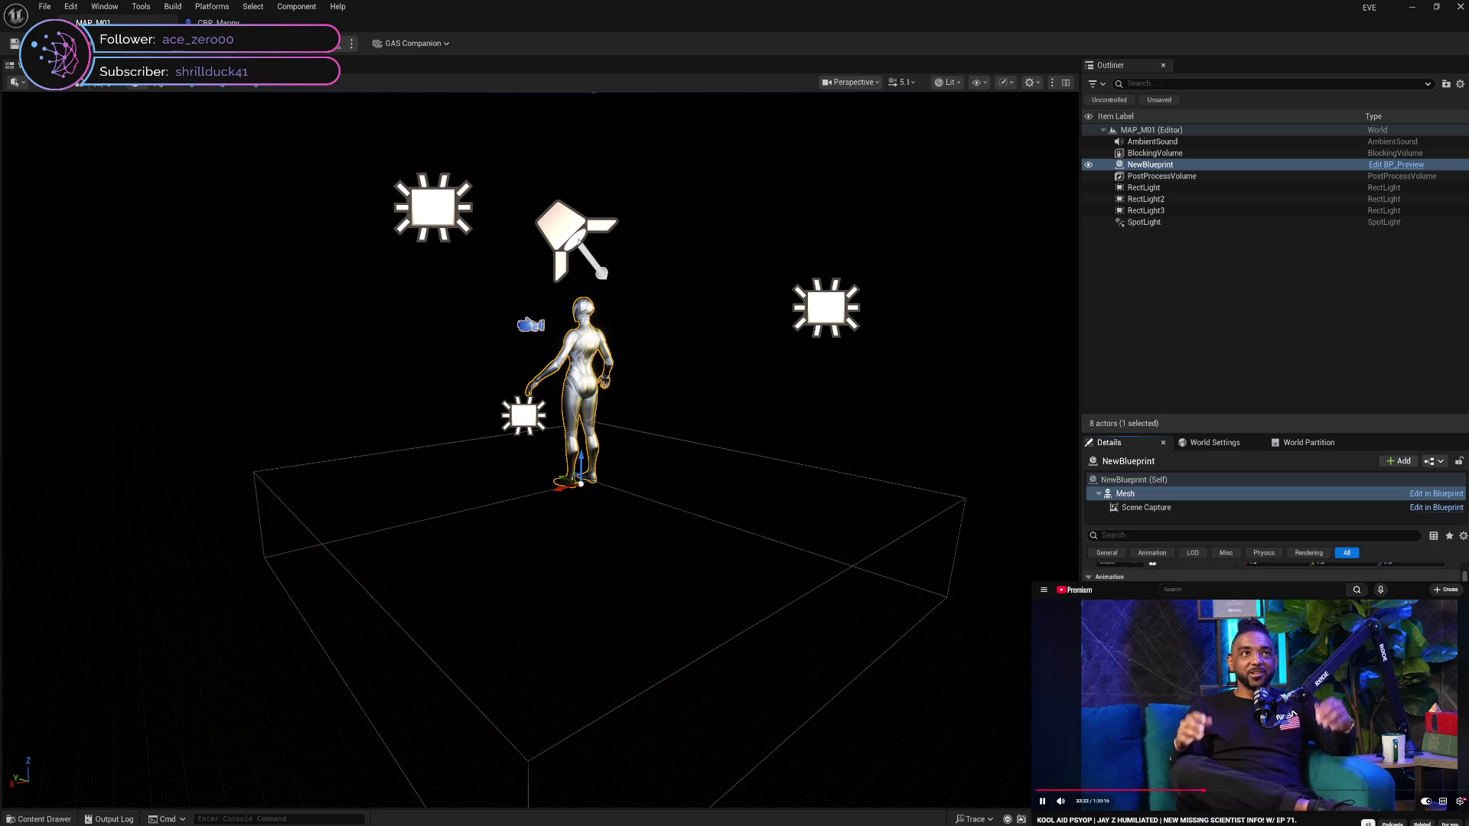
pyautogui.click(1140, 698)
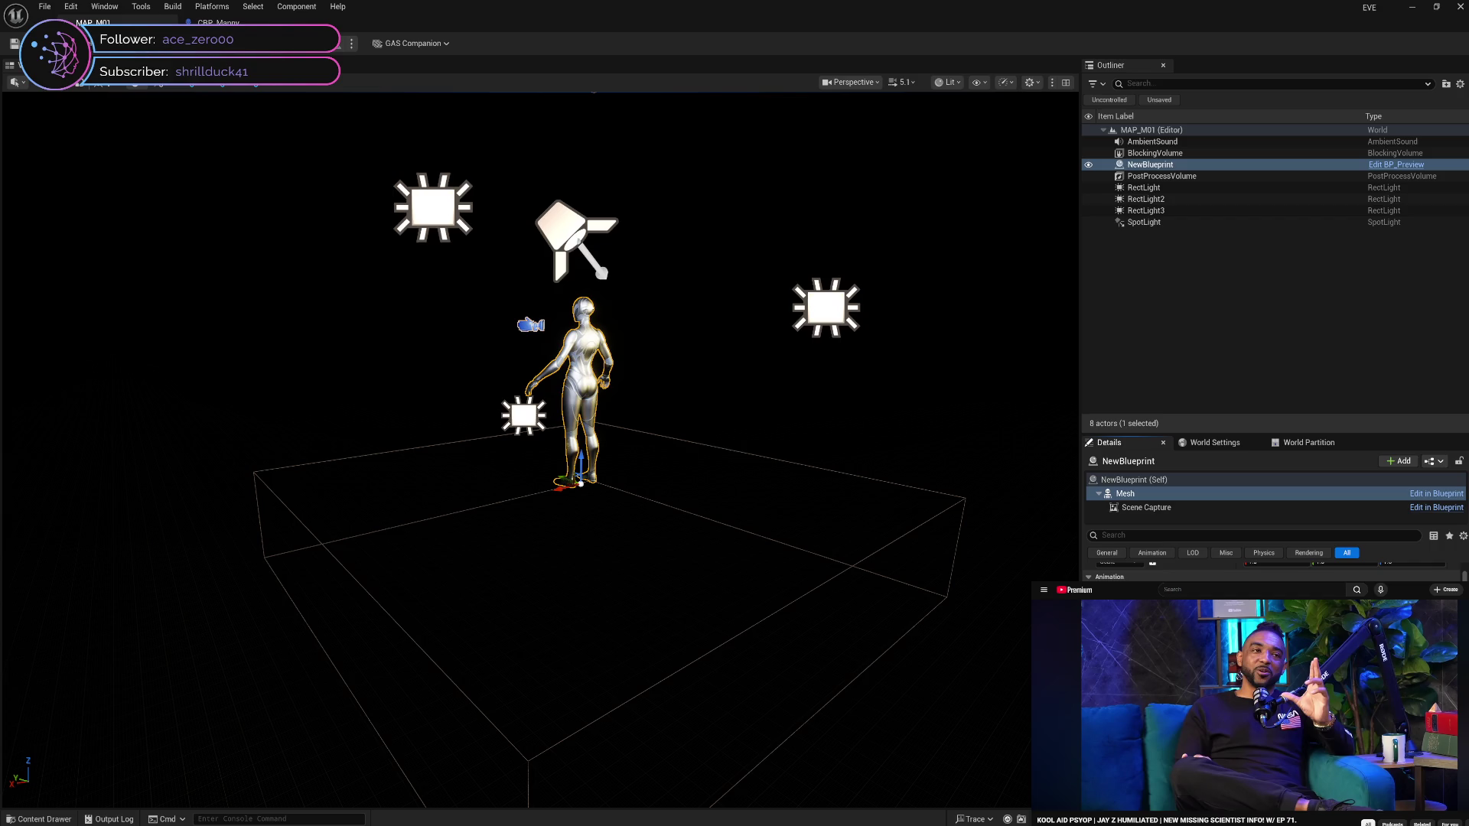
pyautogui.moveTo(1130, 648)
pyautogui.click(1118, 641)
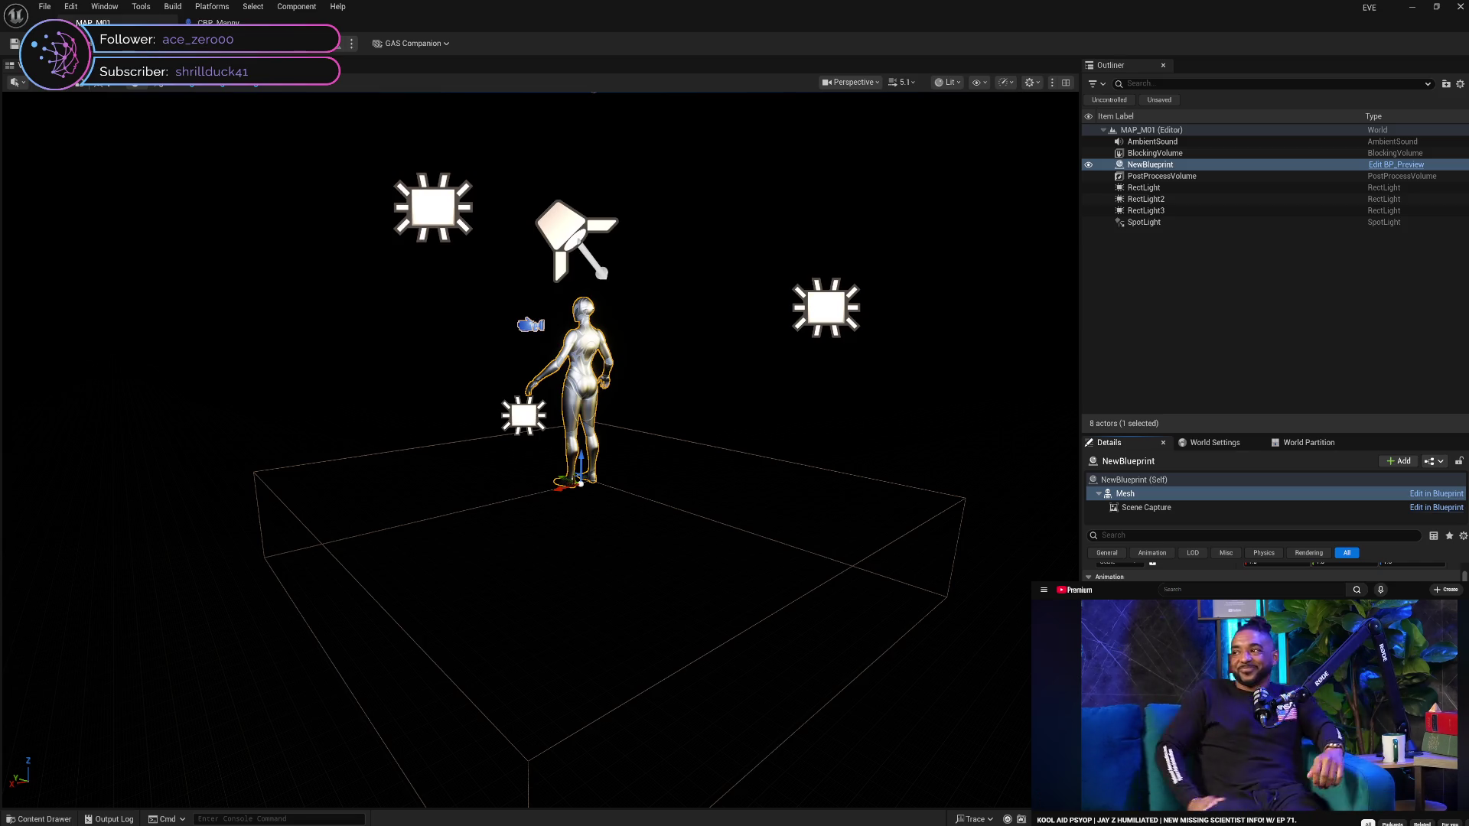
pyautogui.click(1251, 256)
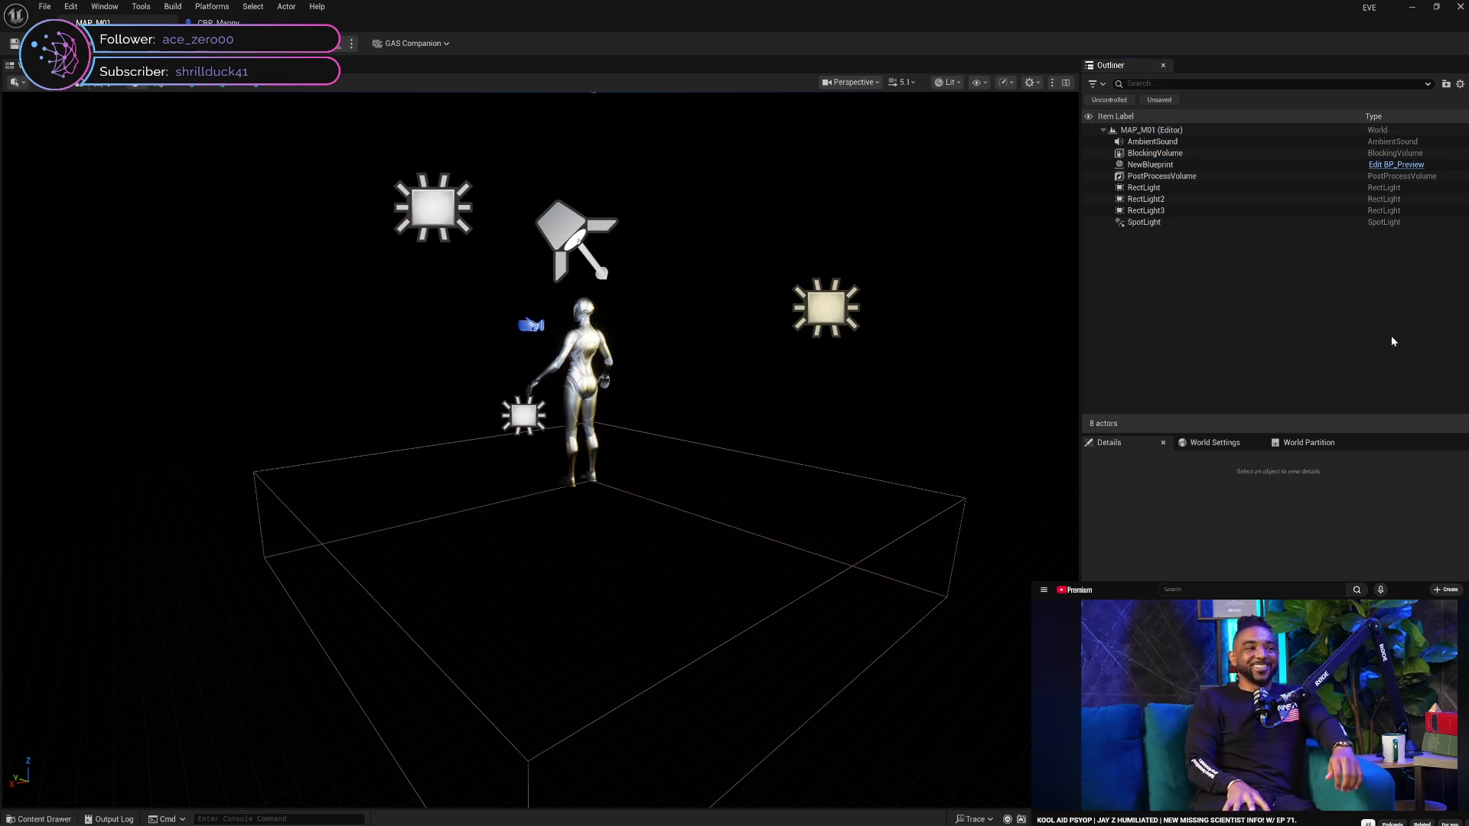
pyautogui.click(1263, 166)
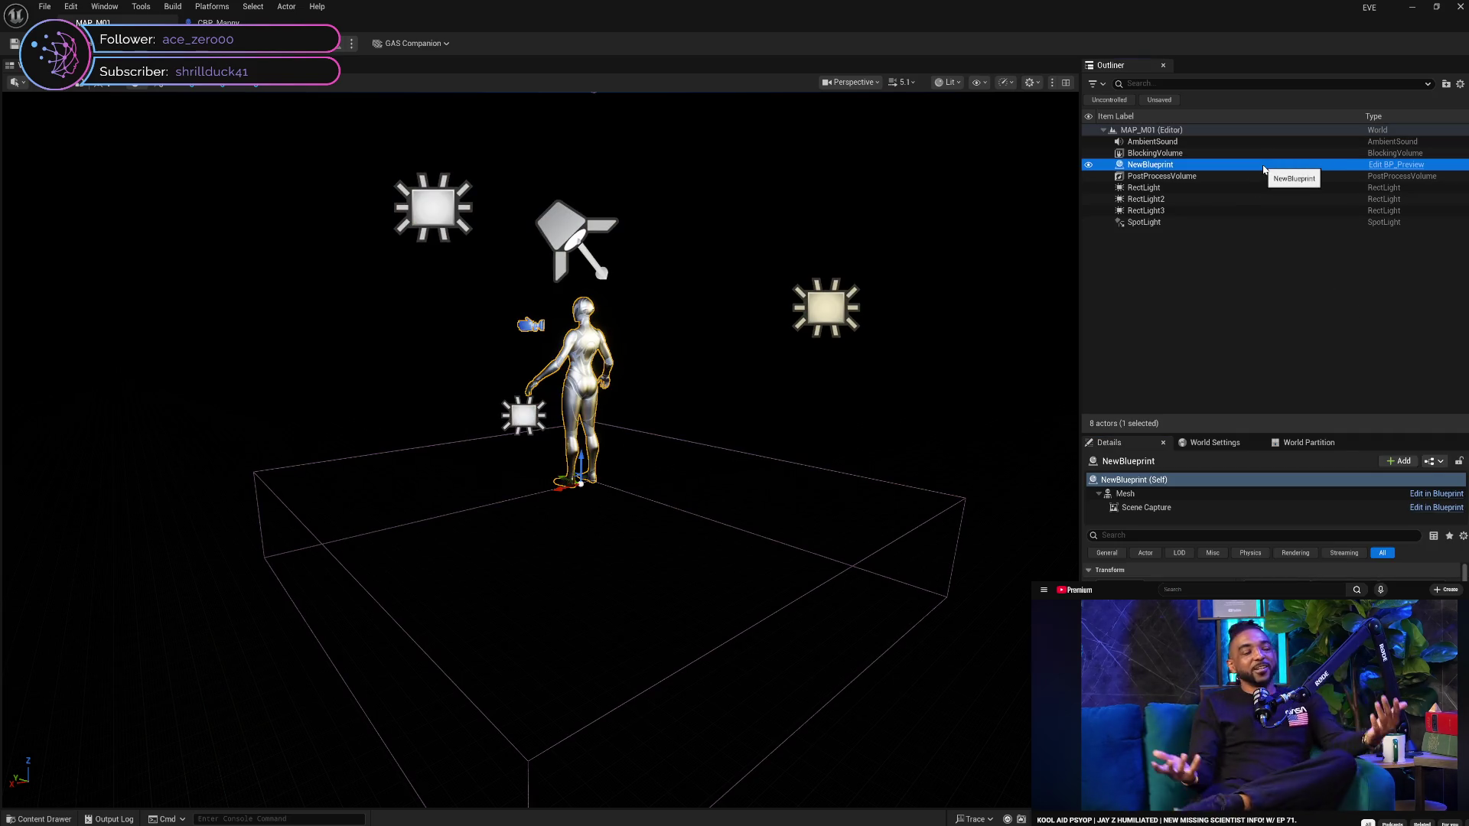
pyautogui.click(1248, 290)
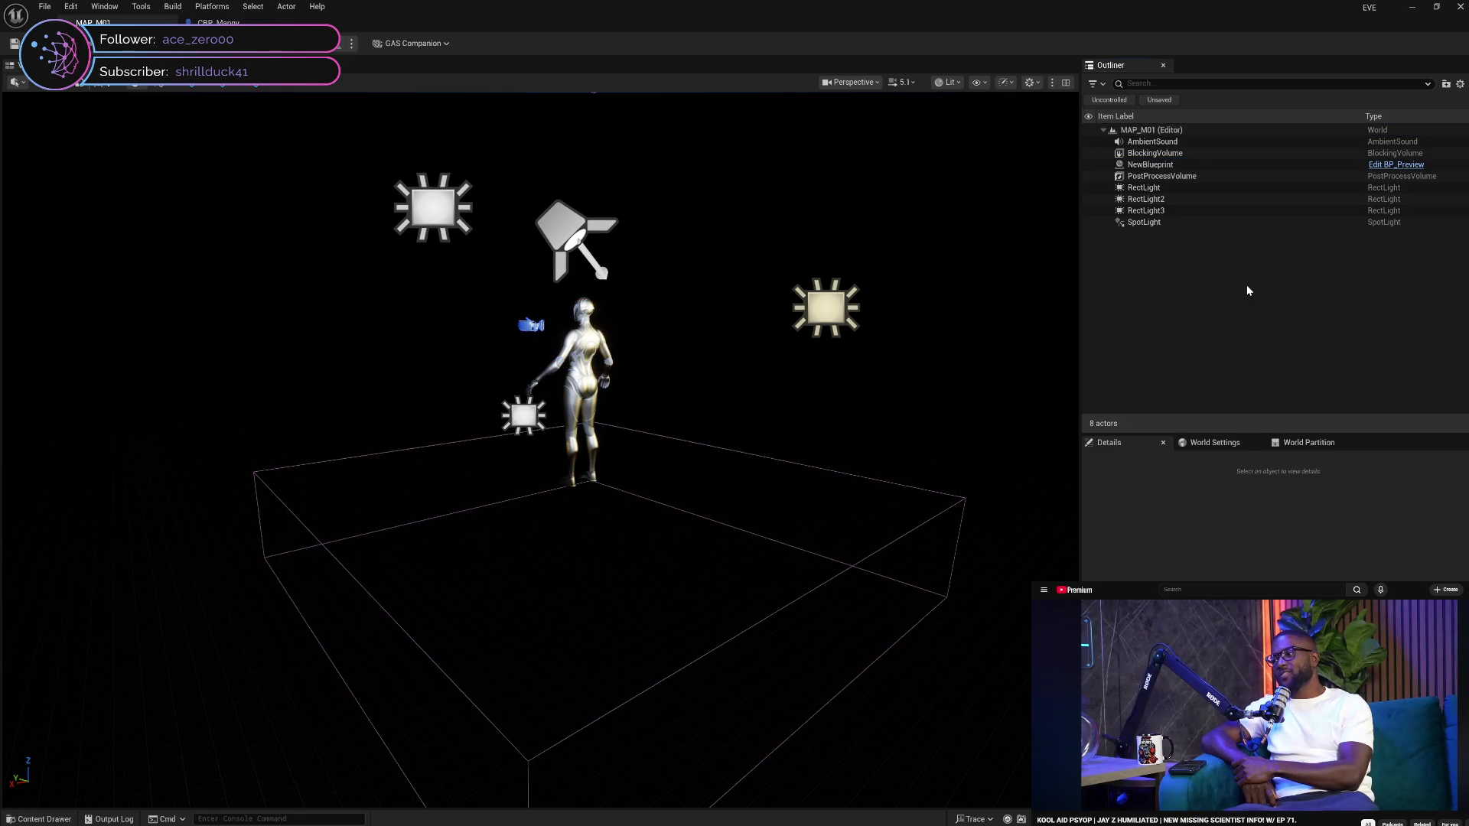
pyautogui.click(1456, 10)
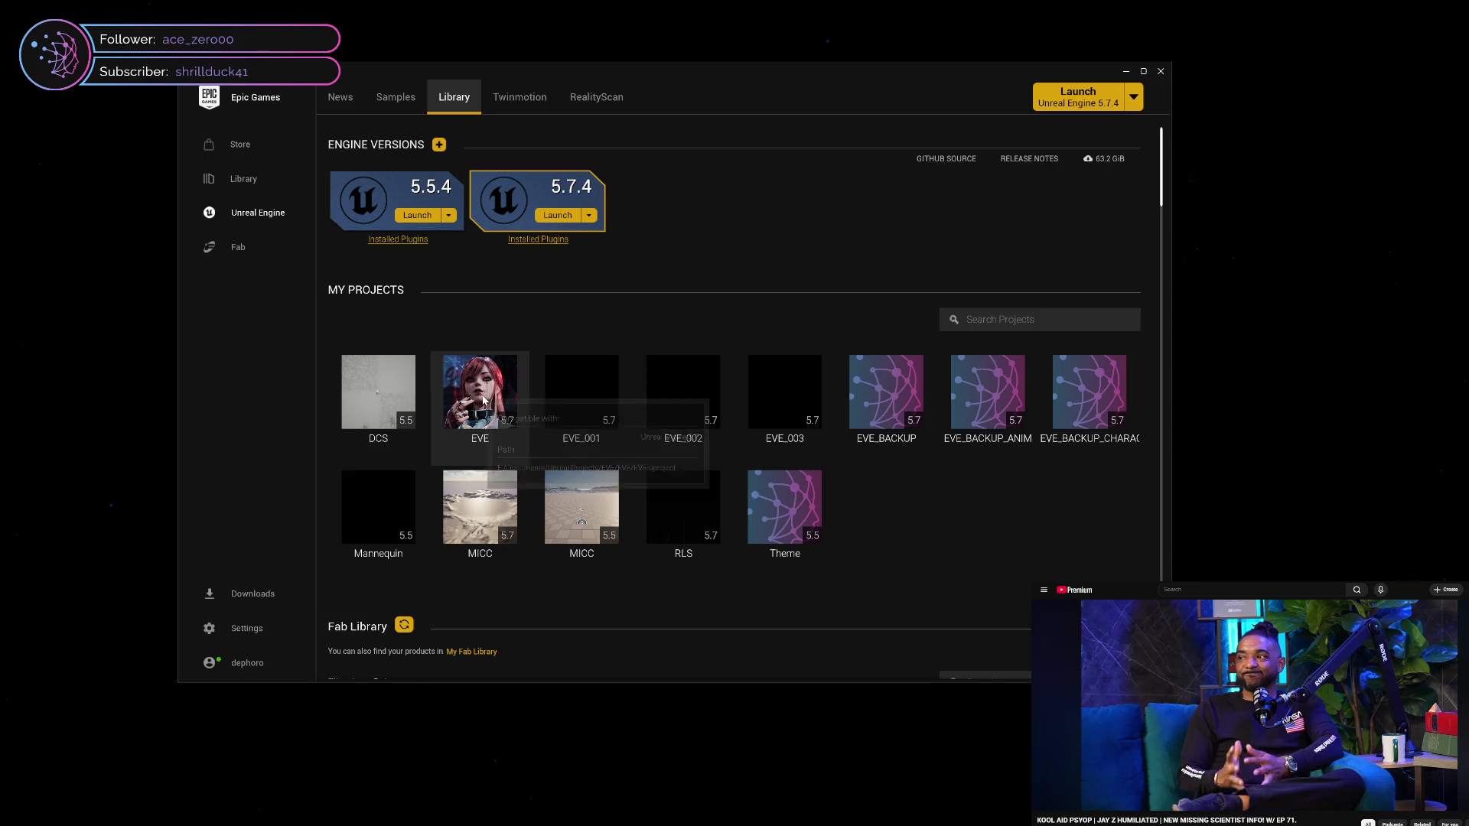
# Relaunch EVE from the Launcher's My Projects and close the Launcher once the editor opens
pyautogui.doubleClick(482, 394)
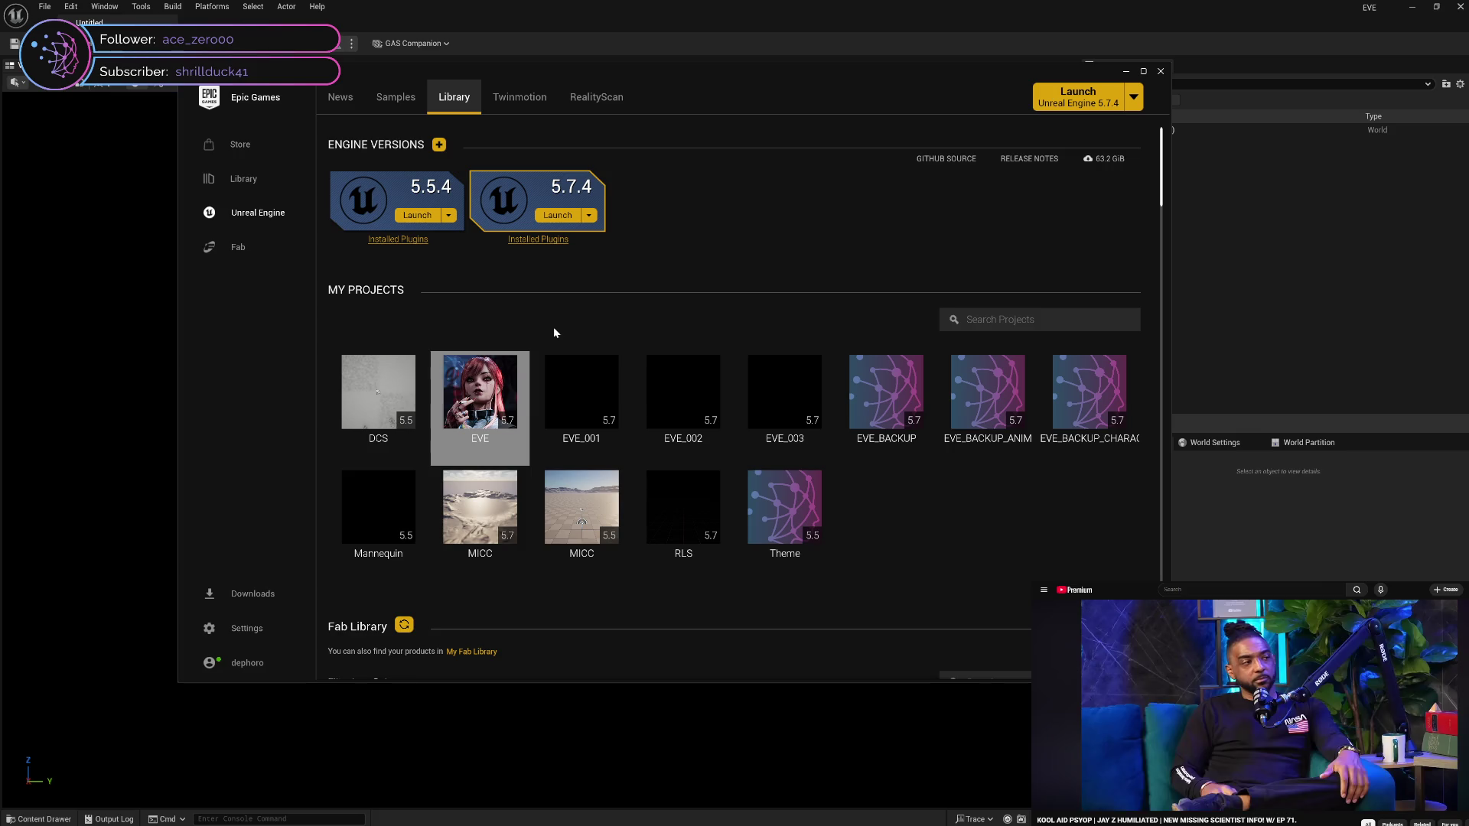
pyautogui.click(1288, 315)
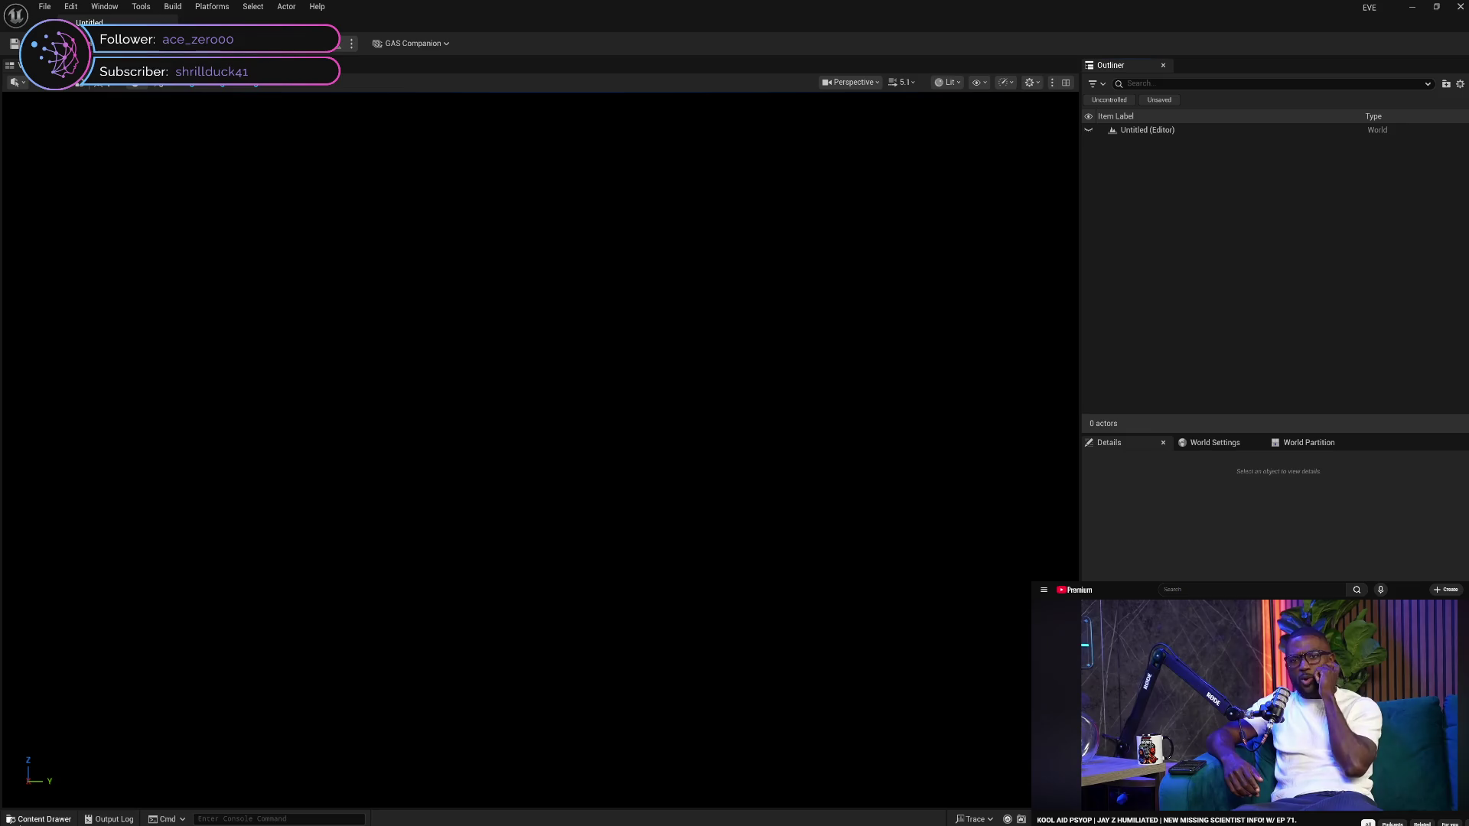
# Open the Content Drawer and collapse the Manny, Collection and Character folders
pyautogui.click(38, 819)
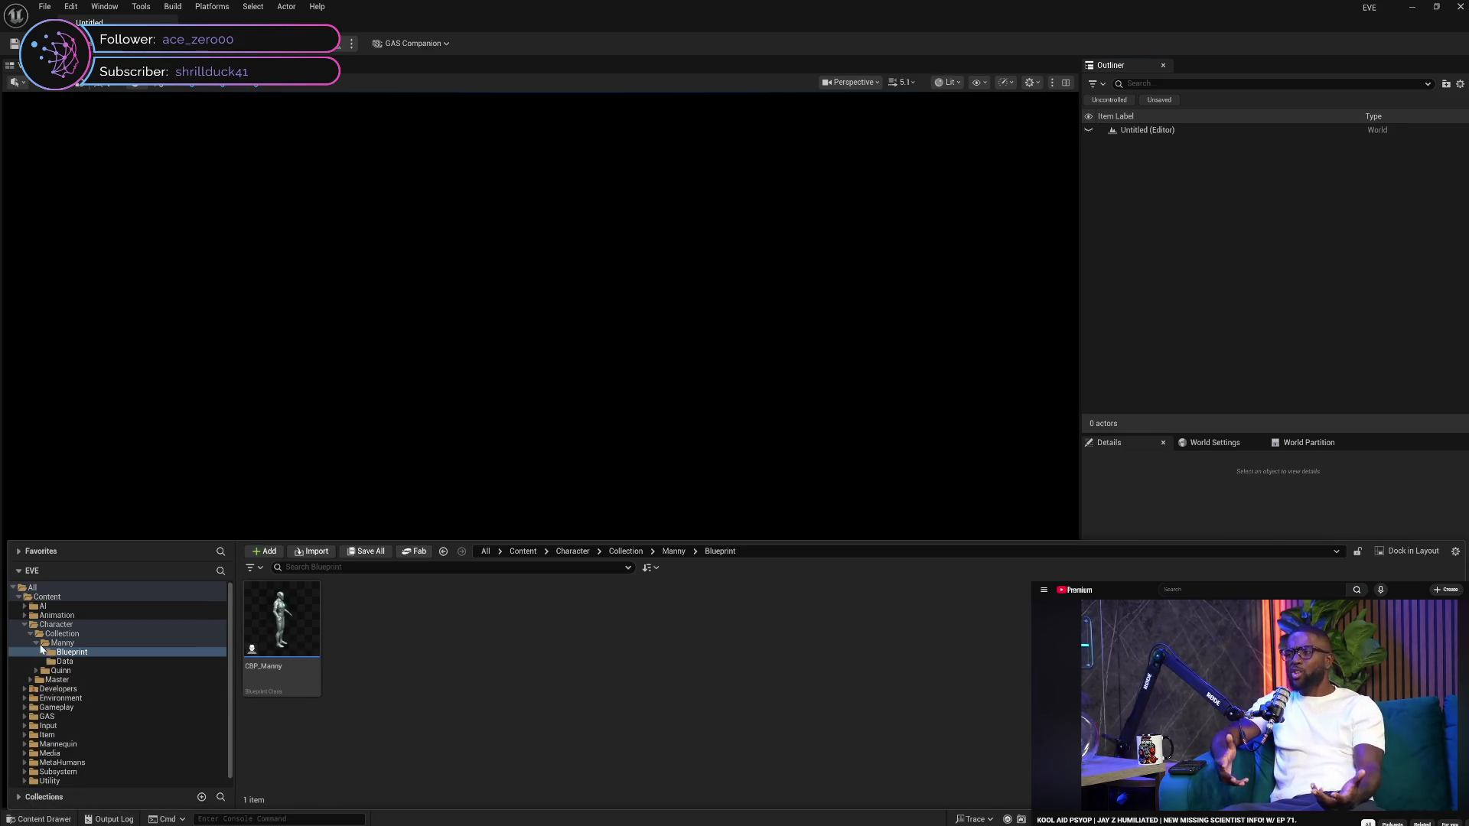
pyautogui.doubleClick(47, 642)
pyautogui.click(48, 634)
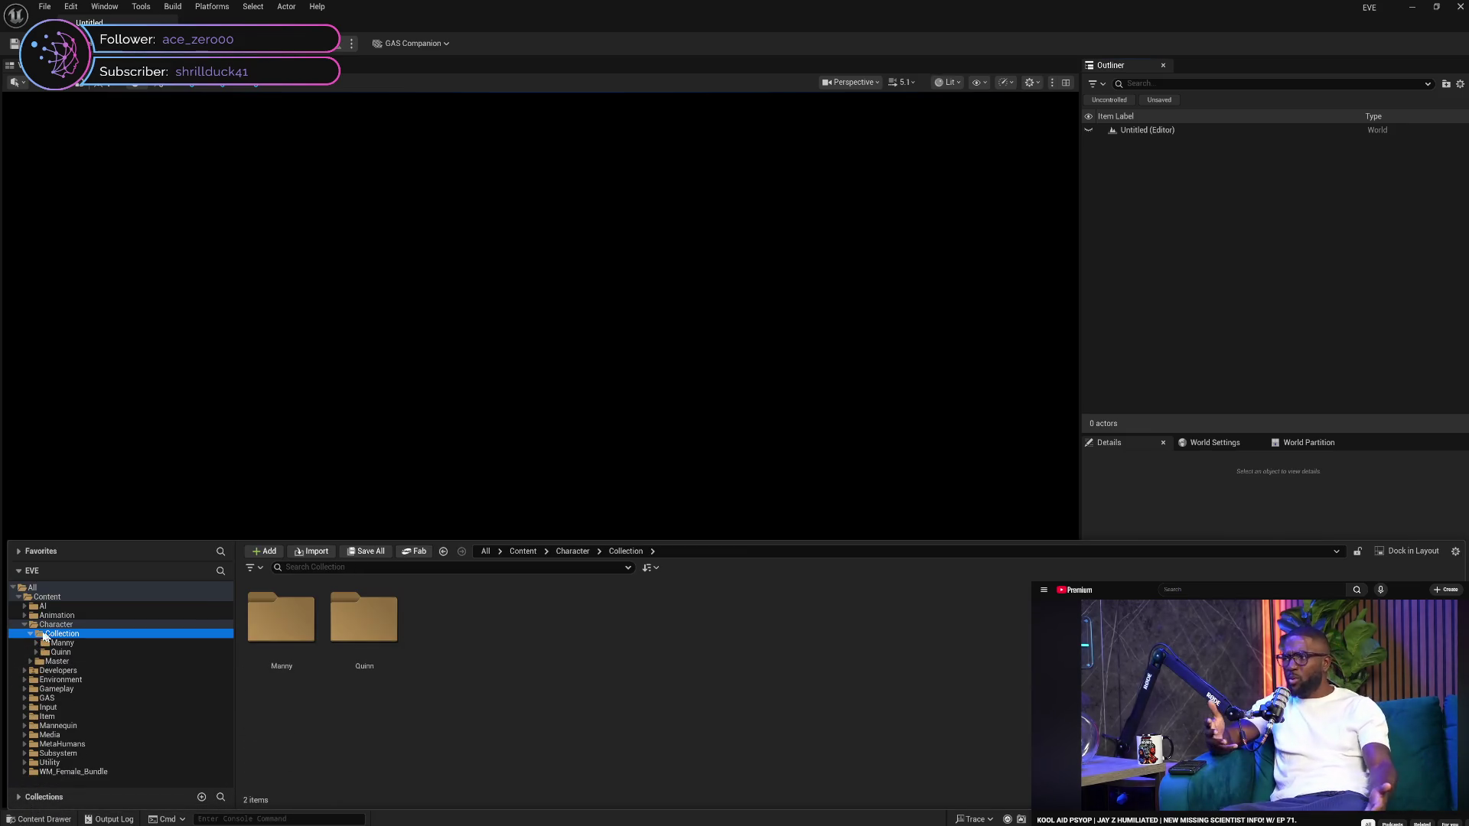
pyautogui.click(31, 635)
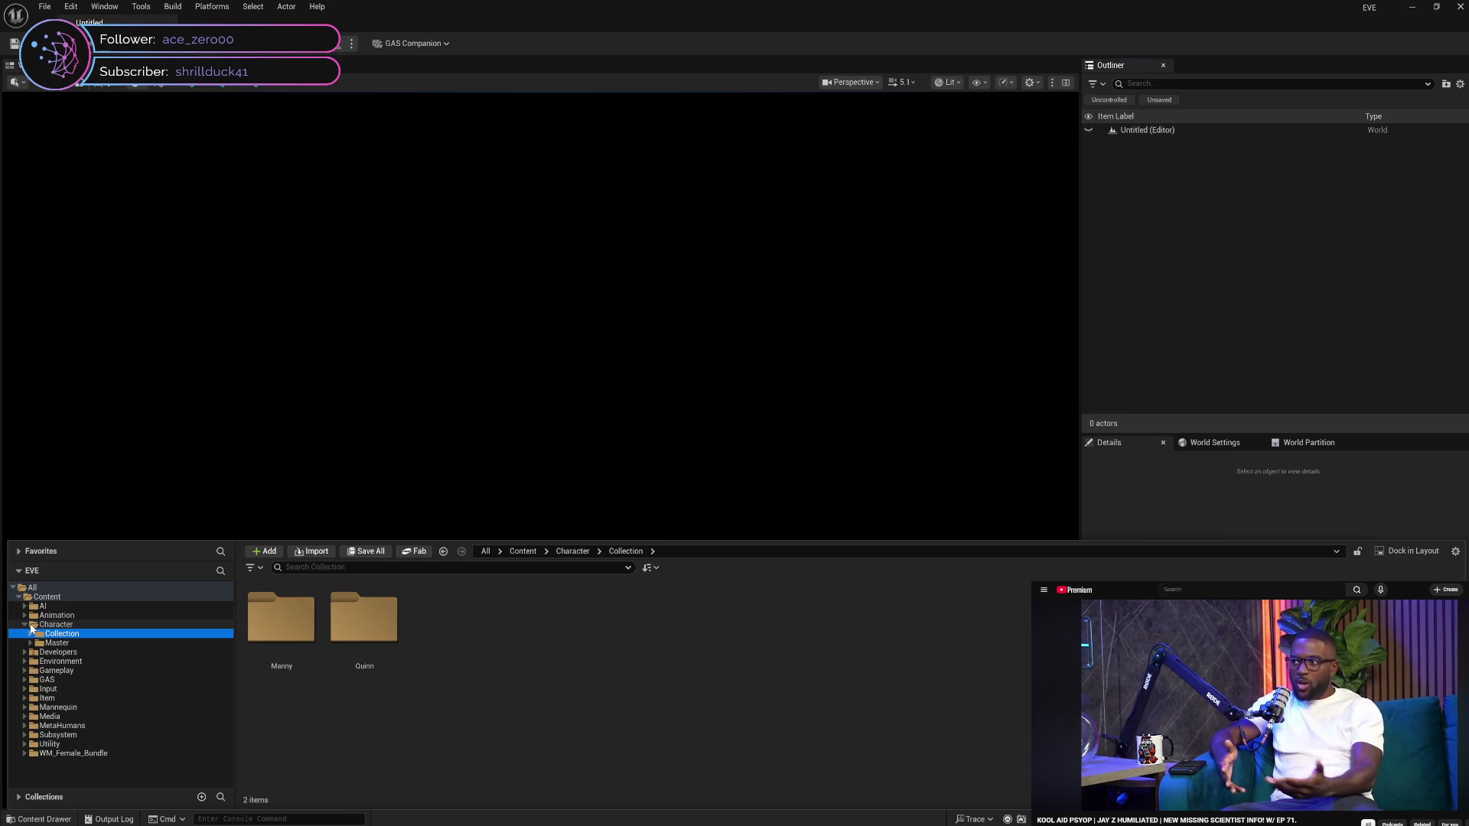
pyautogui.click(24, 626)
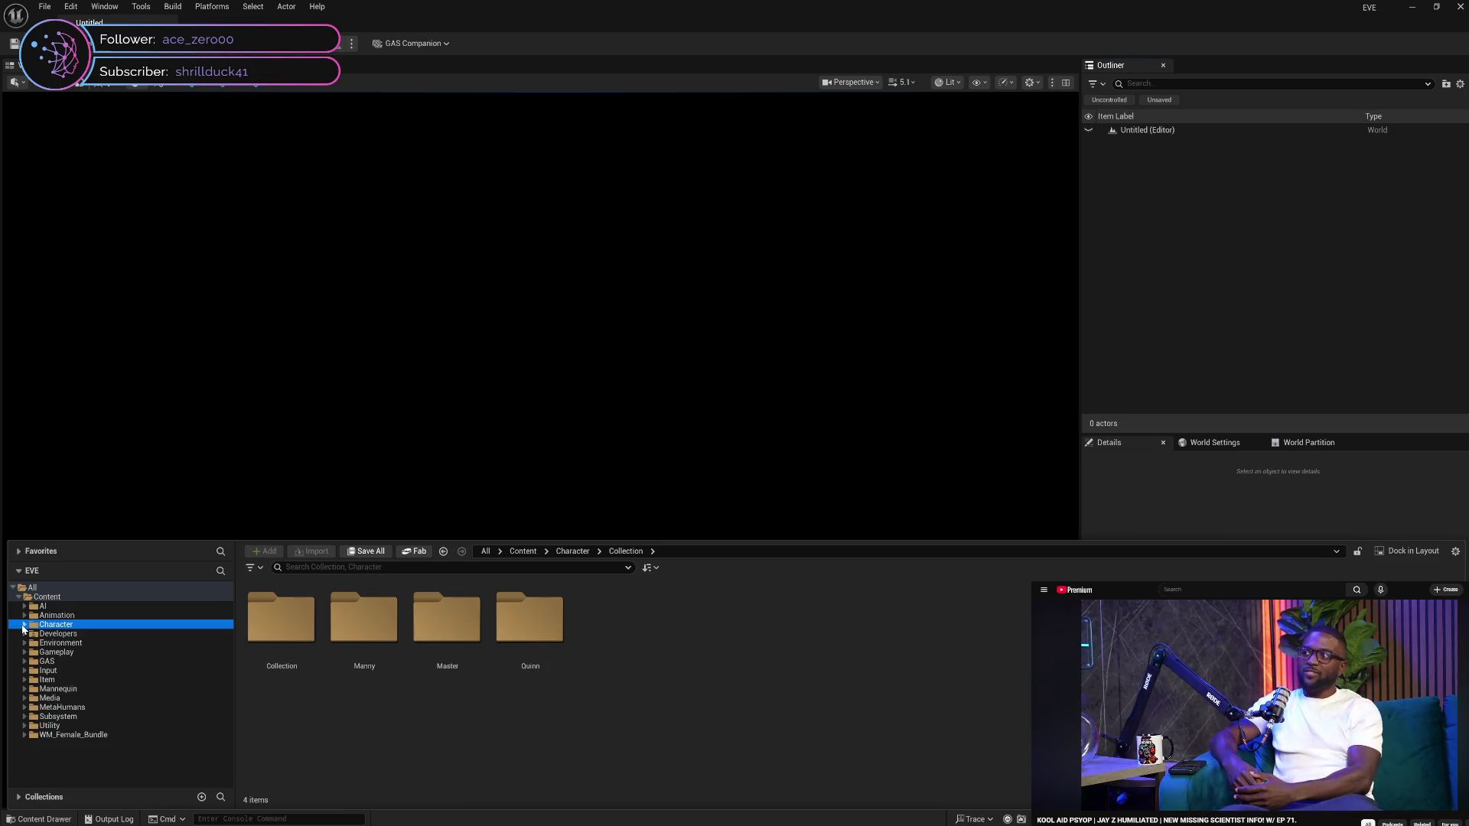
pyautogui.click(67, 616)
pyautogui.click(76, 635)
# Browse the Developers, Environment and Gameplay folders, then open MetaHumans
pyautogui.press('Up')
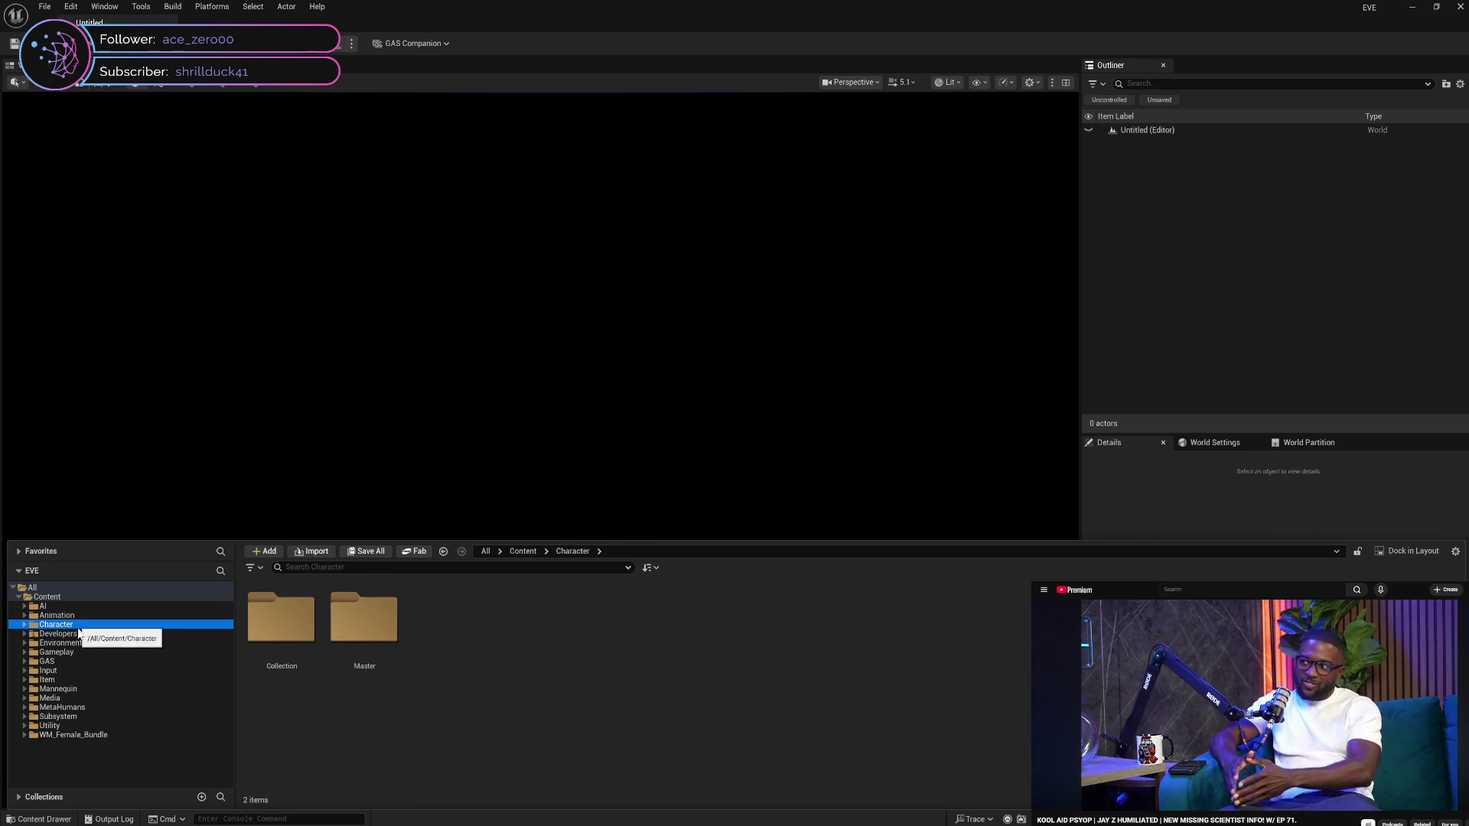
pyautogui.press('Down')
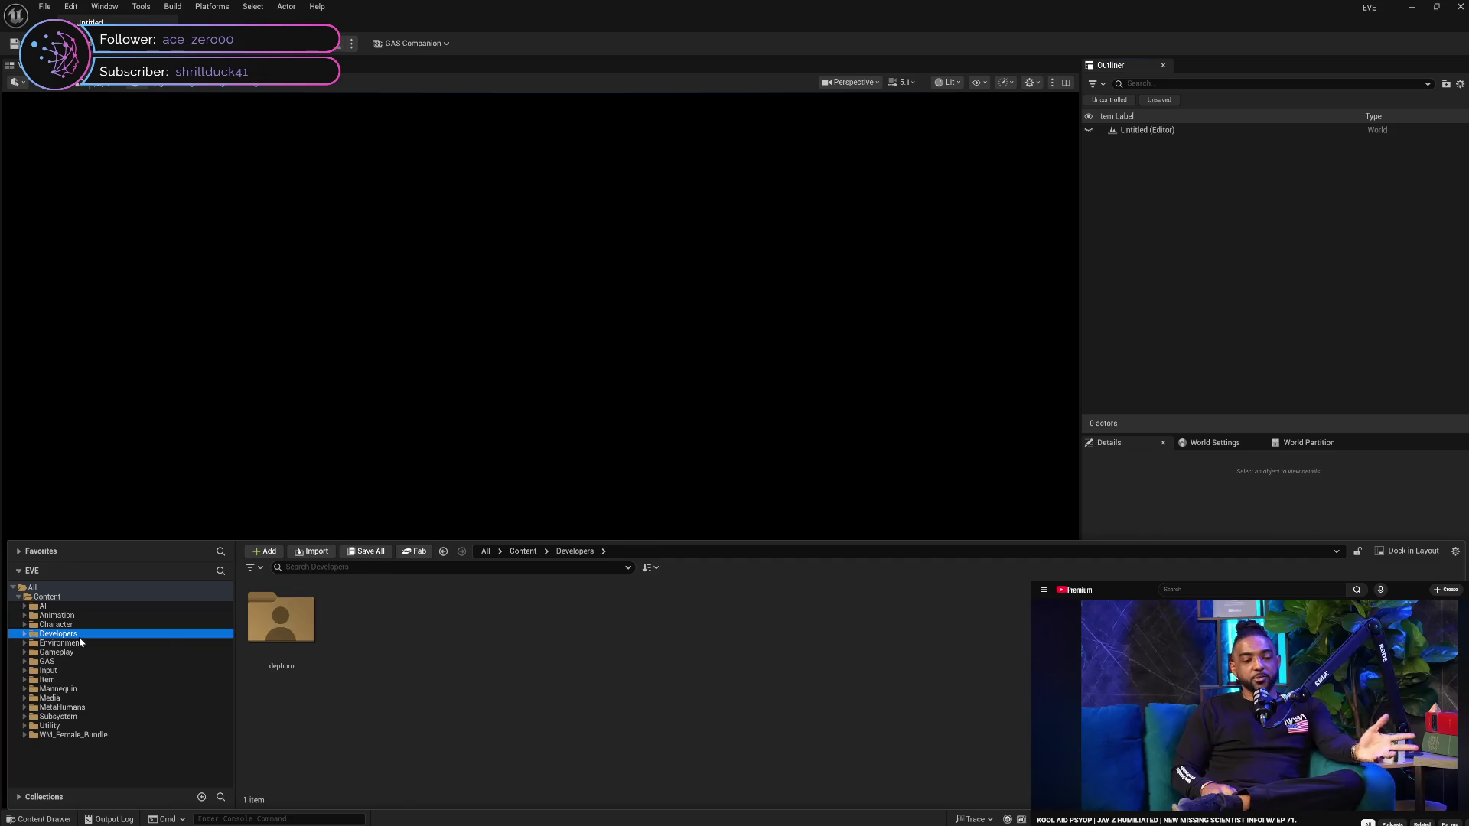
pyautogui.click(84, 644)
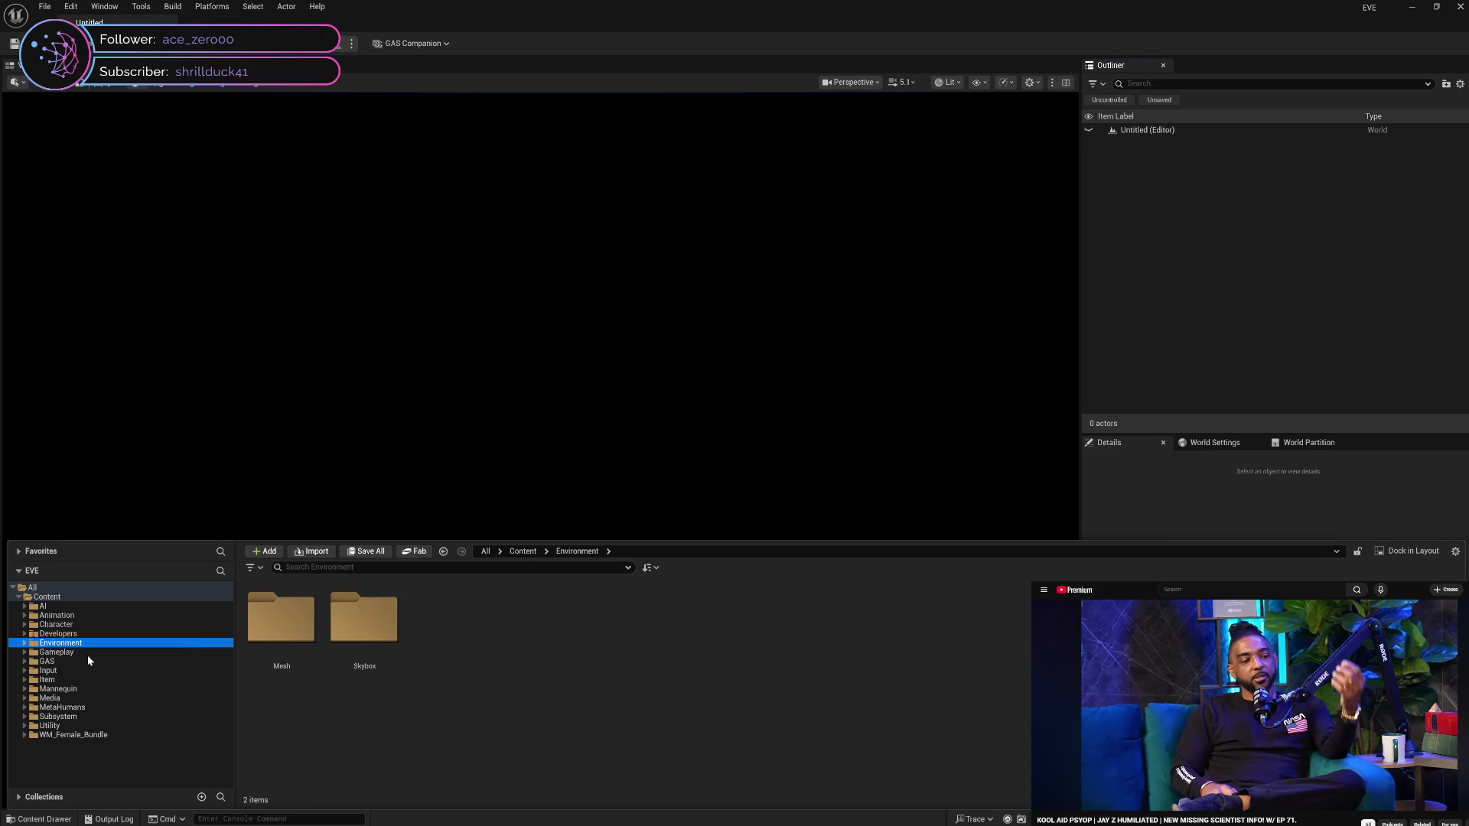
pyautogui.click(89, 652)
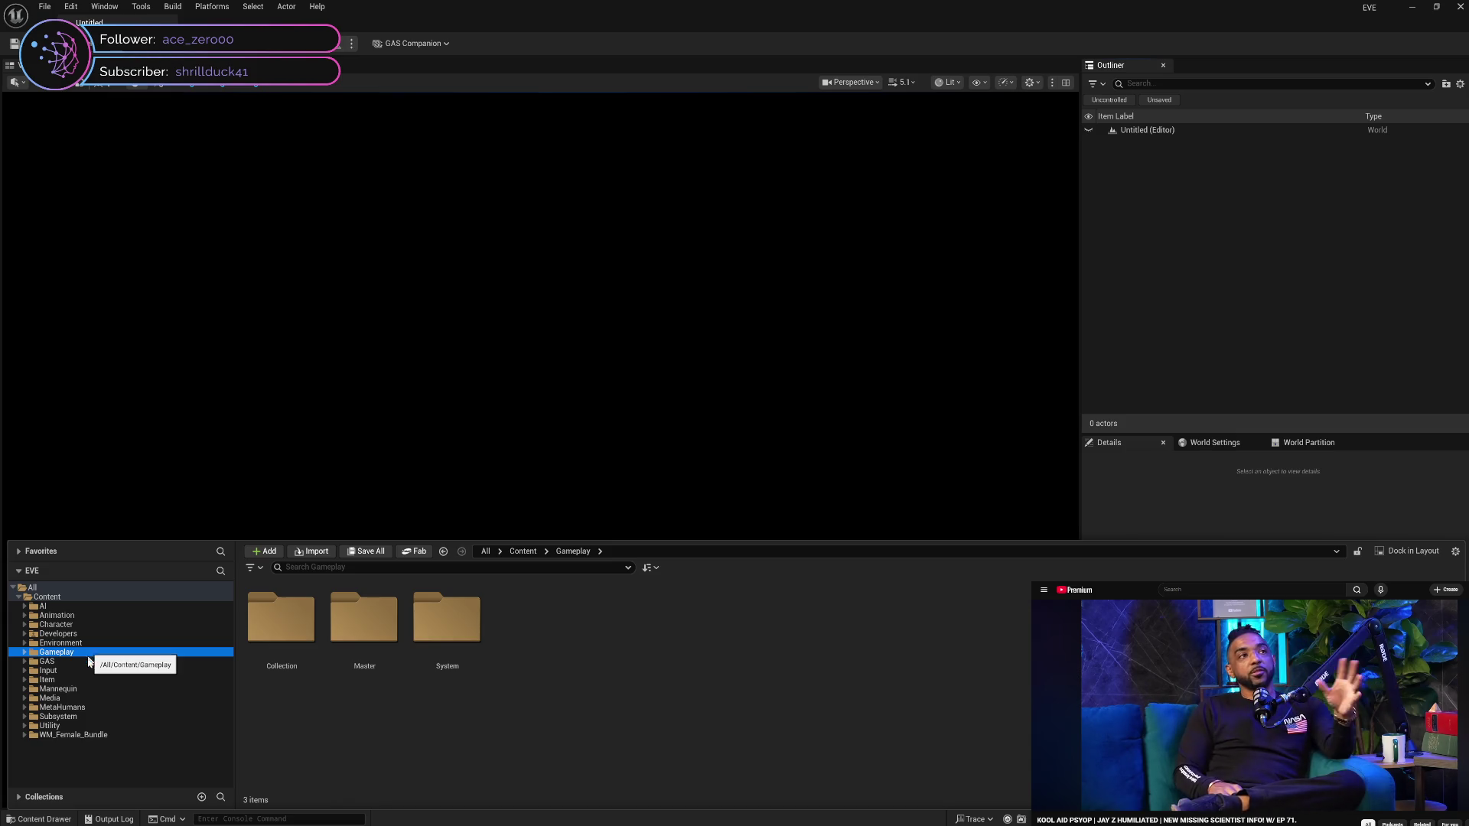
pyautogui.click(82, 708)
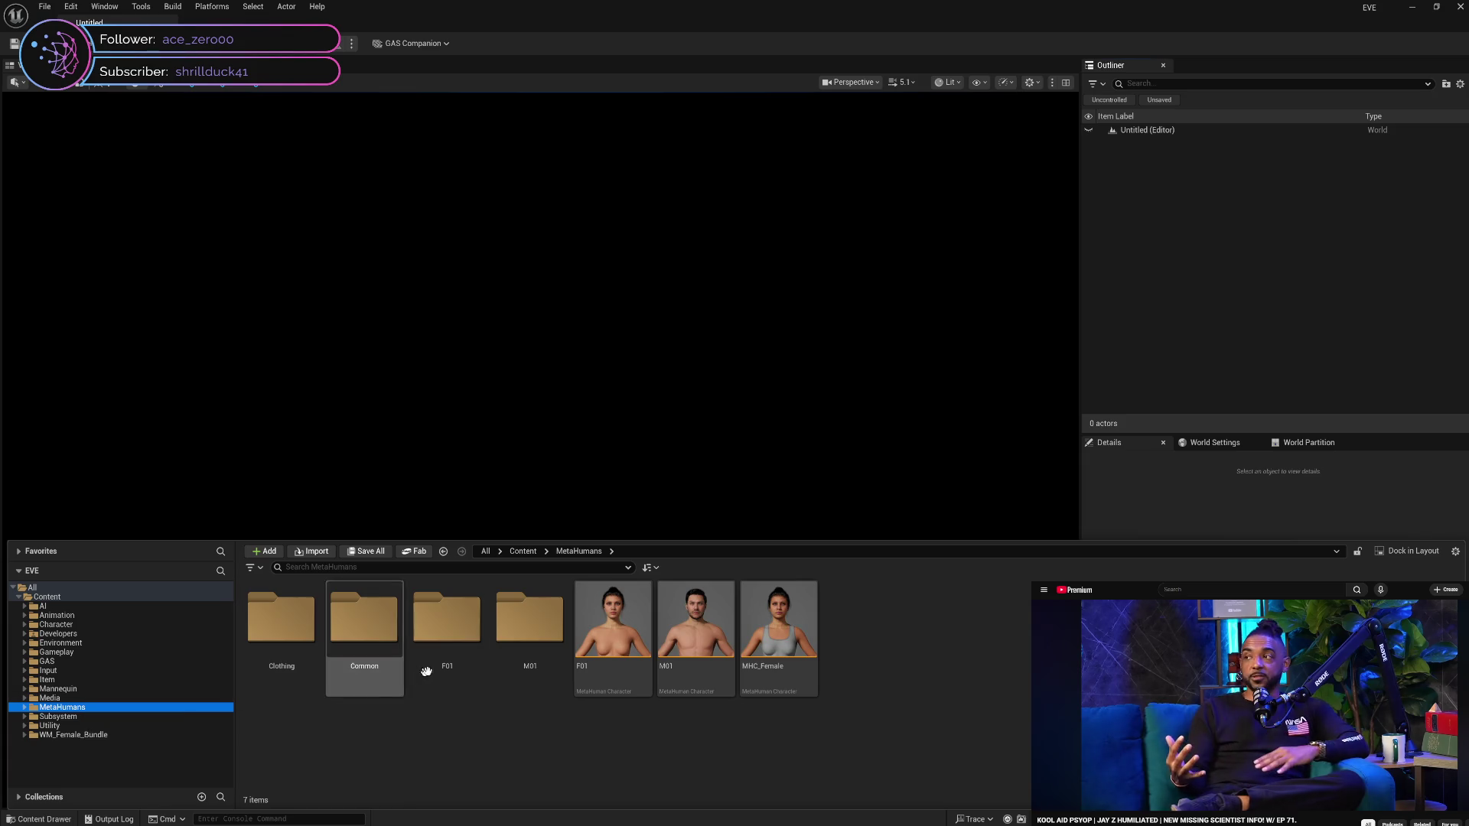
# Delete the M01 MetaHuman folder, loading its 100 assets and confirming the Delete Assets dialog
pyautogui.click(514, 627)
pyautogui.press('Delete')
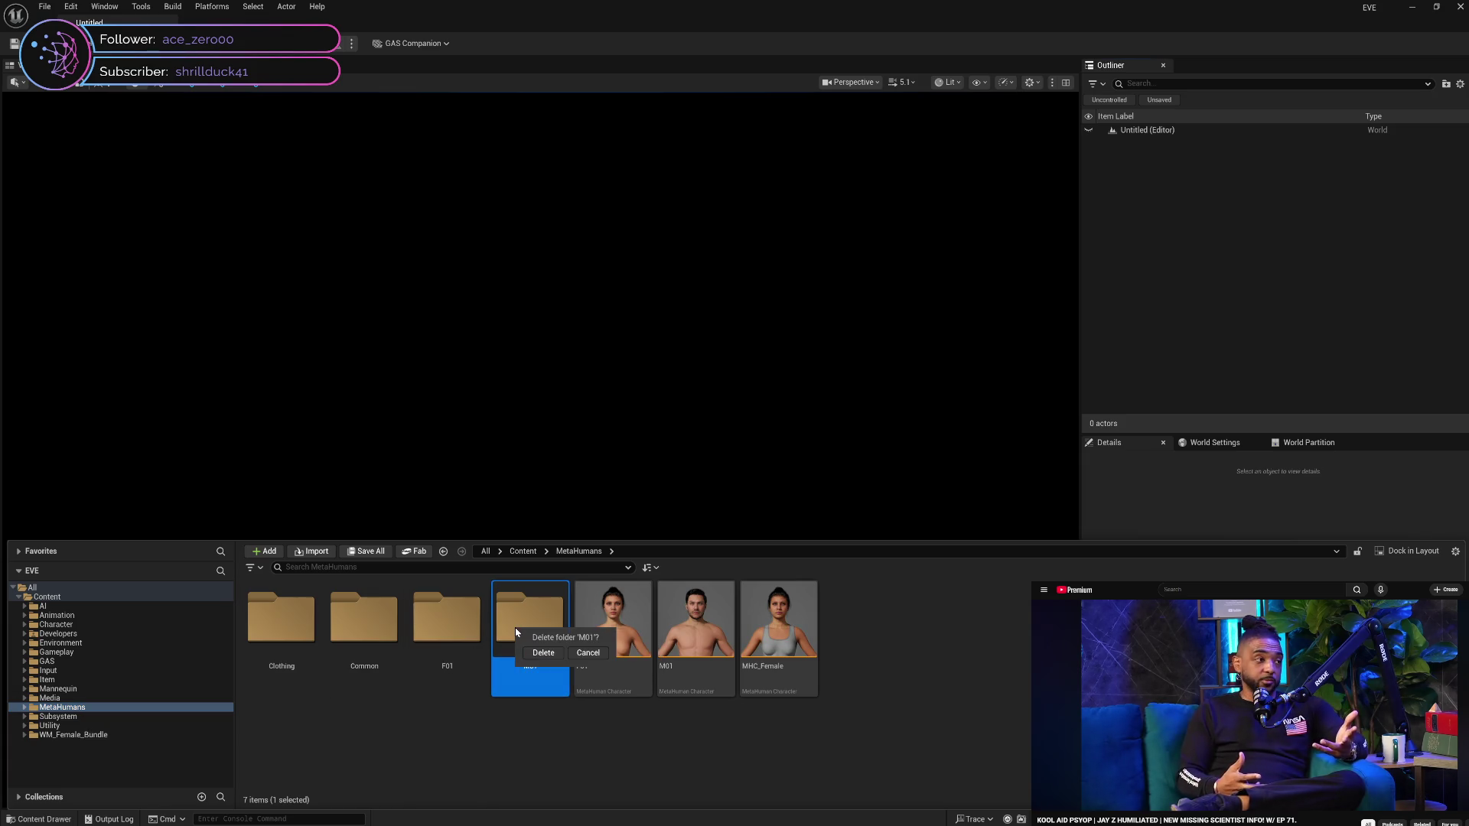
pyautogui.click(542, 653)
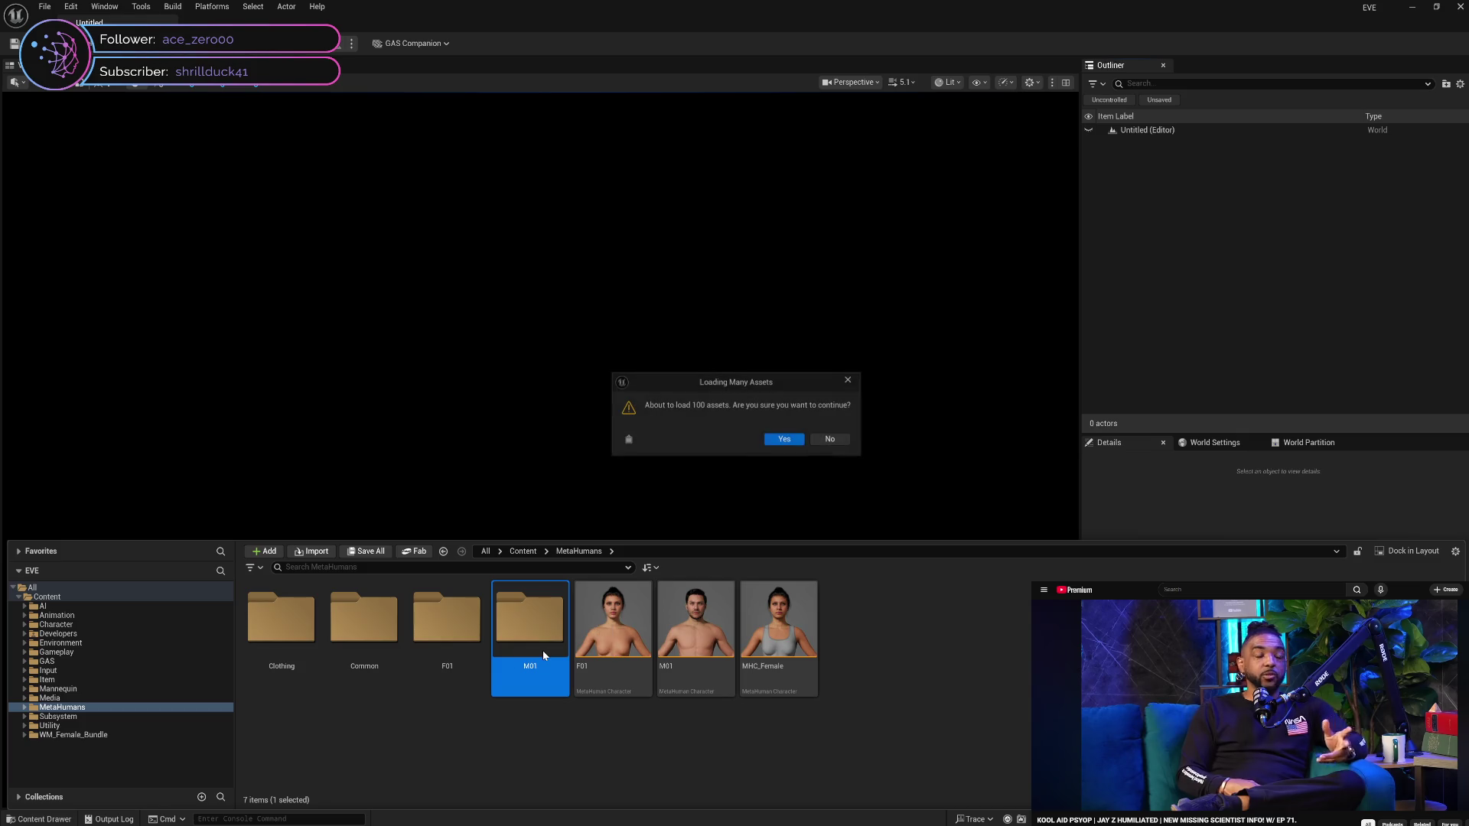
pyautogui.click(773, 439)
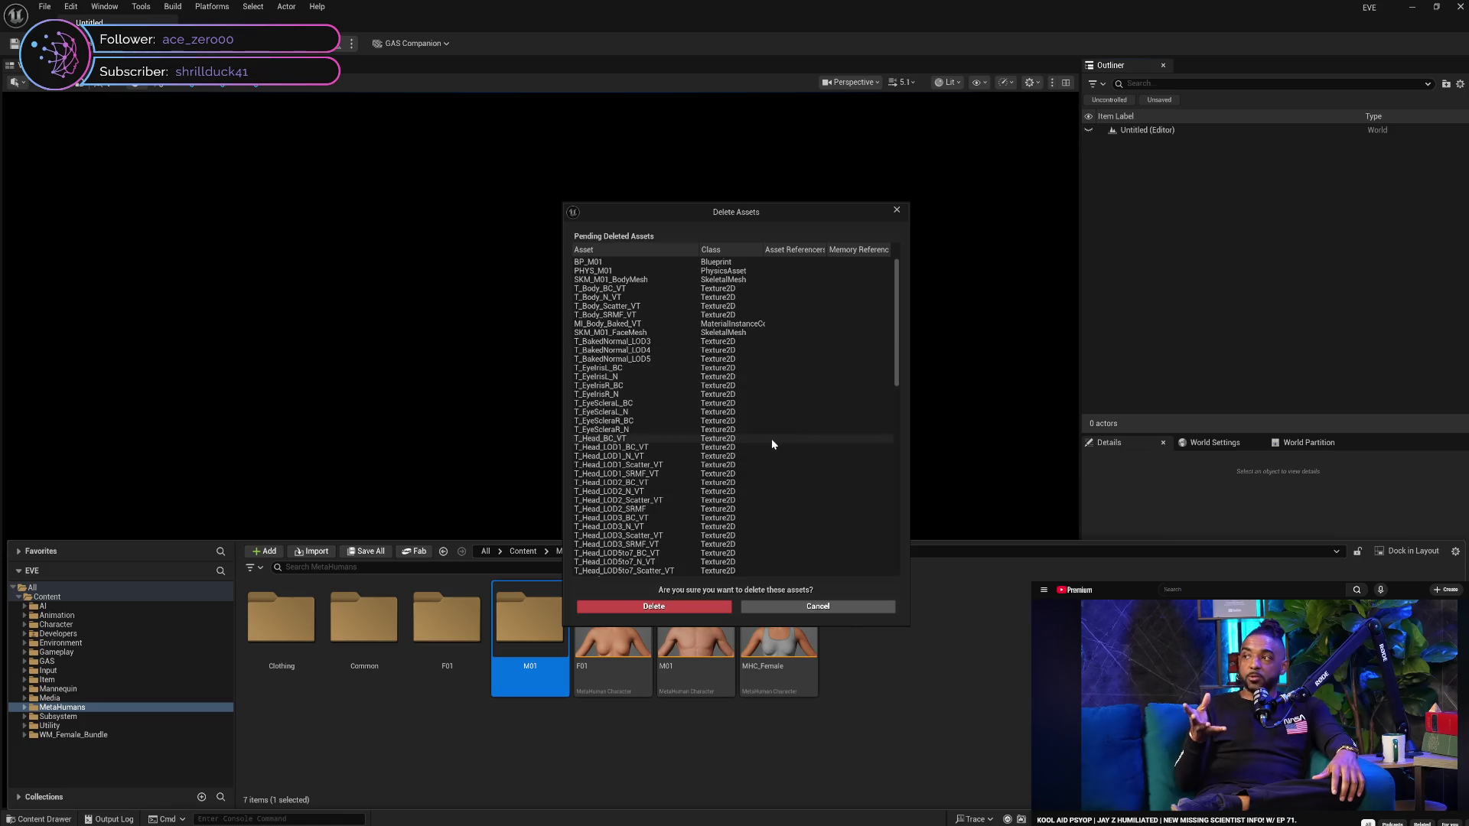
pyautogui.click(655, 606)
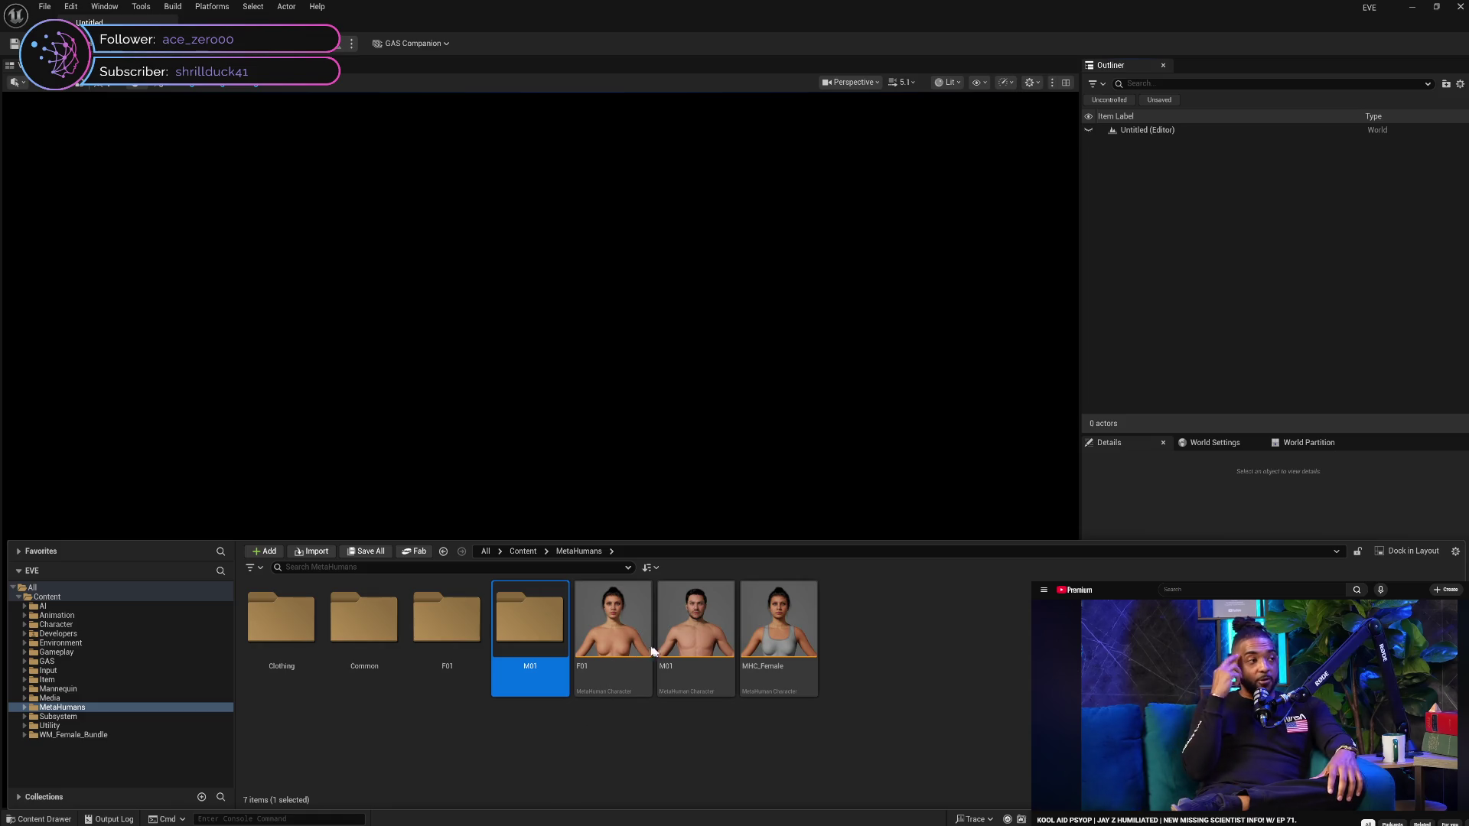
# Open the F01 character folder to inspect its contents
pyautogui.click(285, 632)
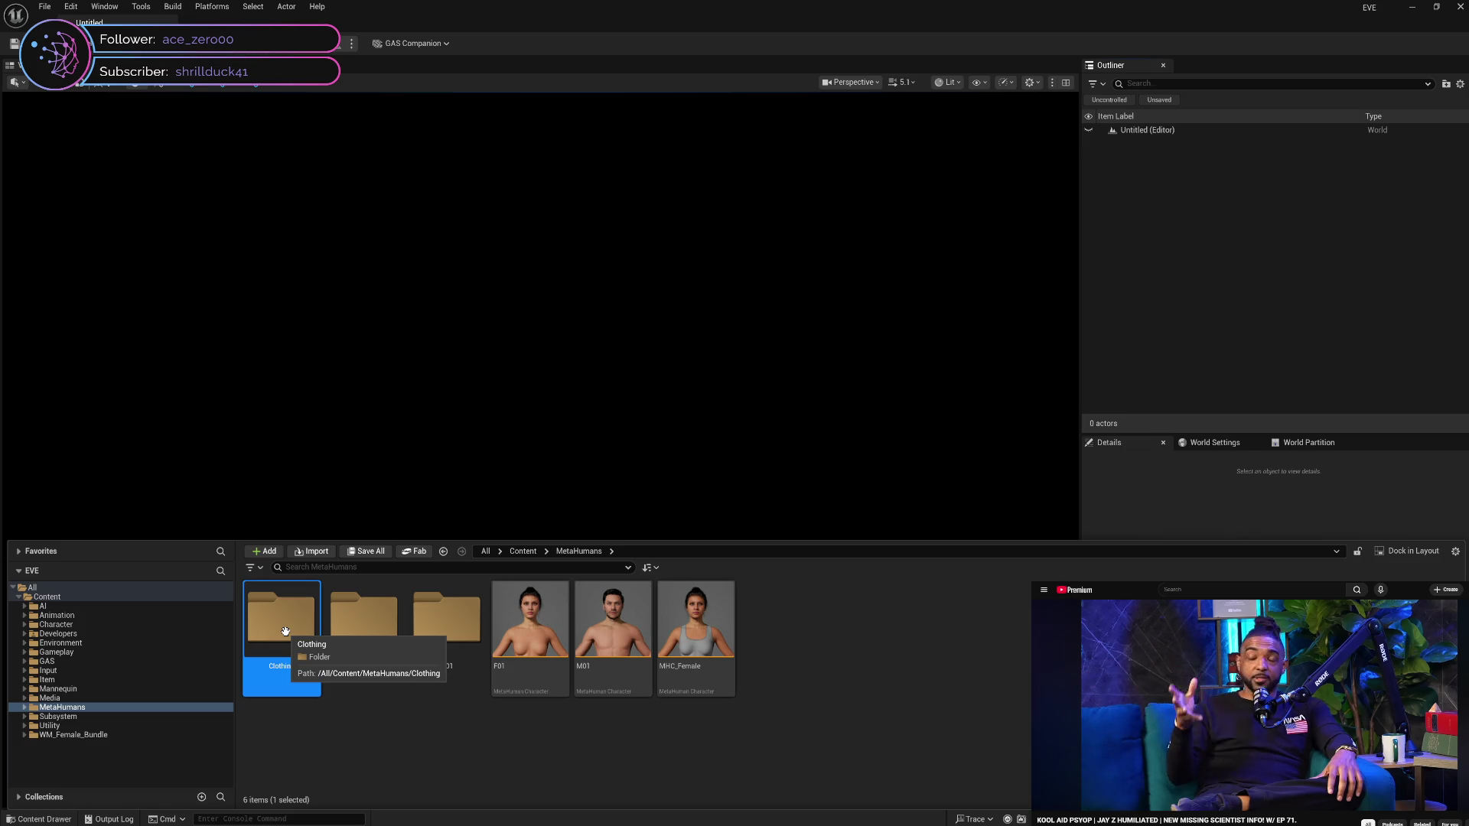
pyautogui.click(452, 620)
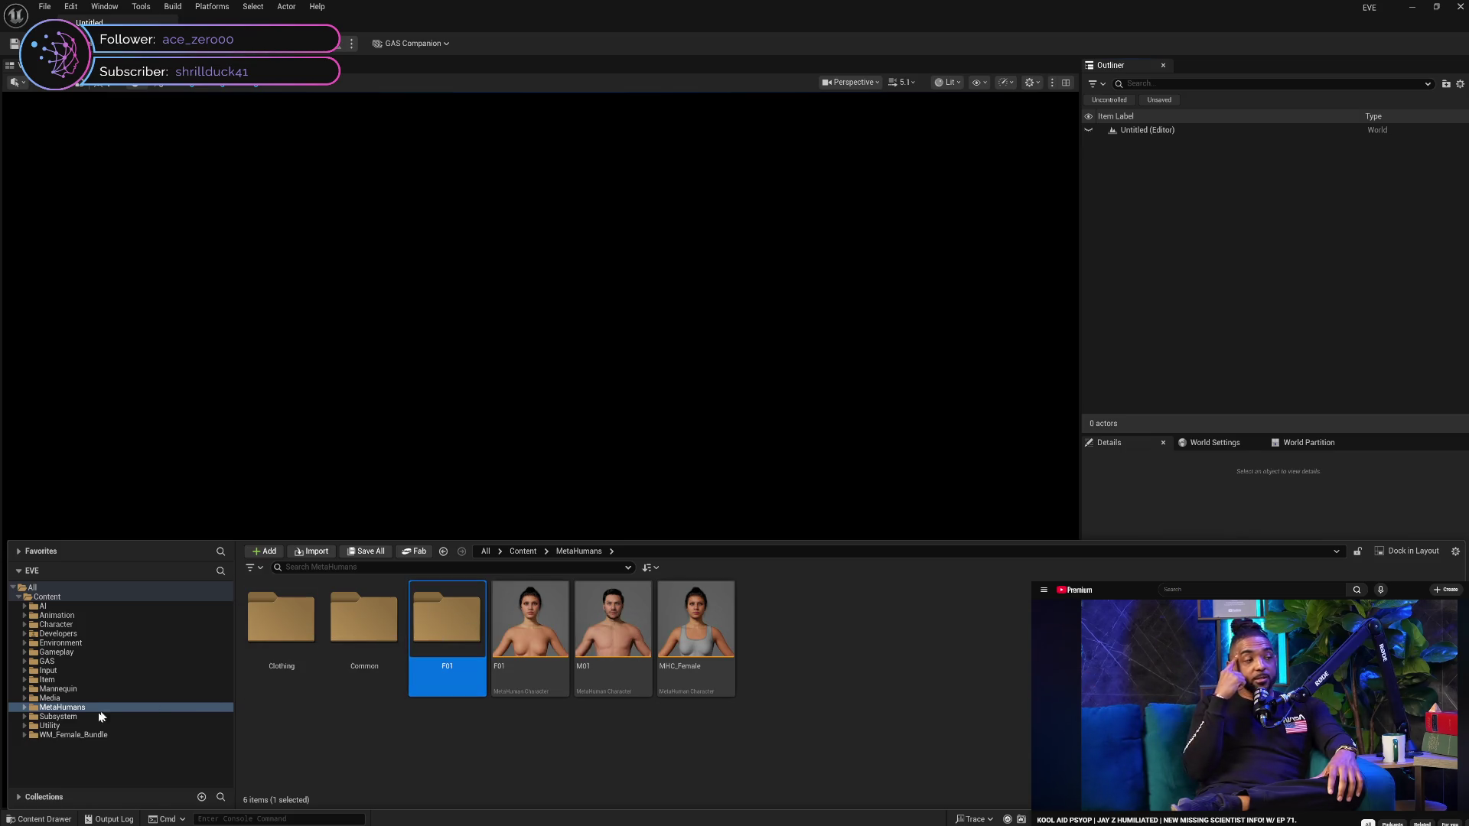
pyautogui.click(24, 707)
pyautogui.click(53, 735)
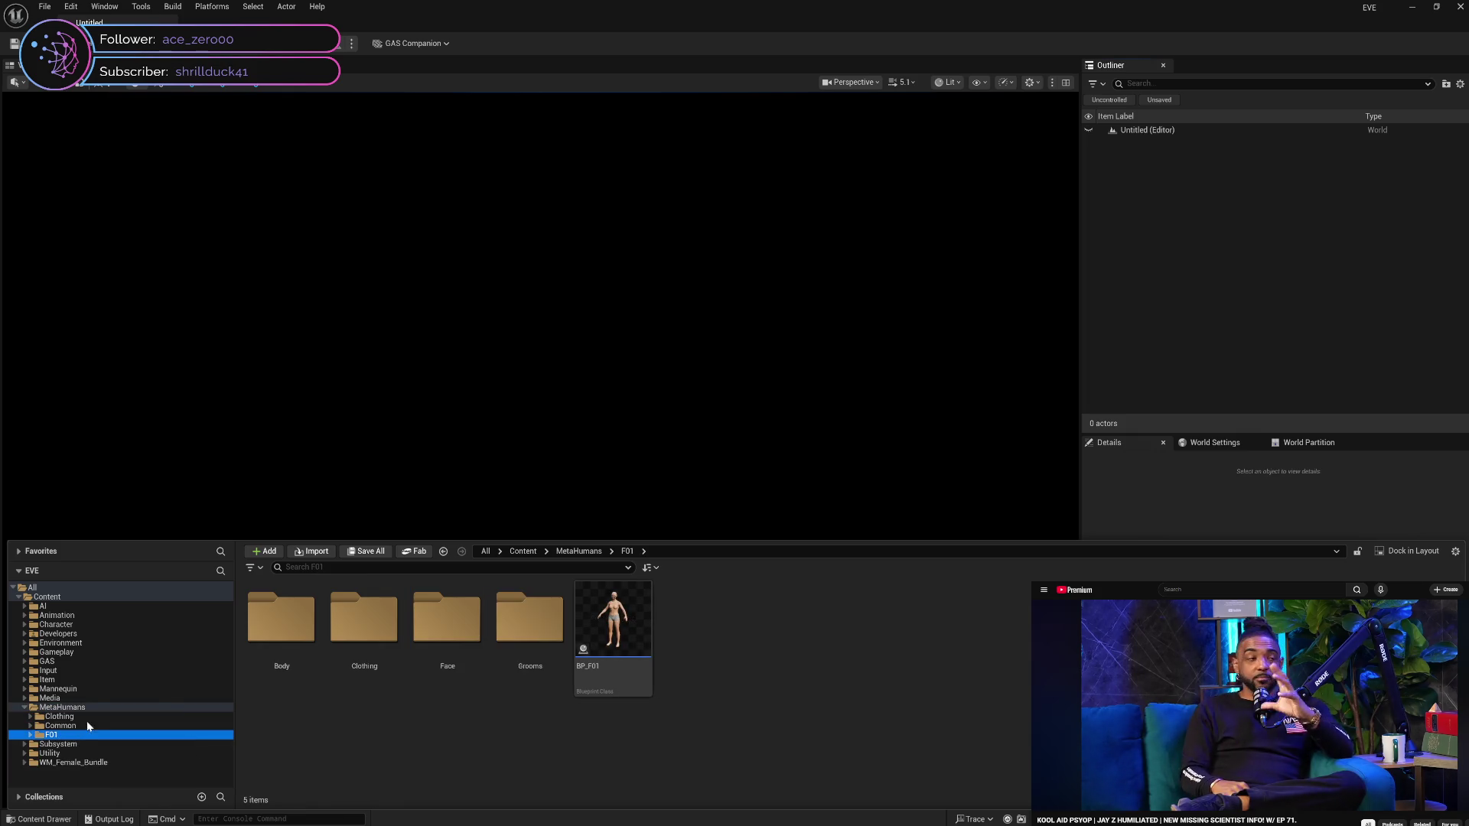
# Return to MetaHumans and start deleting the Clothing folder
pyautogui.click(40, 708)
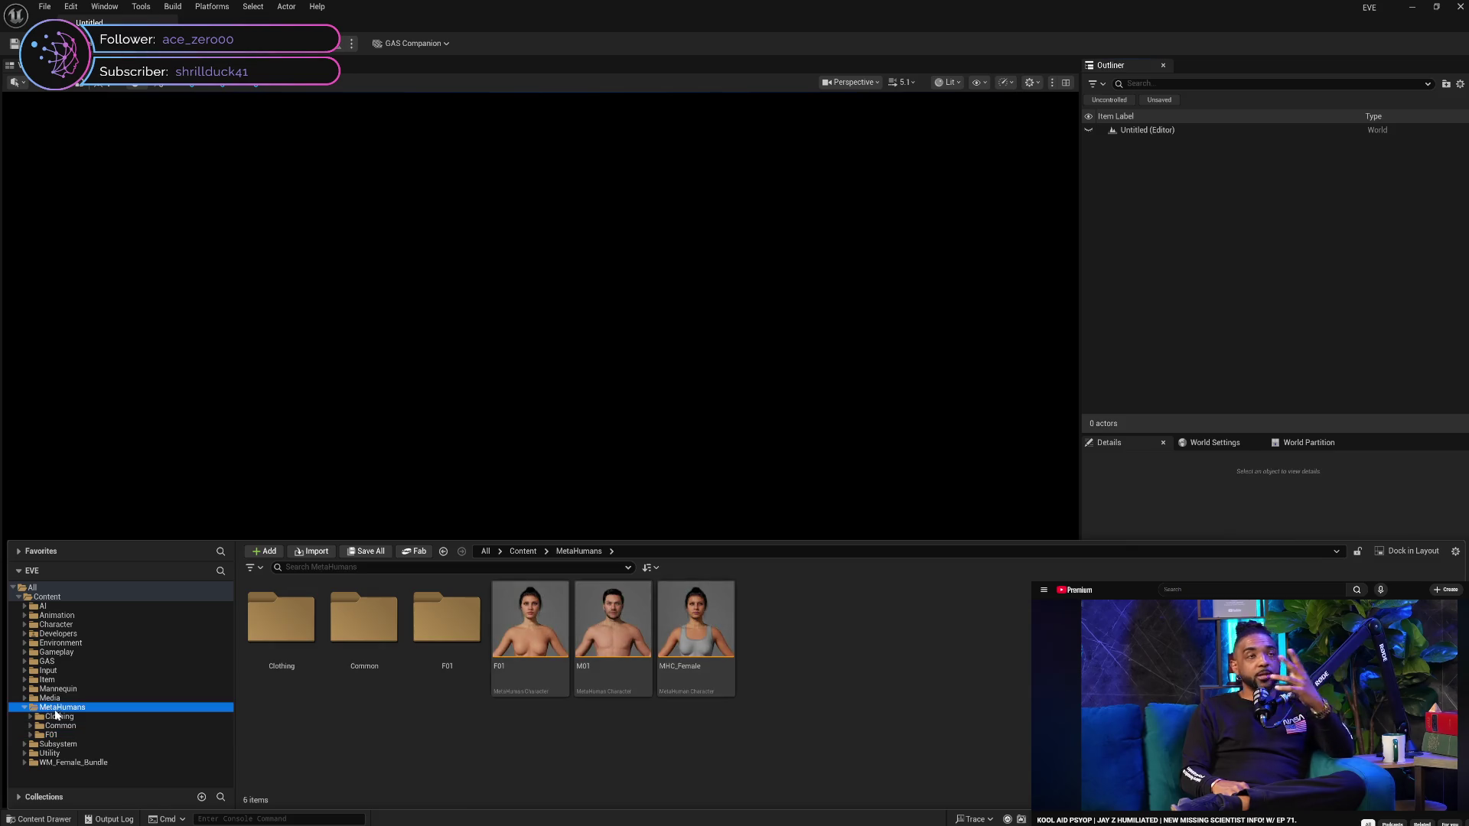
pyautogui.click(292, 633)
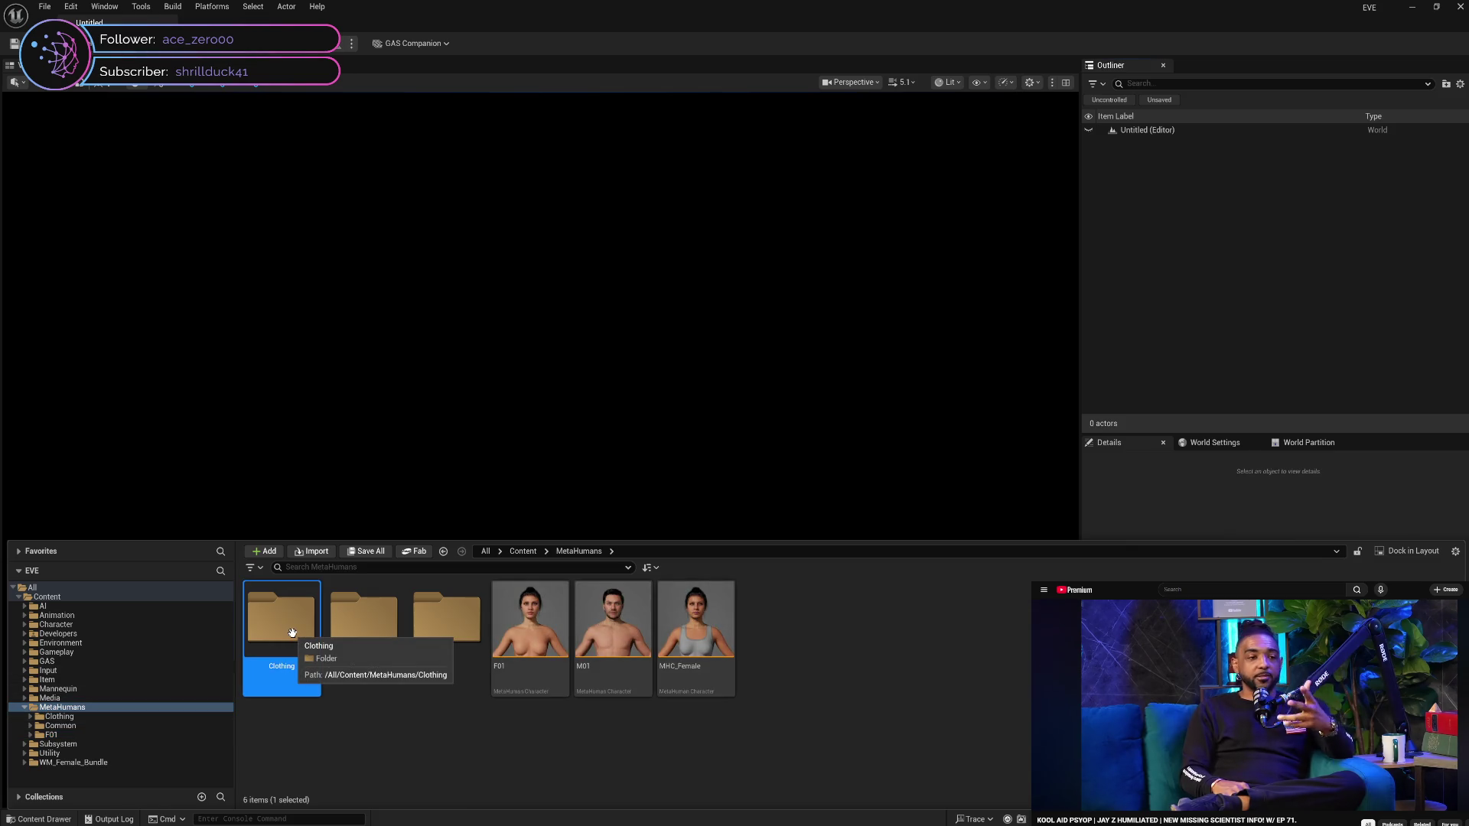
pyautogui.press('Delete')
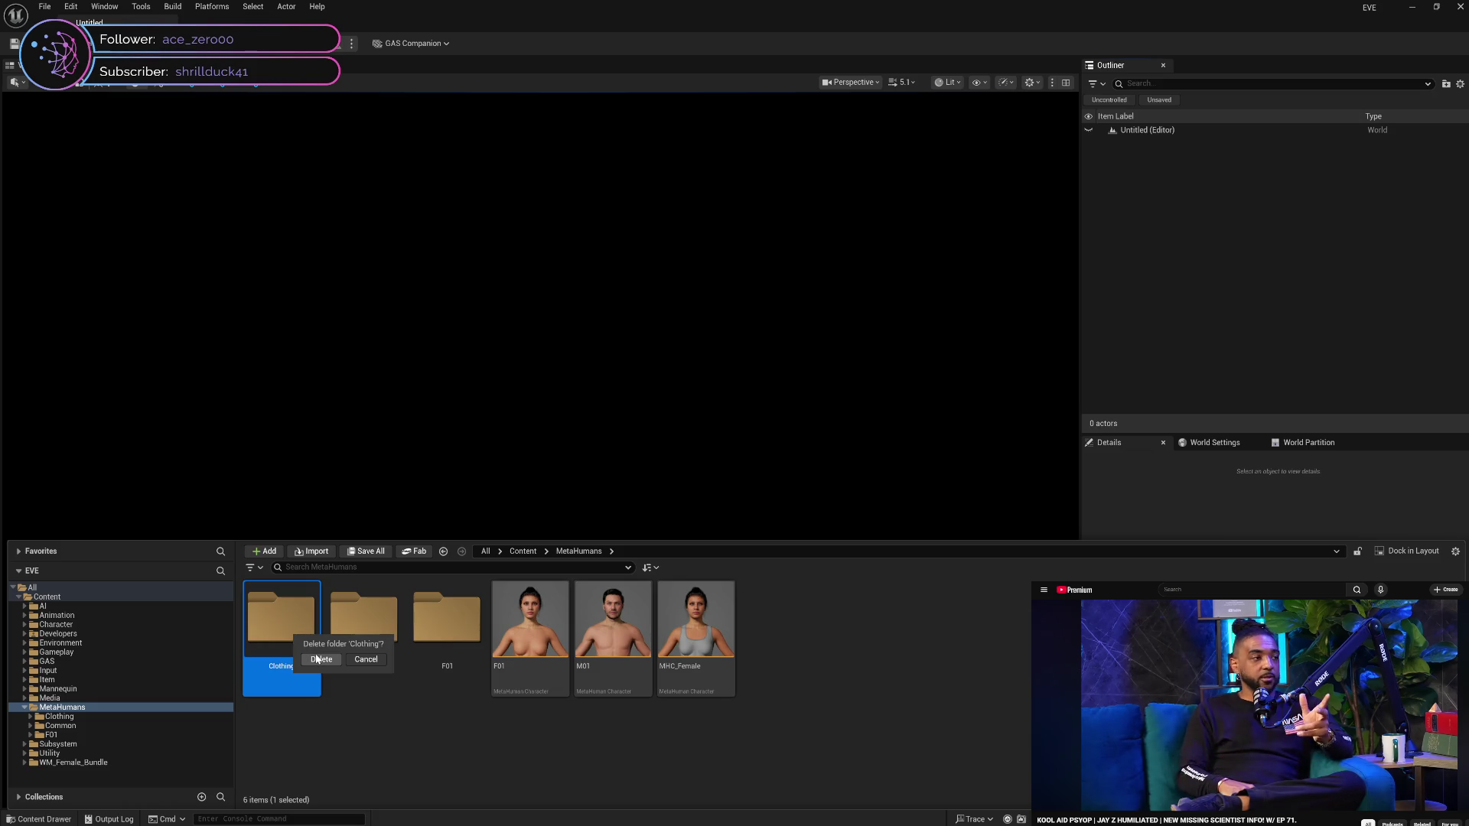
# Confirm the Clothing folder deletion and load its 850 assets to see the referencing assets
pyautogui.click(317, 659)
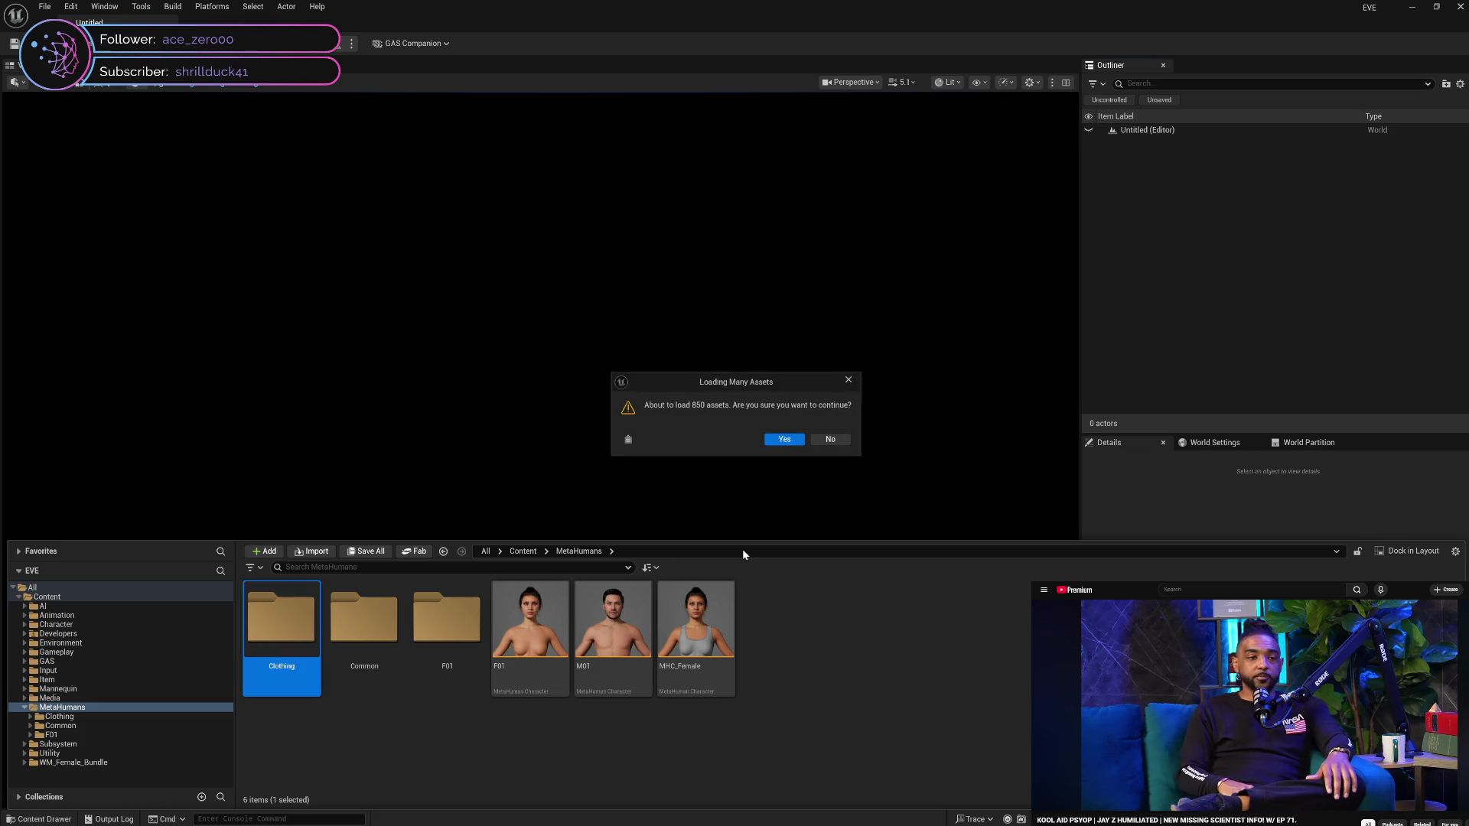
pyautogui.click(777, 442)
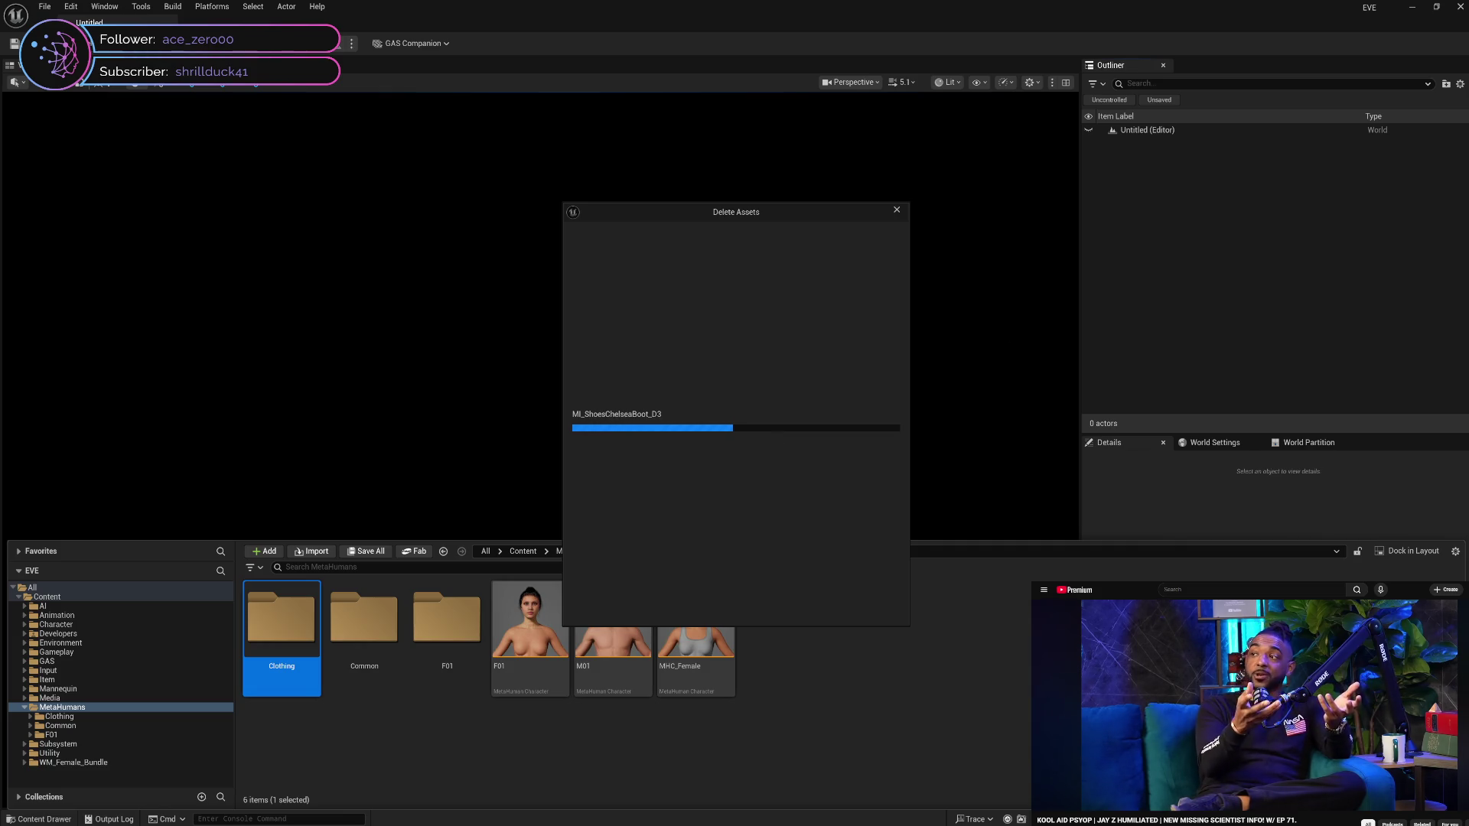
pyautogui.click(1191, 695)
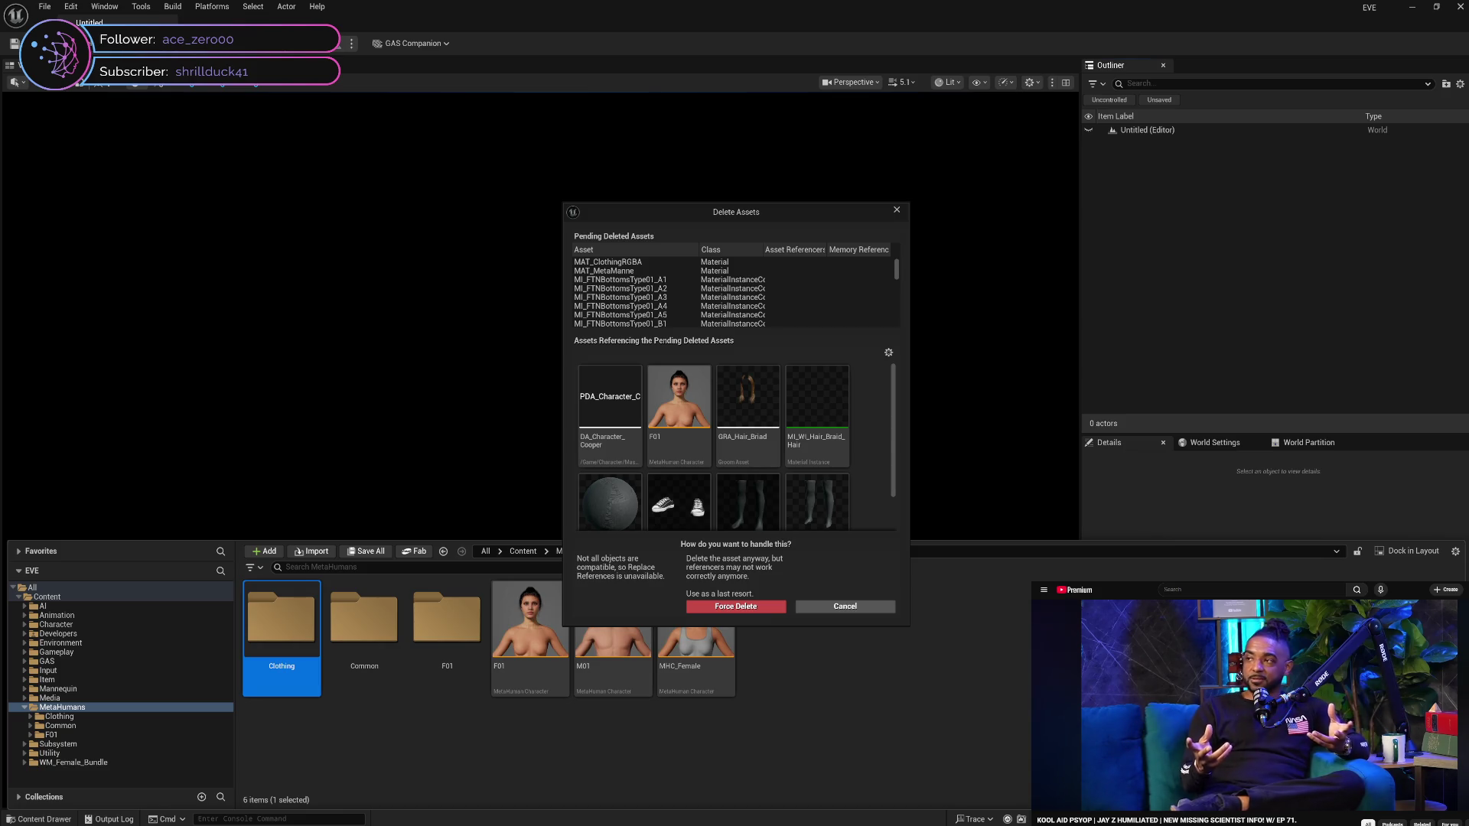
# Select the listed referencing assets and add them to Pending Deletes
pyautogui.moveTo(1236, 697)
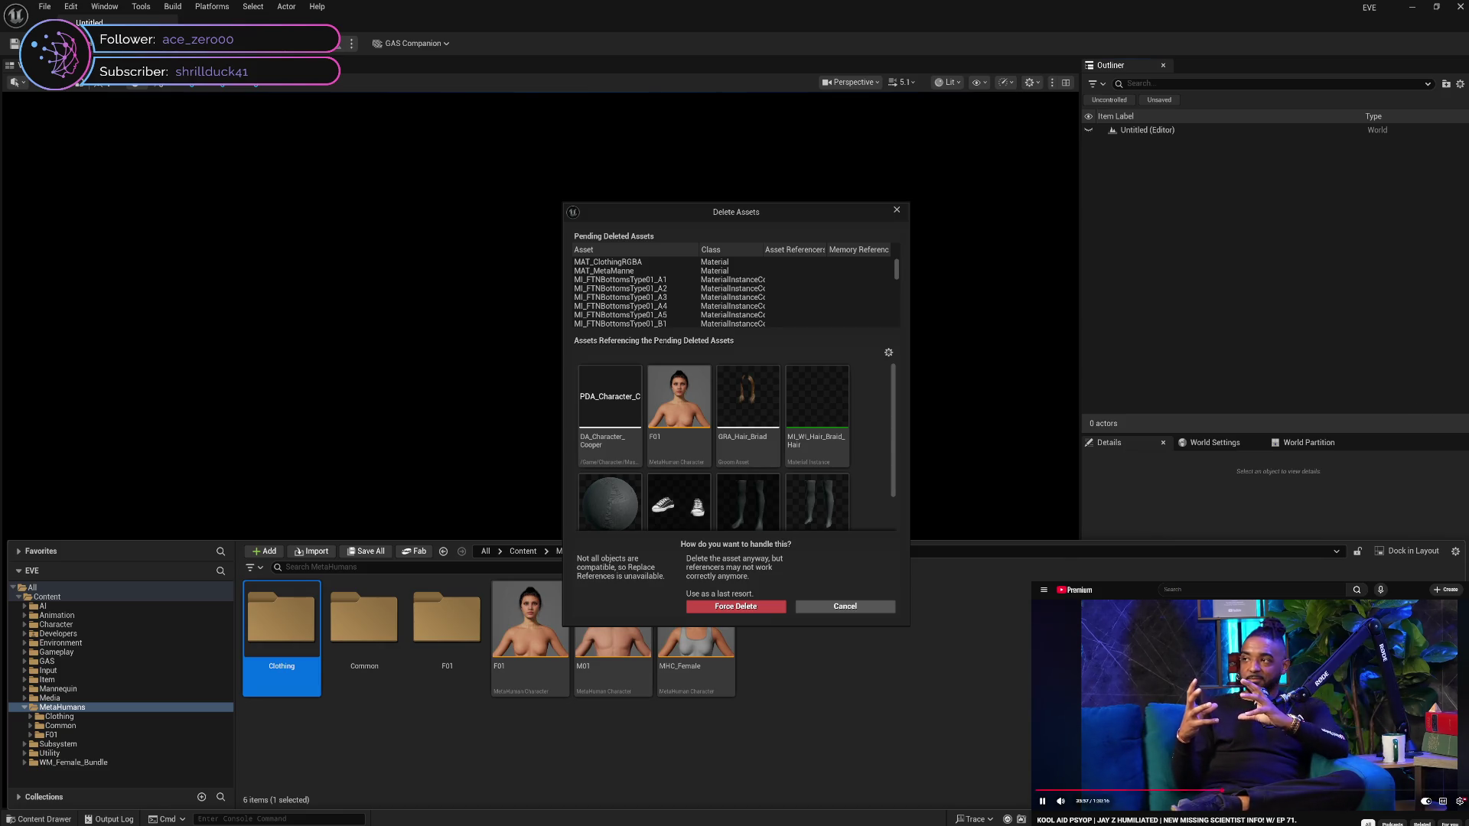
pyautogui.moveTo(821, 452)
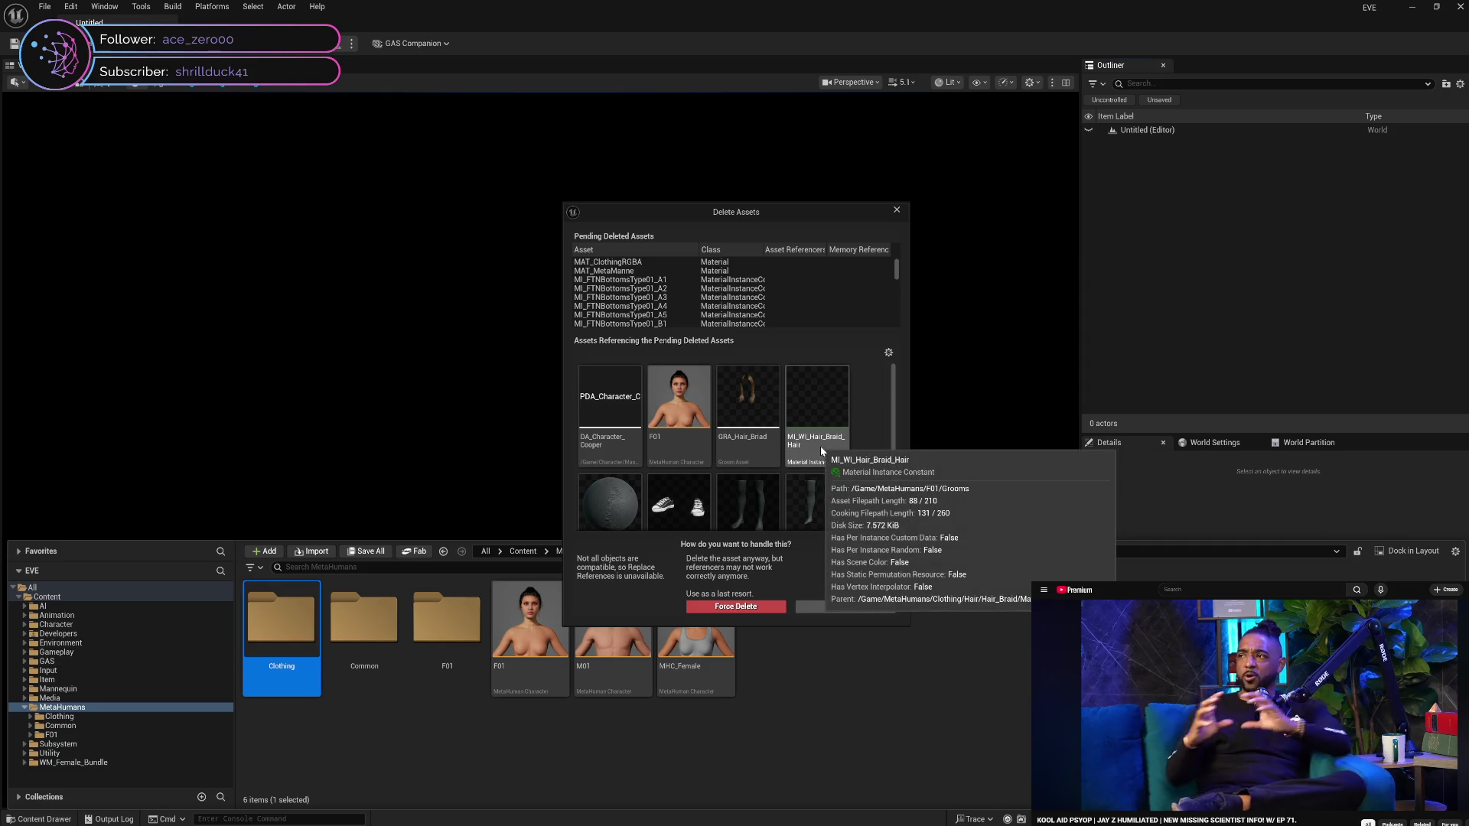
pyautogui.scroll(-2, 823, 452)
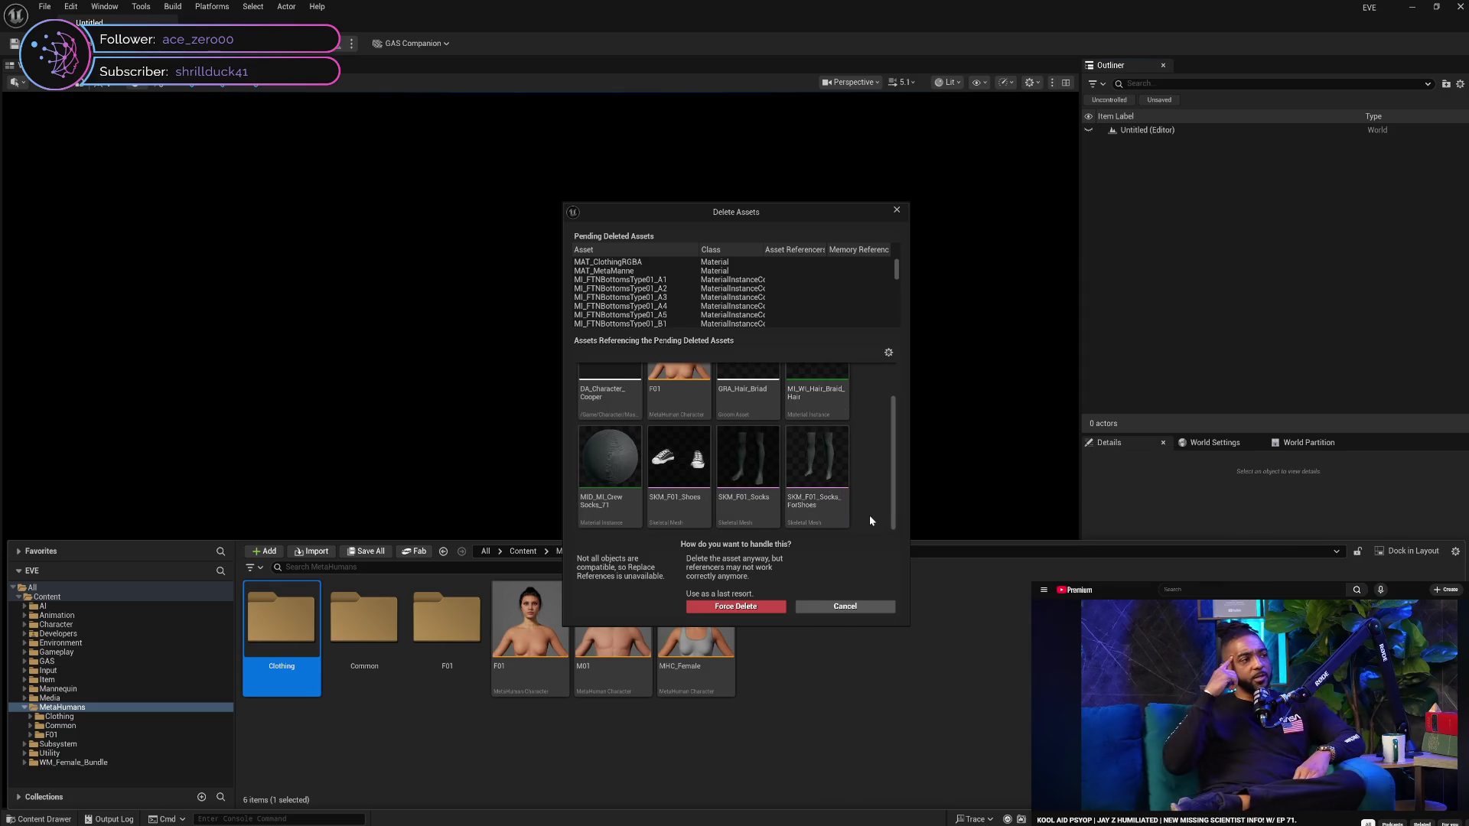
pyautogui.scroll(1, 869, 516)
pyautogui.scroll(-1, 870, 516)
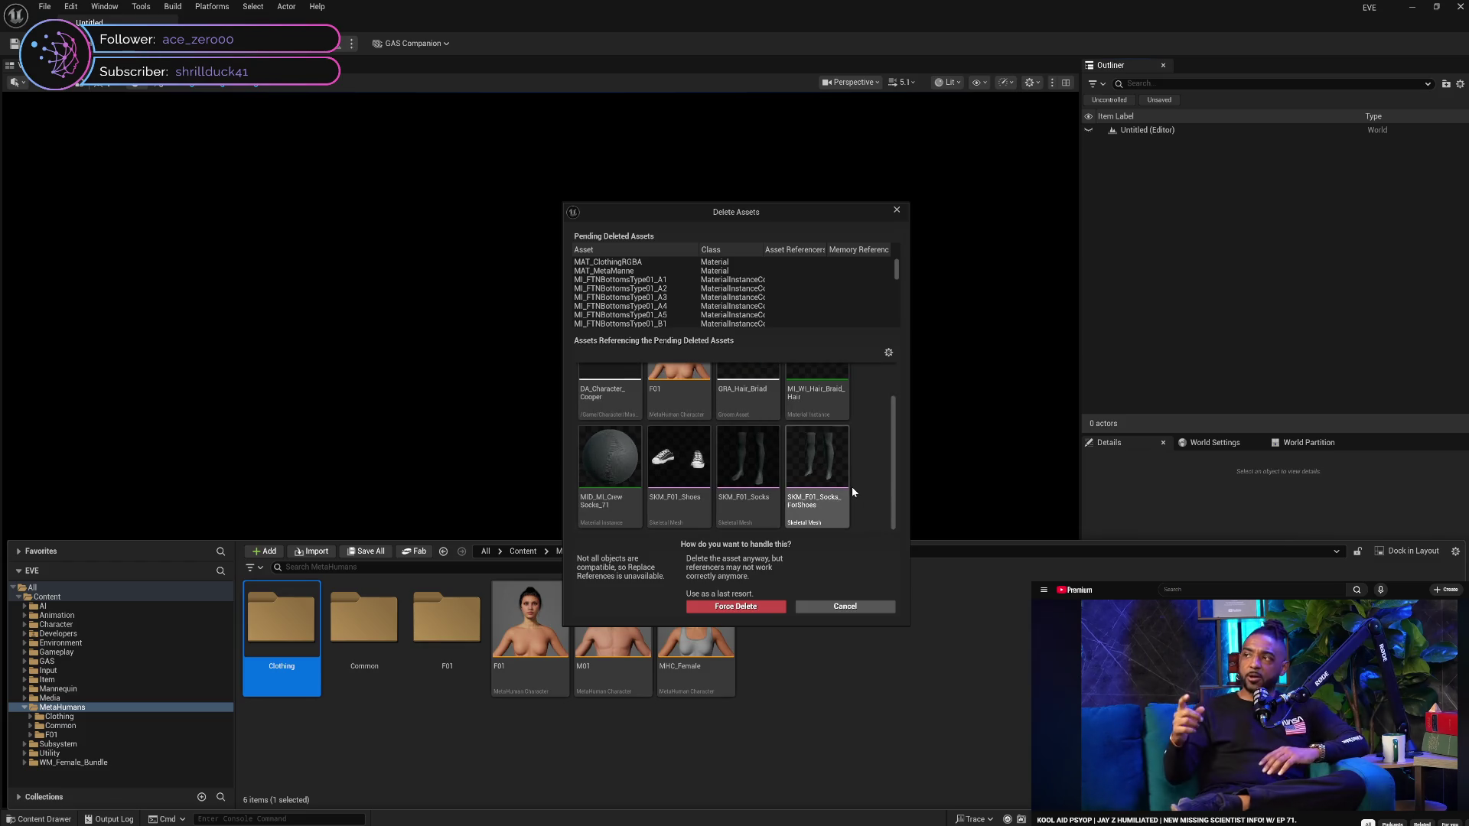
pyautogui.moveTo(852, 489)
pyautogui.scroll(1, 852, 485)
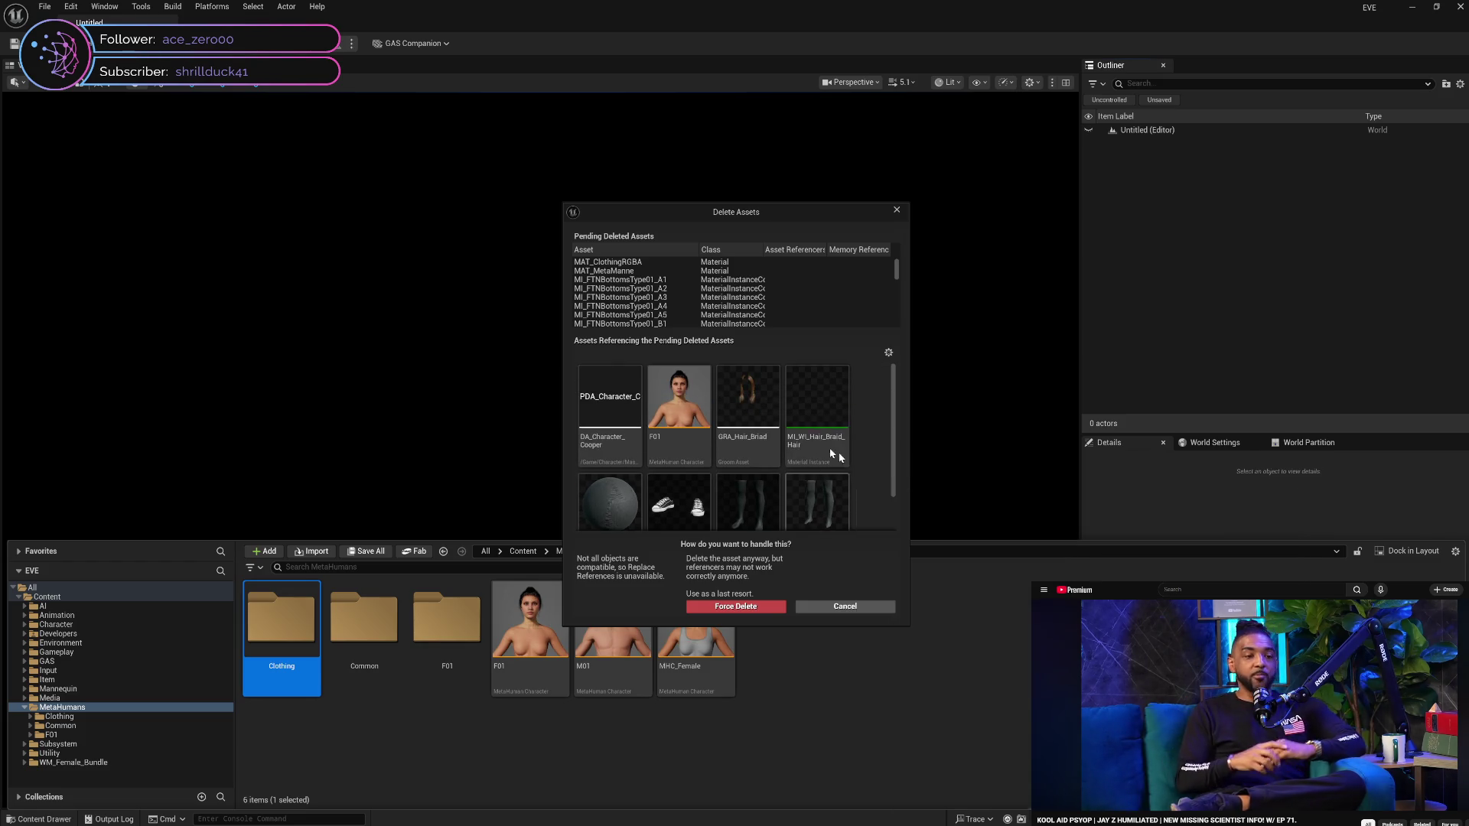
pyautogui.moveTo(620, 450); pyautogui.dragTo(824, 509)
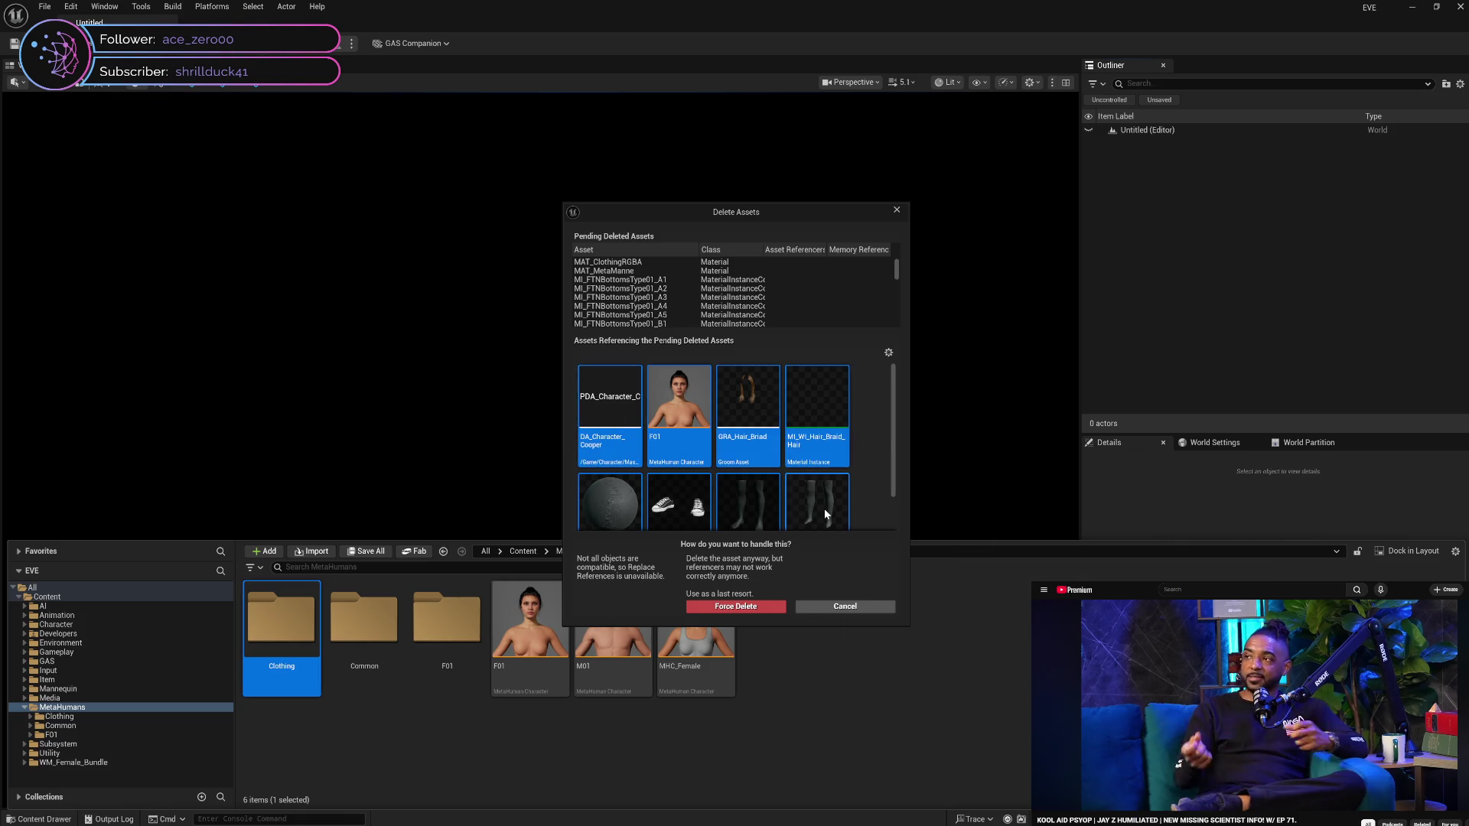
pyautogui.scroll(-1, 826, 515)
pyautogui.rightClick(827, 514)
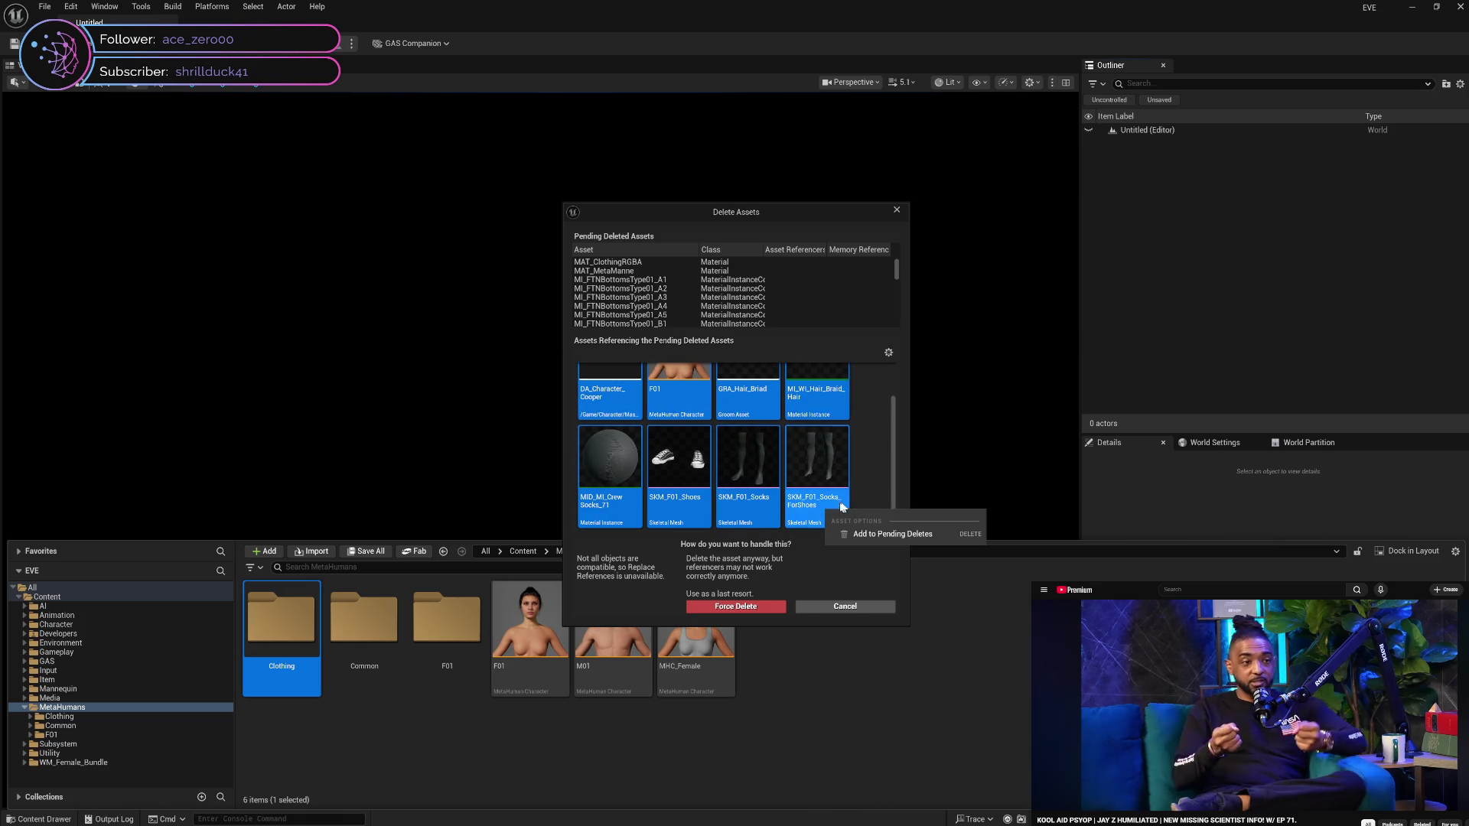
pyautogui.click(882, 533)
# Add the remaining GRB_Hair_Braid reference and confirm deleting all pending assets
pyautogui.click(609, 413)
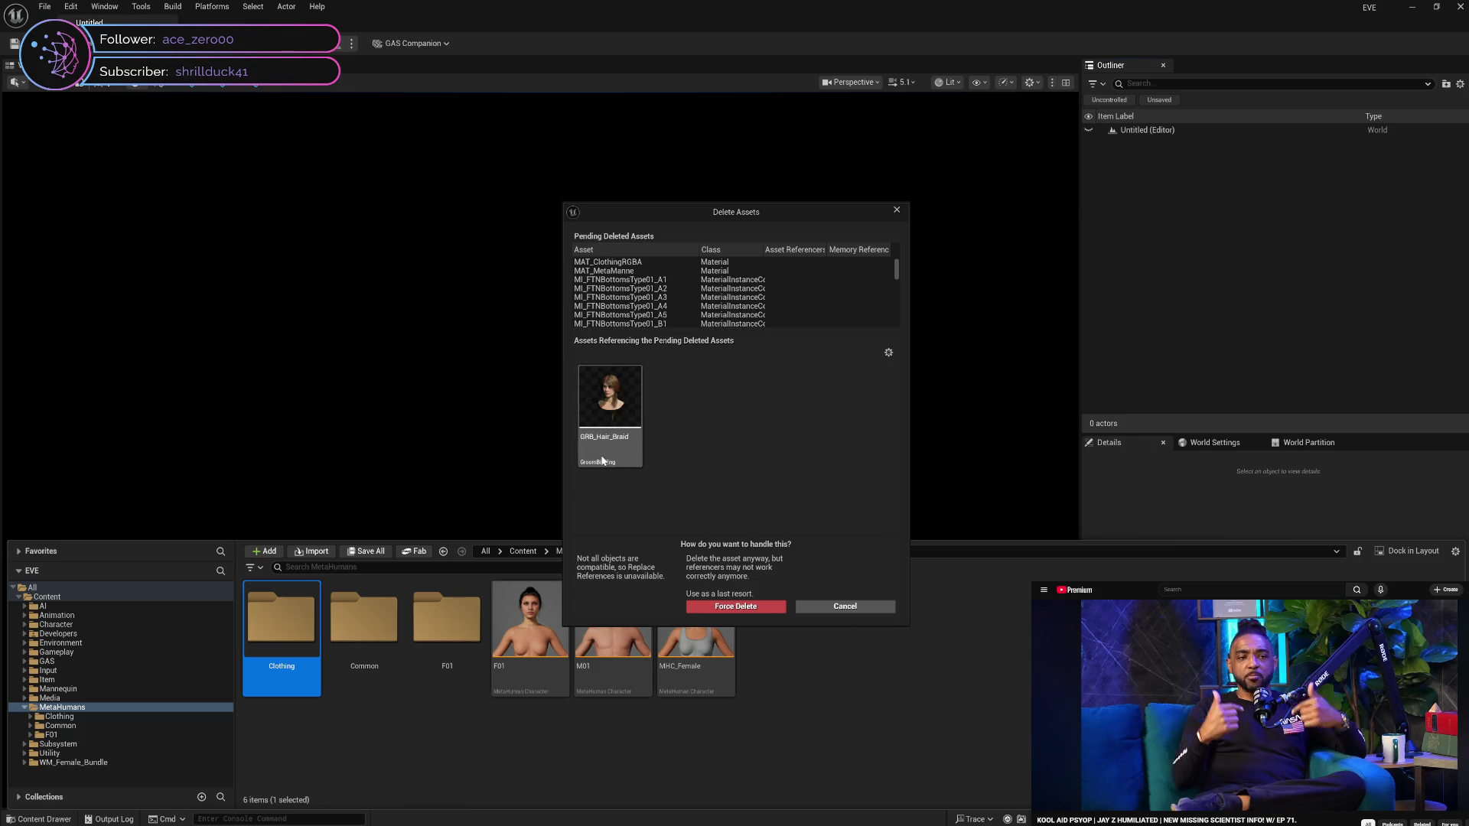
pyautogui.press('Delete')
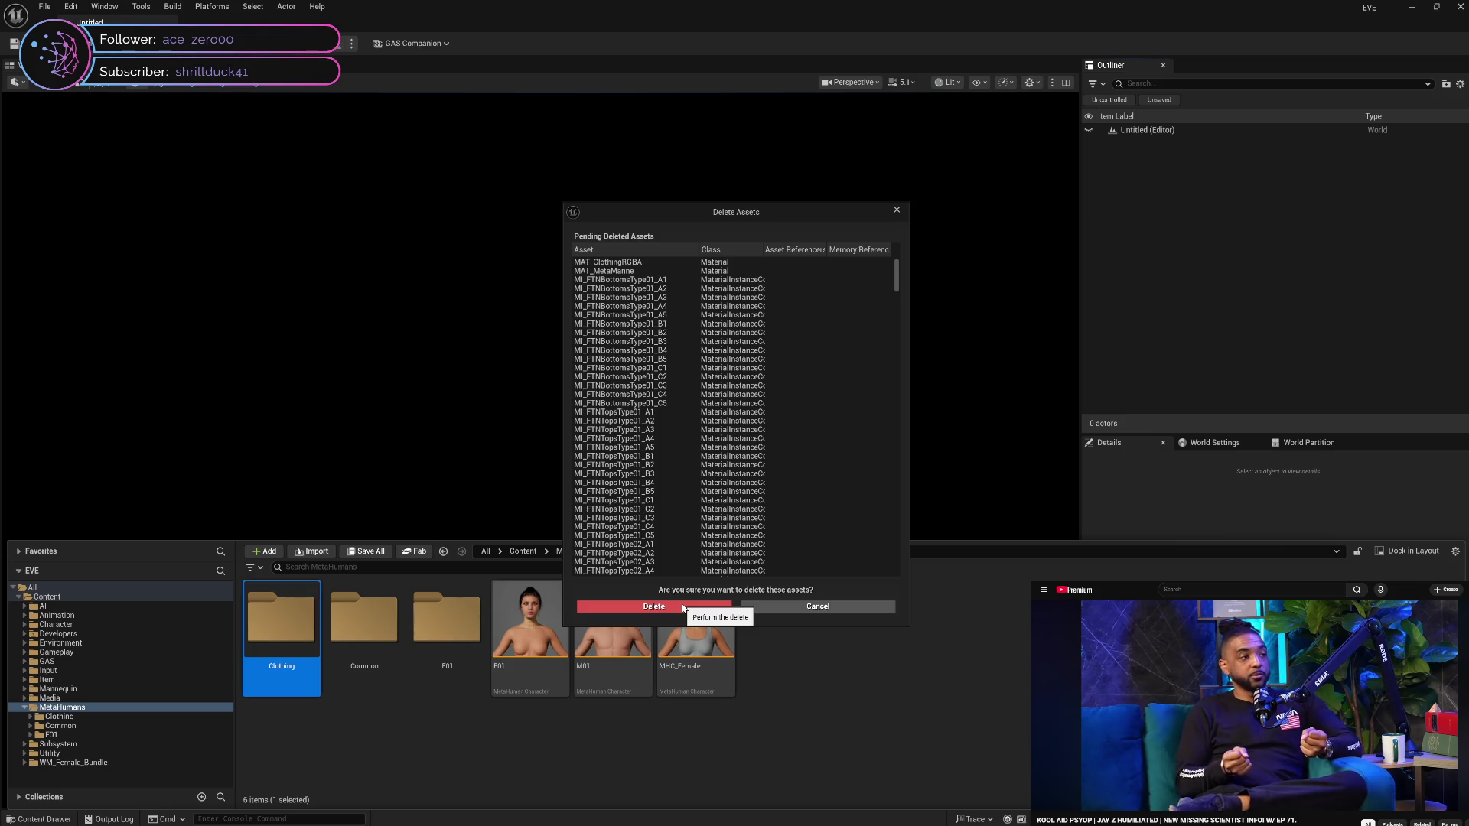
pyautogui.click(683, 609)
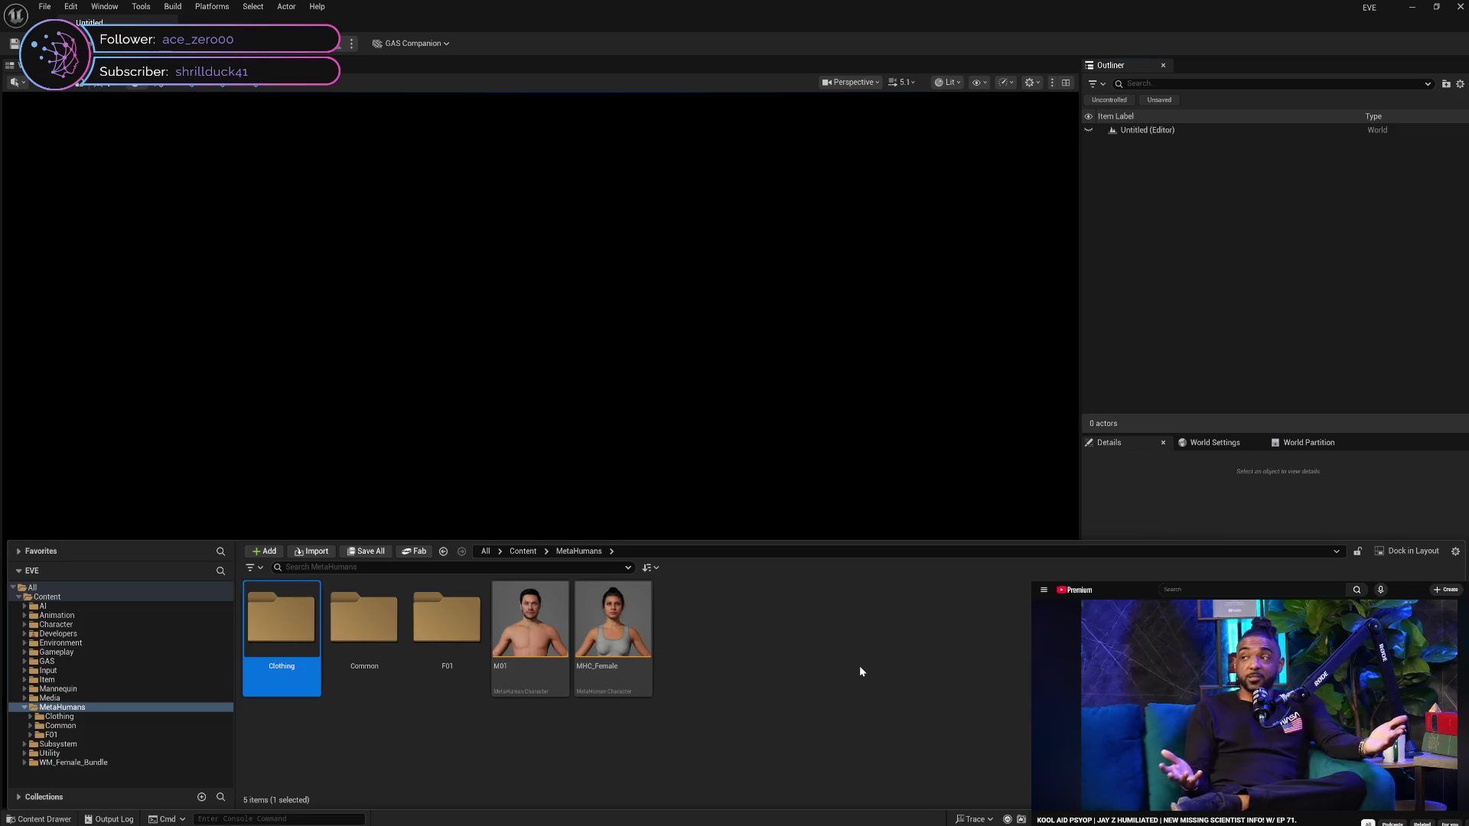
# Delete the now-empty Clothing folder under MetaHumans
pyautogui.click(368, 618)
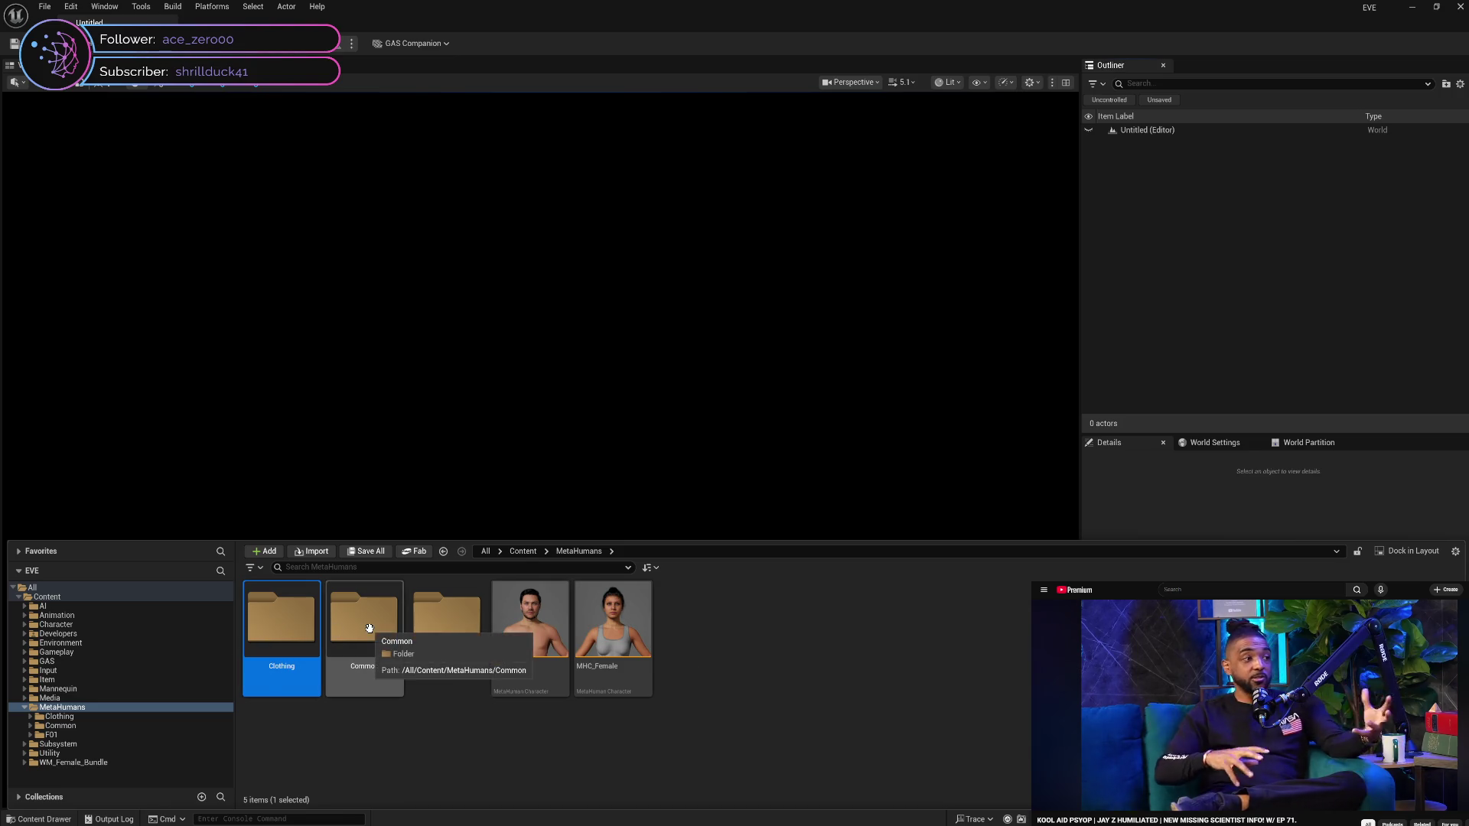
pyautogui.click(430, 627)
pyautogui.click(269, 628)
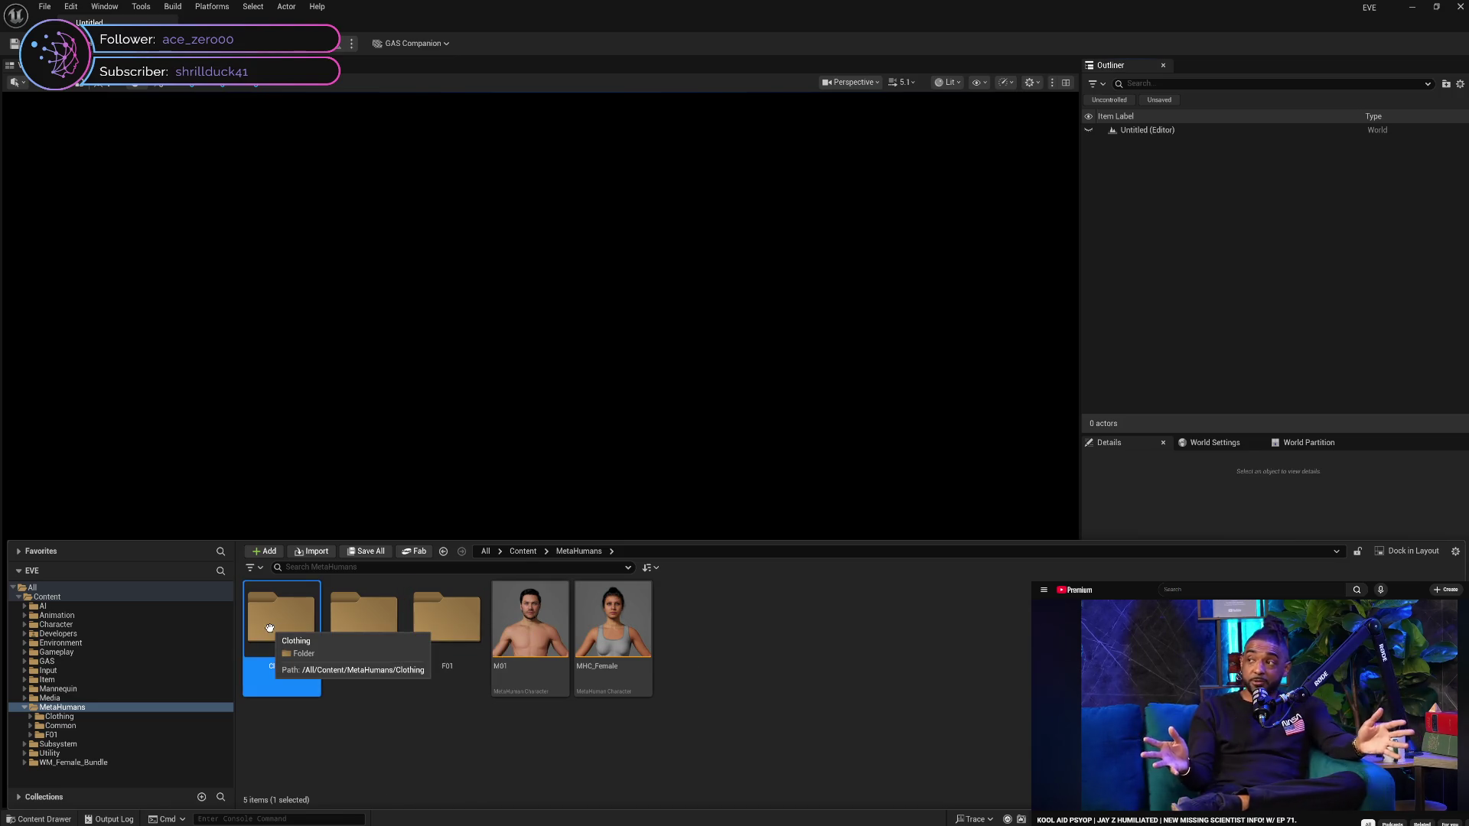
pyautogui.rightClick(107, 596)
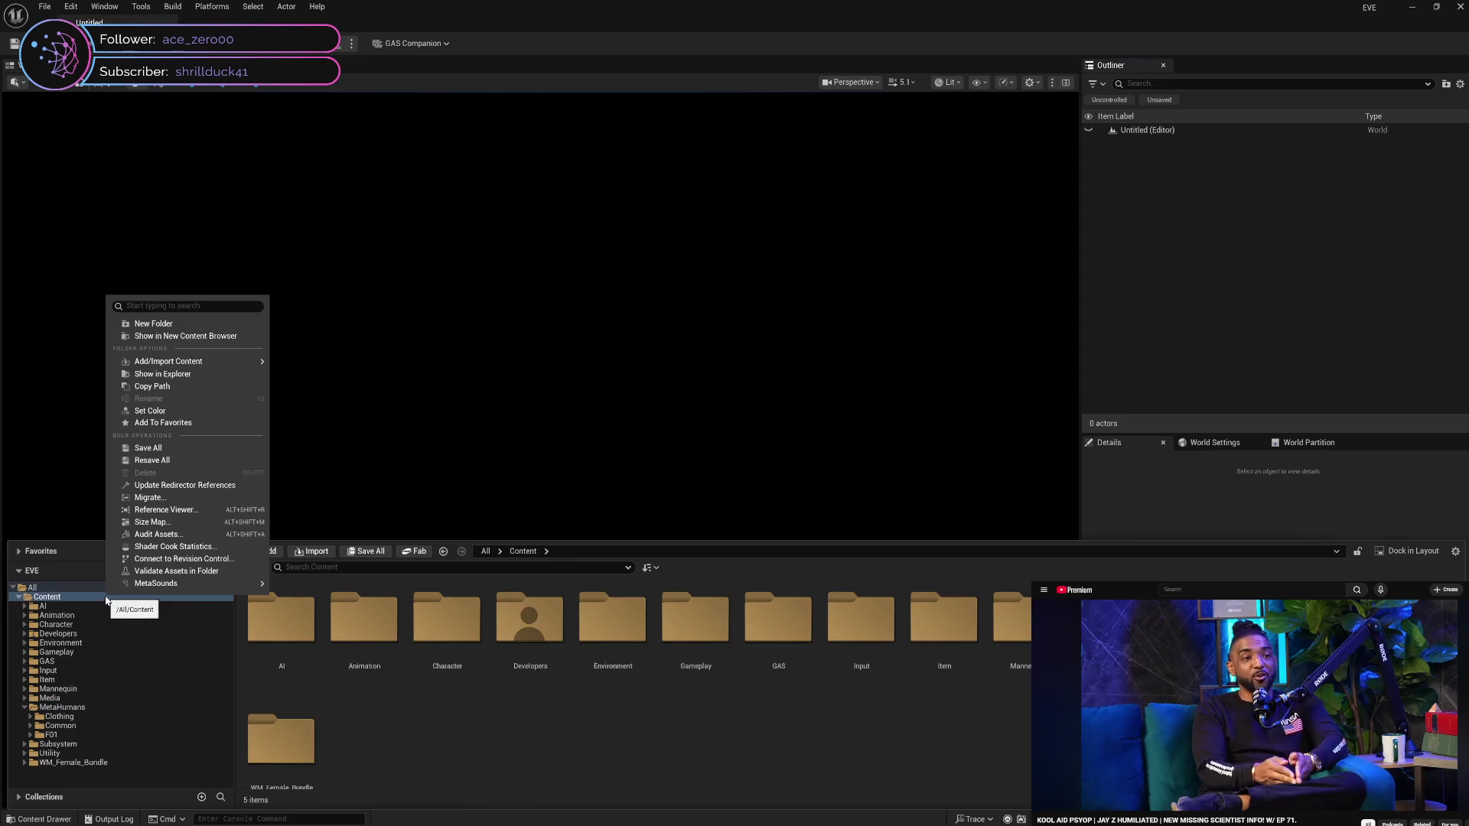
pyautogui.click(179, 487)
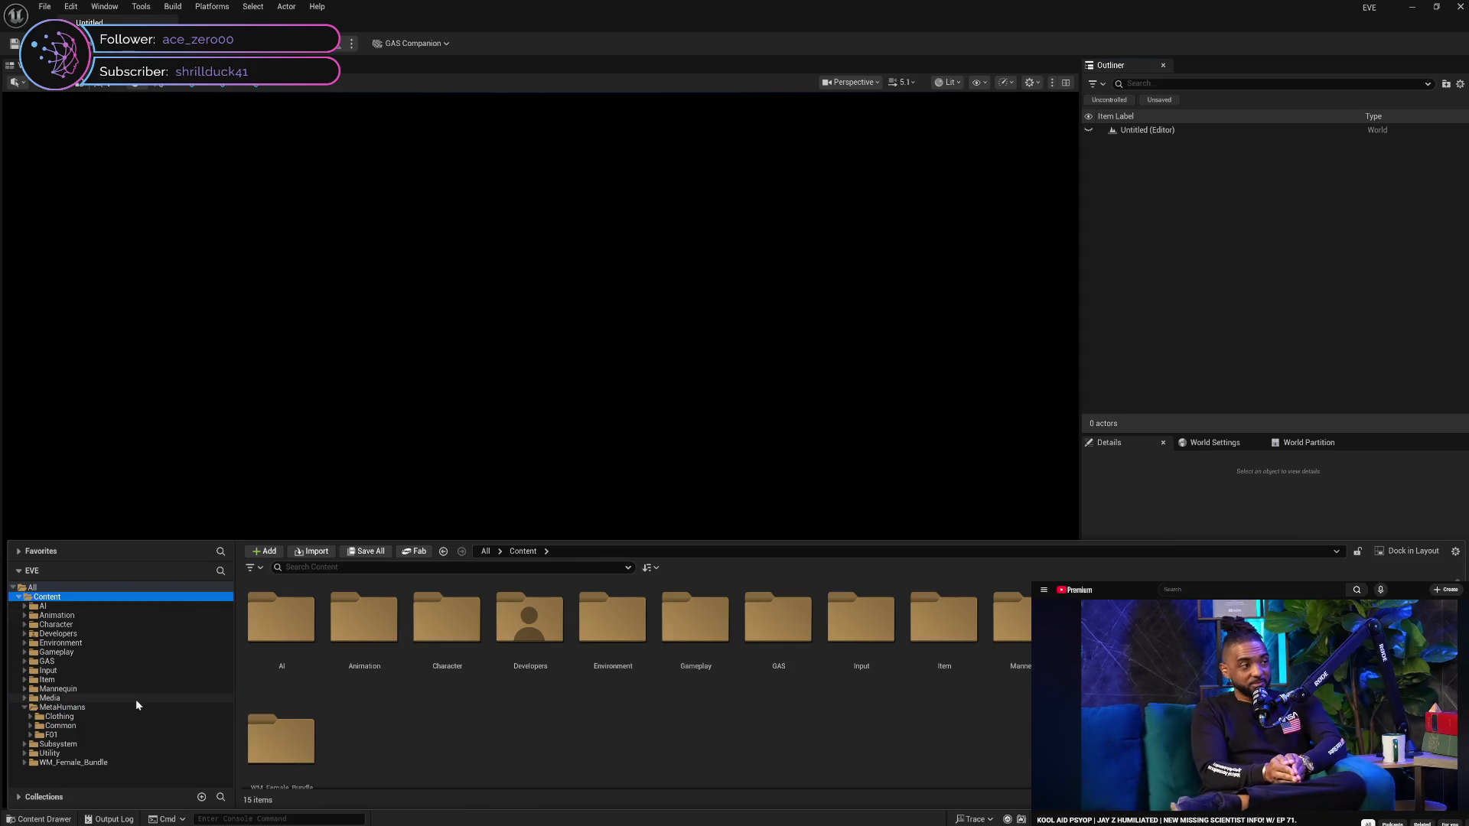
pyautogui.click(124, 719)
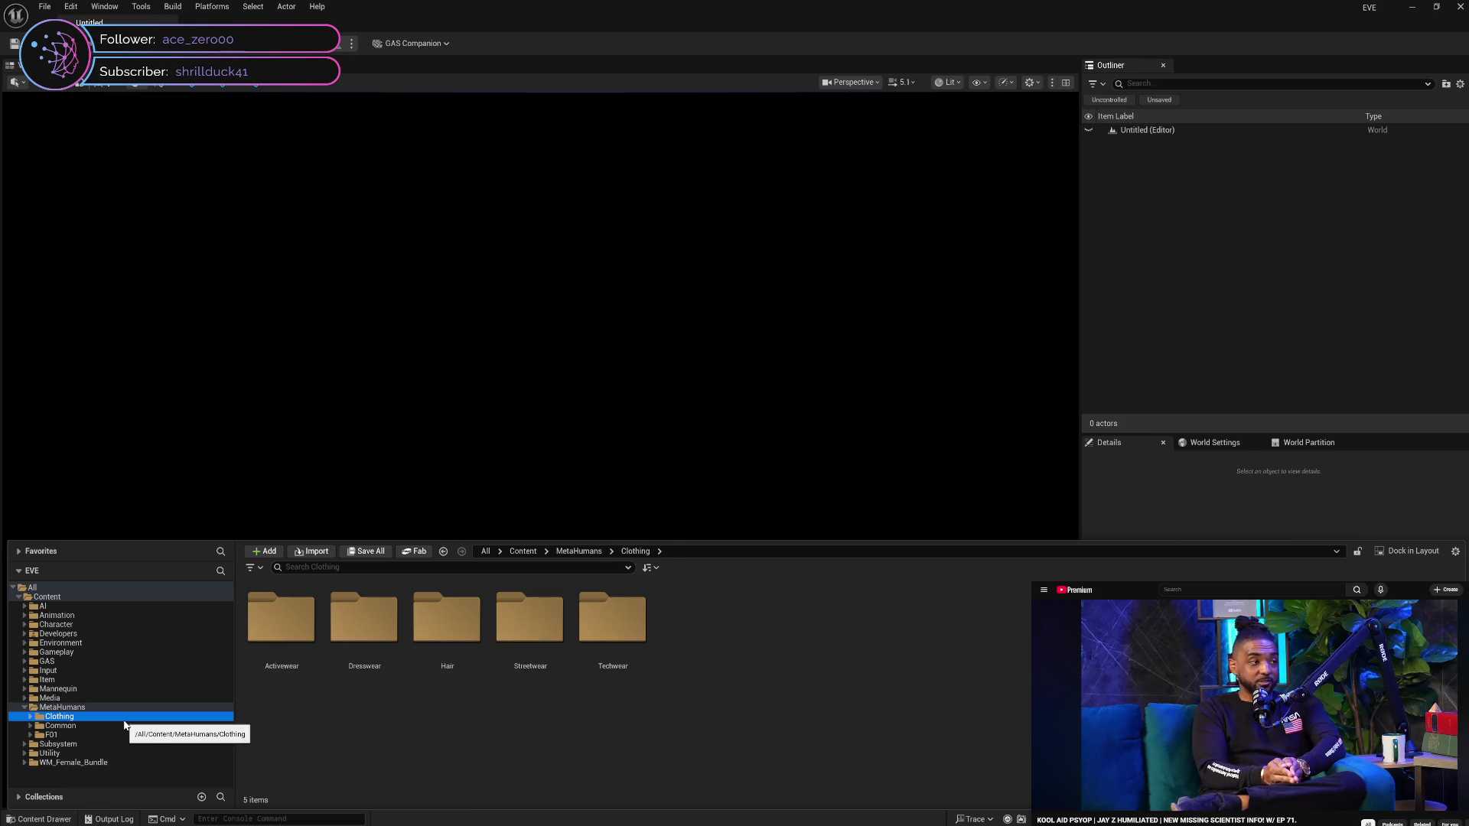
pyautogui.click(157, 746)
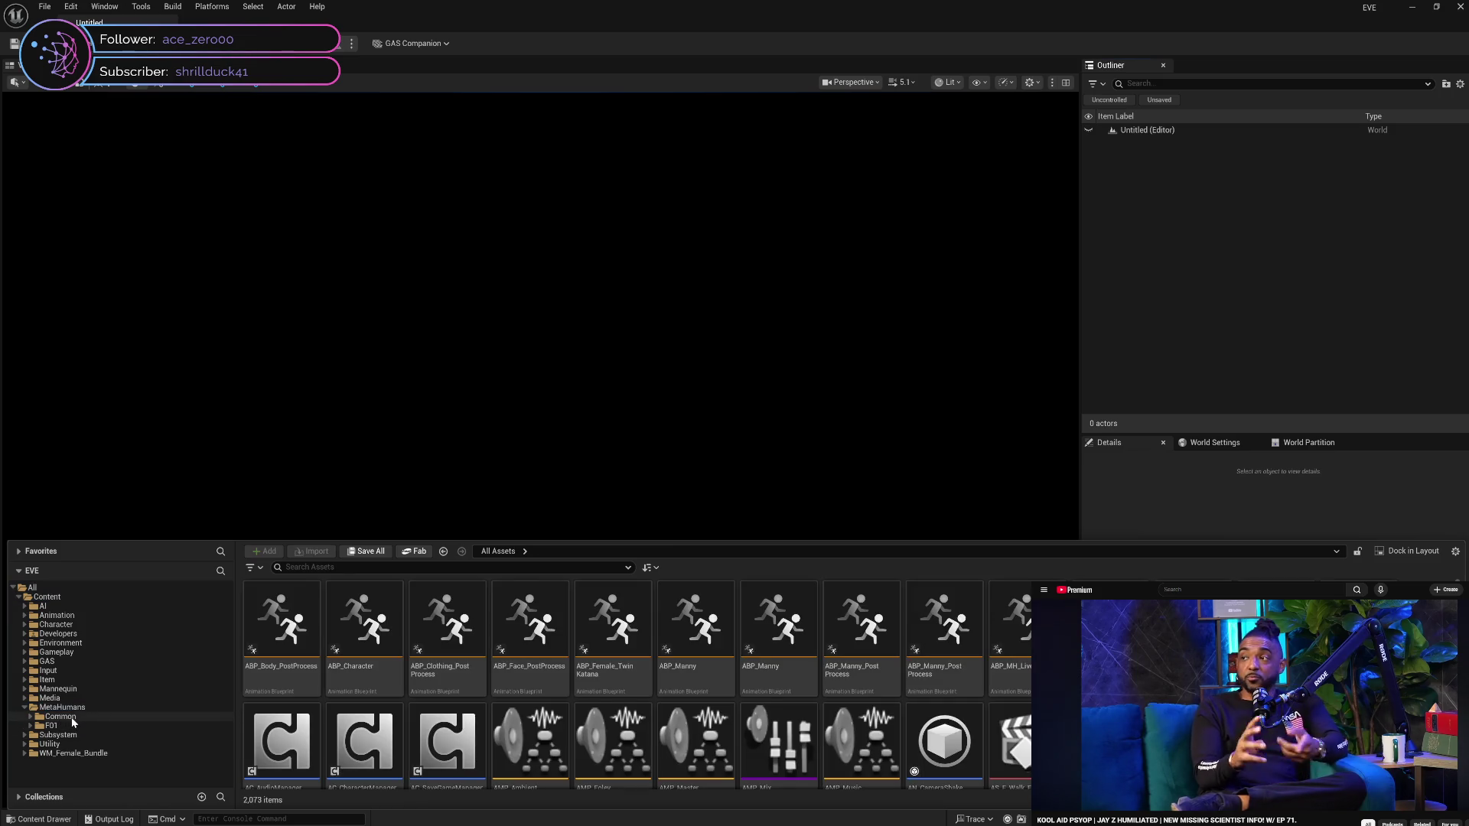
# Open the F01 character folder and start deleting it
pyautogui.click(72, 718)
pyautogui.click(82, 727)
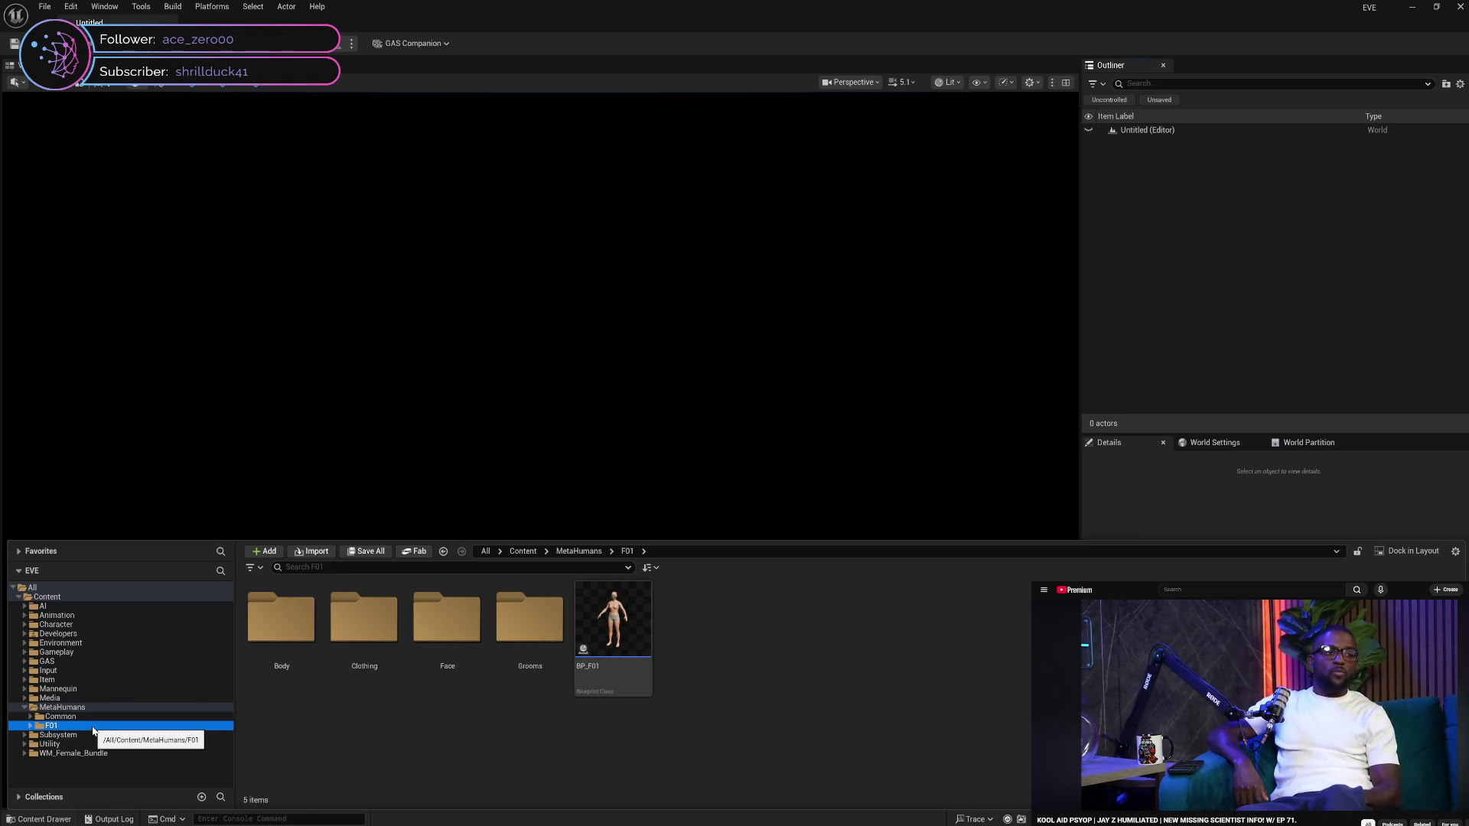
pyautogui.press('Delete')
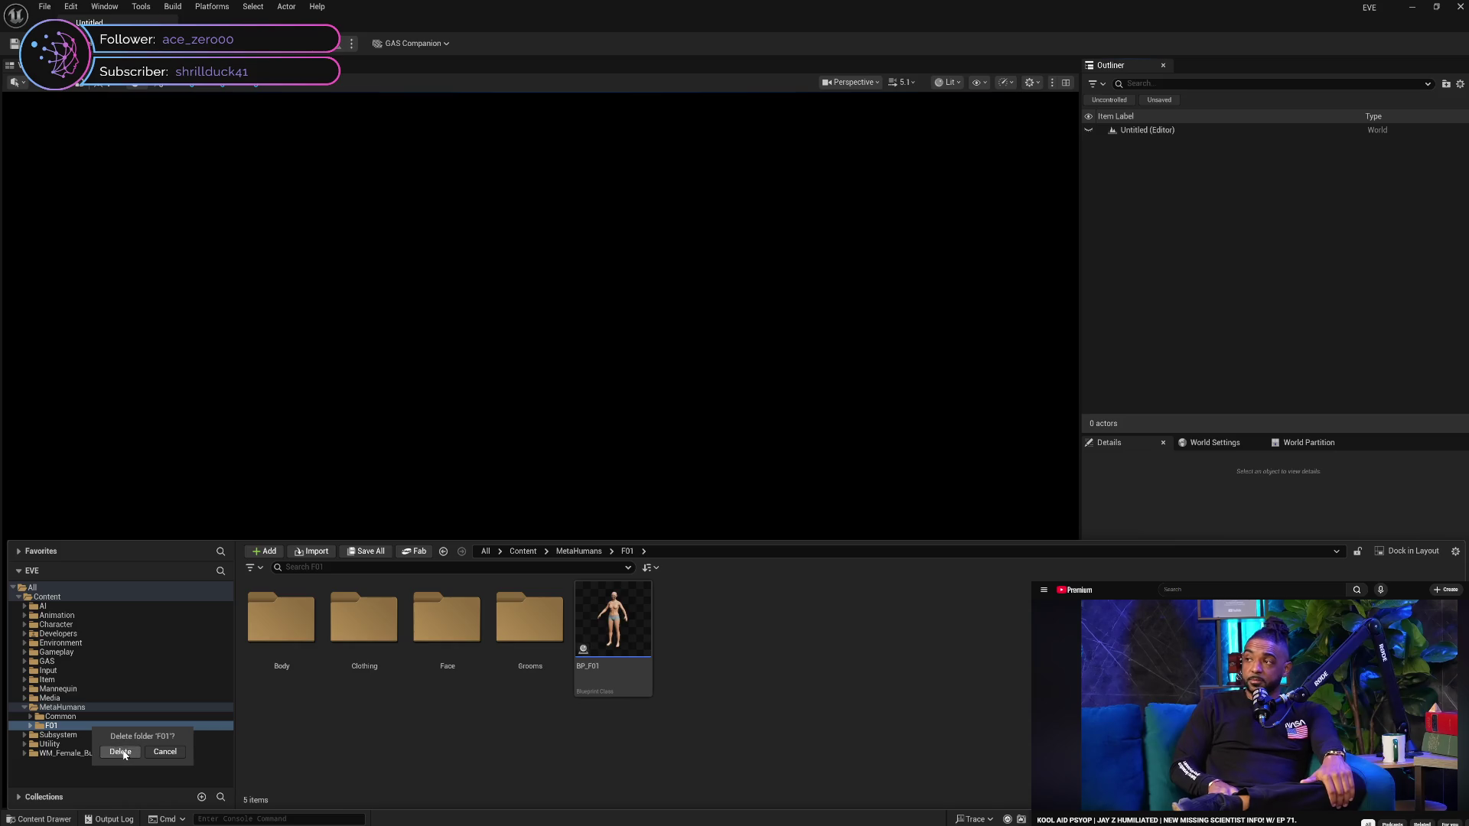
# Confirm deleting F01, load its assets, and add the top four referencing assets to Pending Deletes
pyautogui.click(121, 752)
pyautogui.click(768, 441)
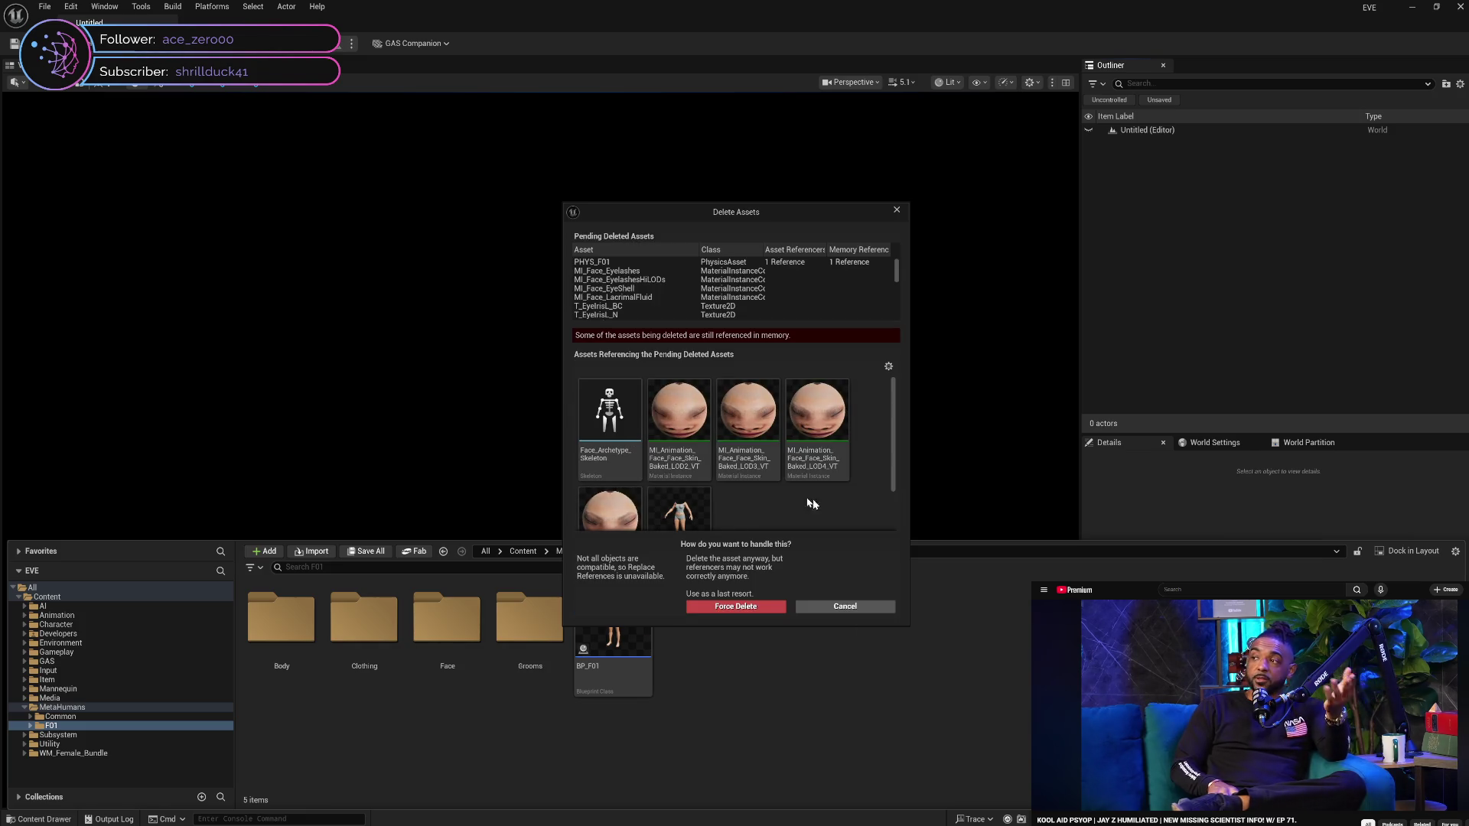
pyautogui.scroll(-2, 846, 512)
pyautogui.scroll(2, 847, 512)
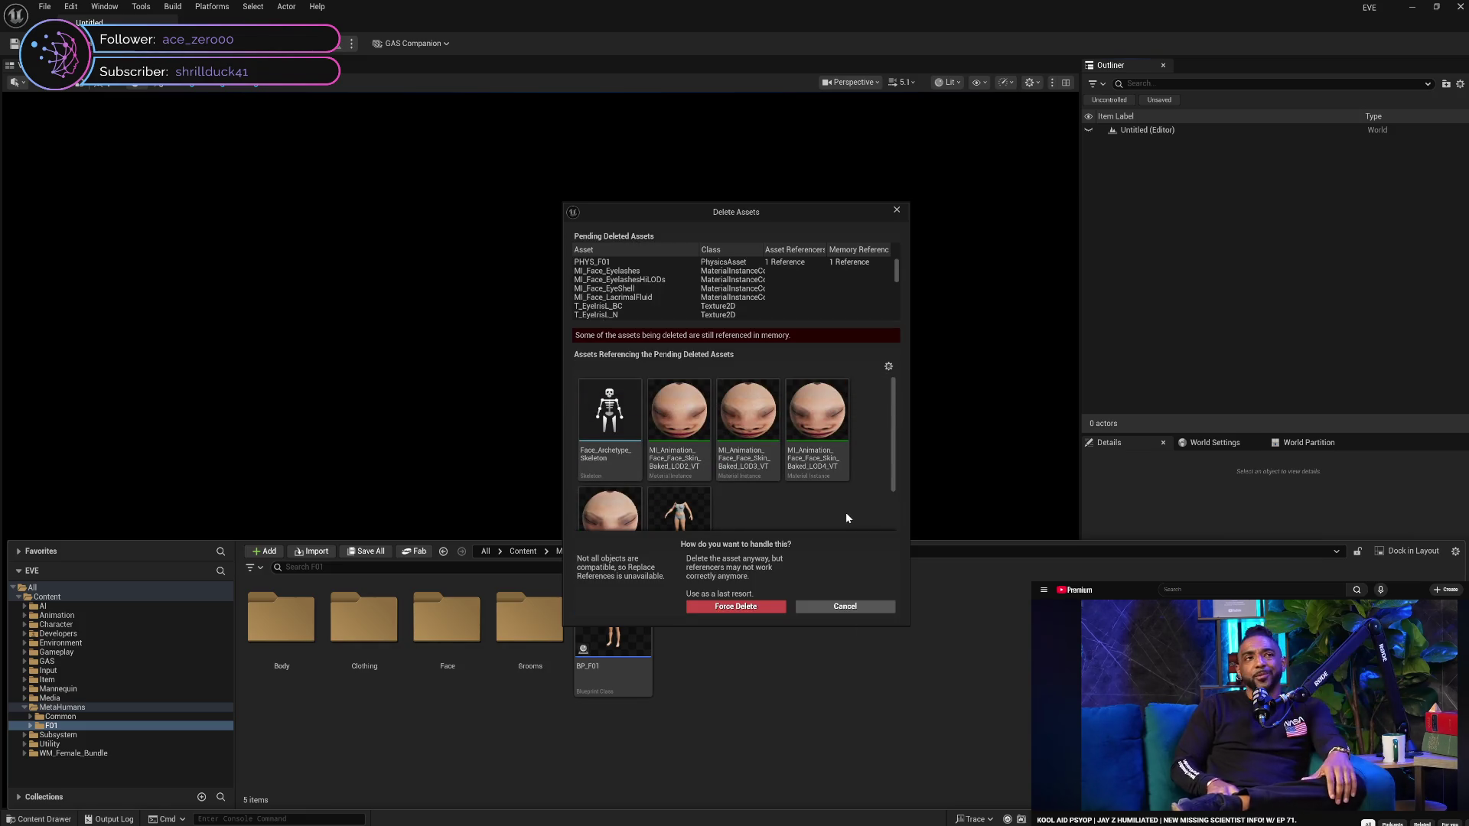
pyautogui.moveTo(615, 461)
pyautogui.click(609, 417)
pyautogui.keyDown('shift'); pyautogui.click(817, 413); pyautogui.keyUp('shift')
pyautogui.rightClick(711, 499)
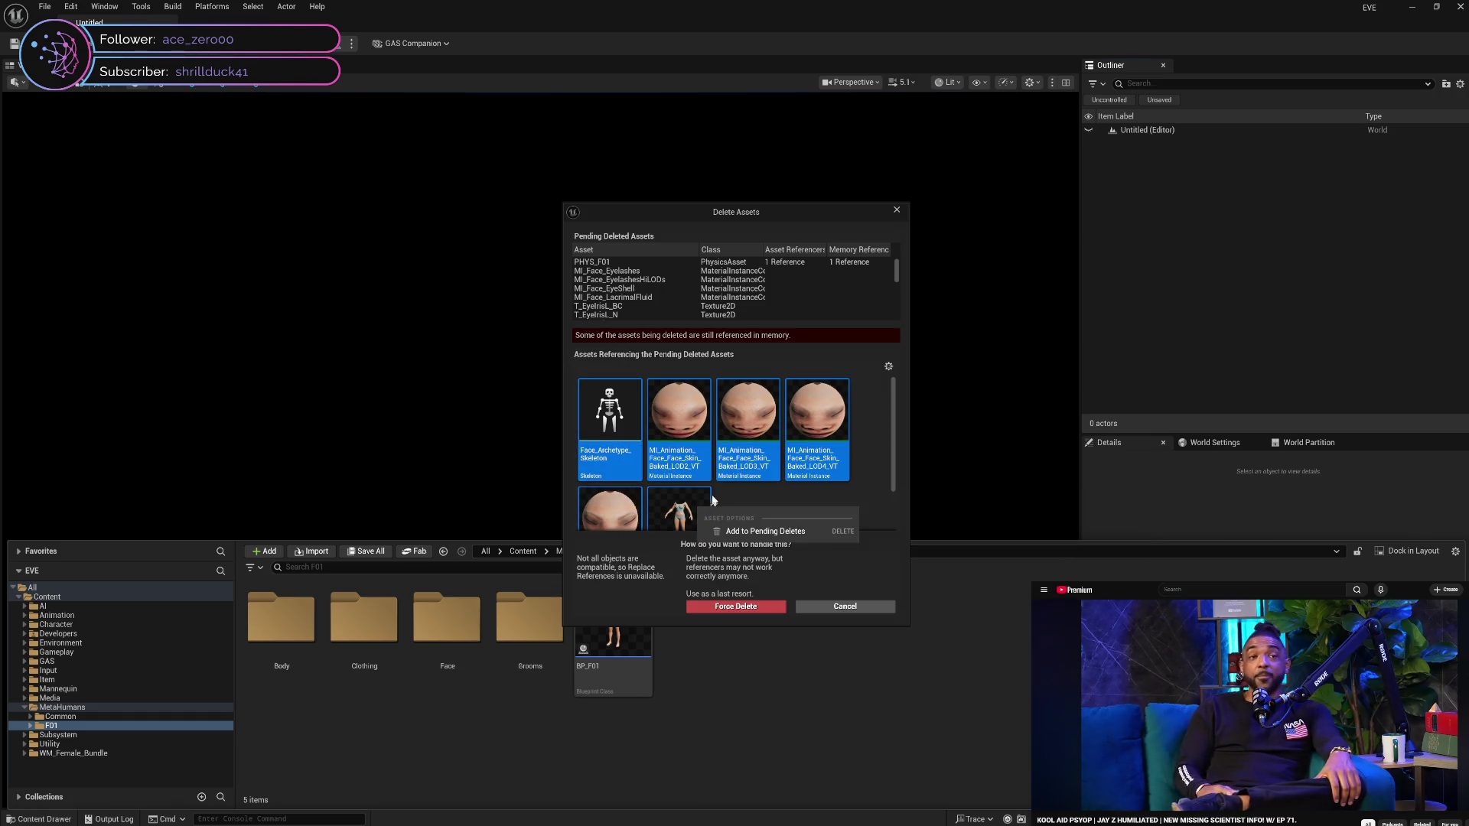
pyautogui.click(757, 531)
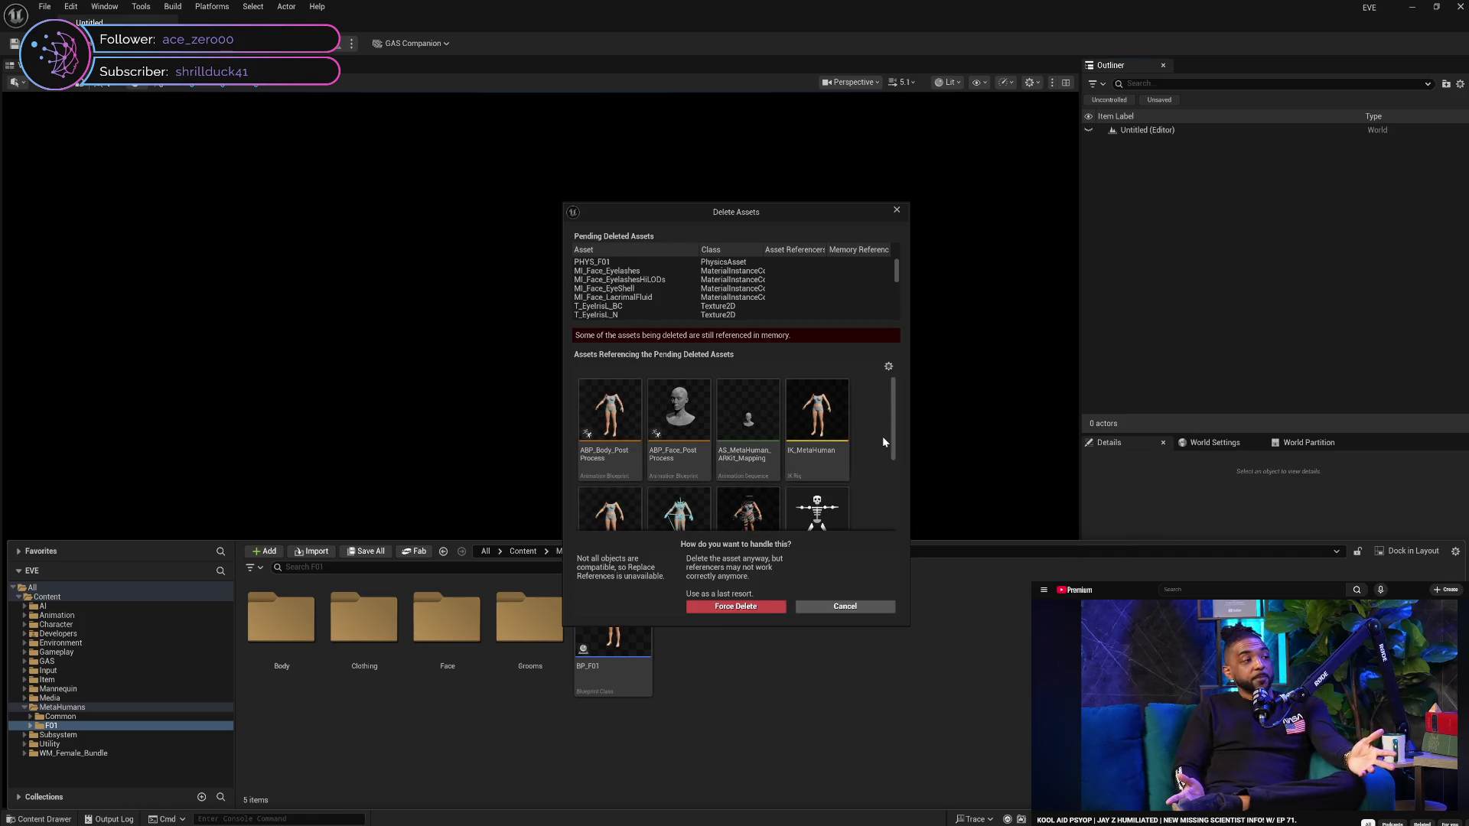
# Select all remaining referencing assets, including ABP_Body_PostProcess, and confirm the pending deletion
pyautogui.scroll(-5, 883, 442)
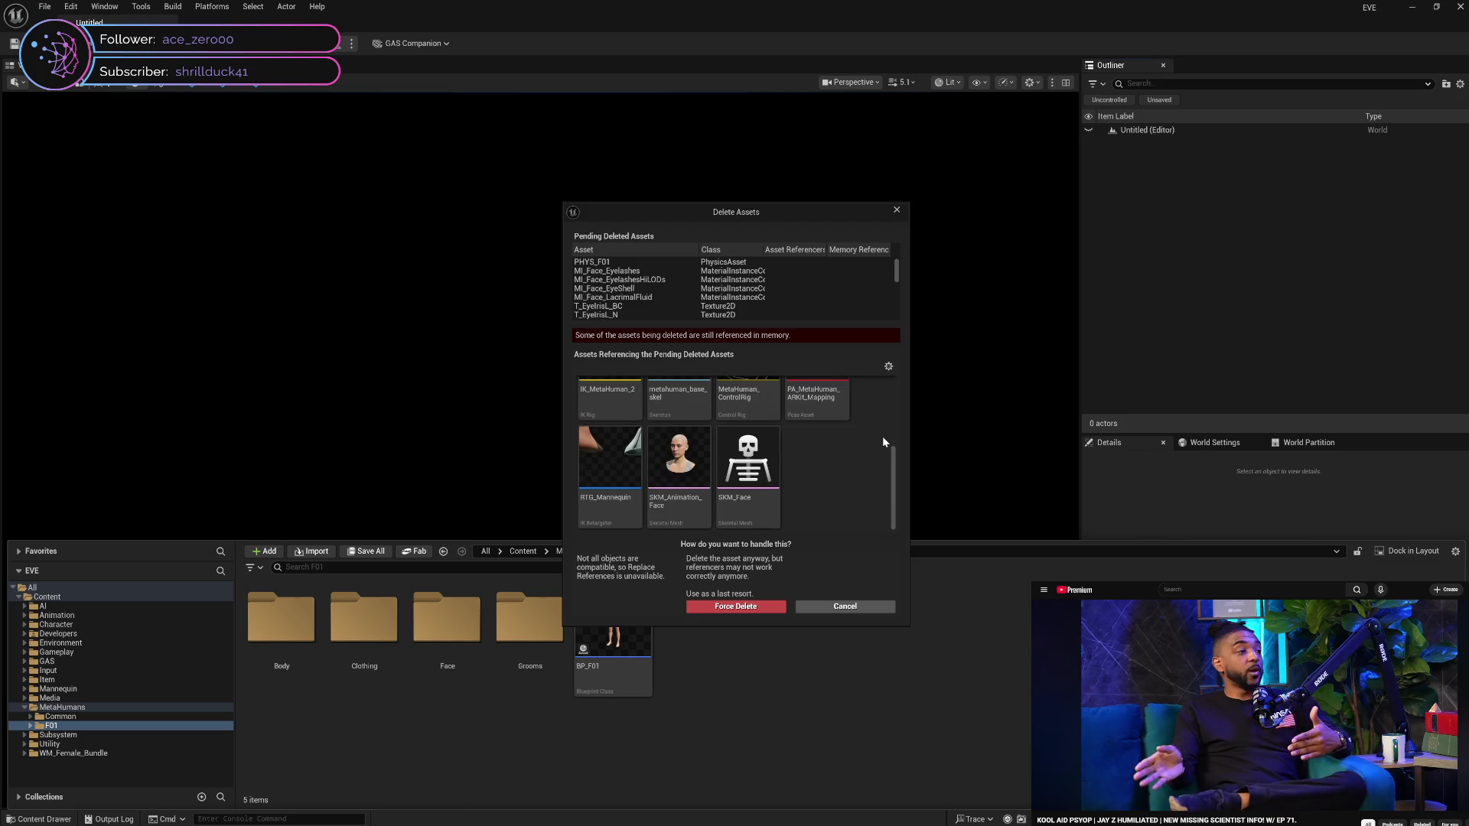
pyautogui.scroll(5, 883, 442)
pyautogui.click(593, 476)
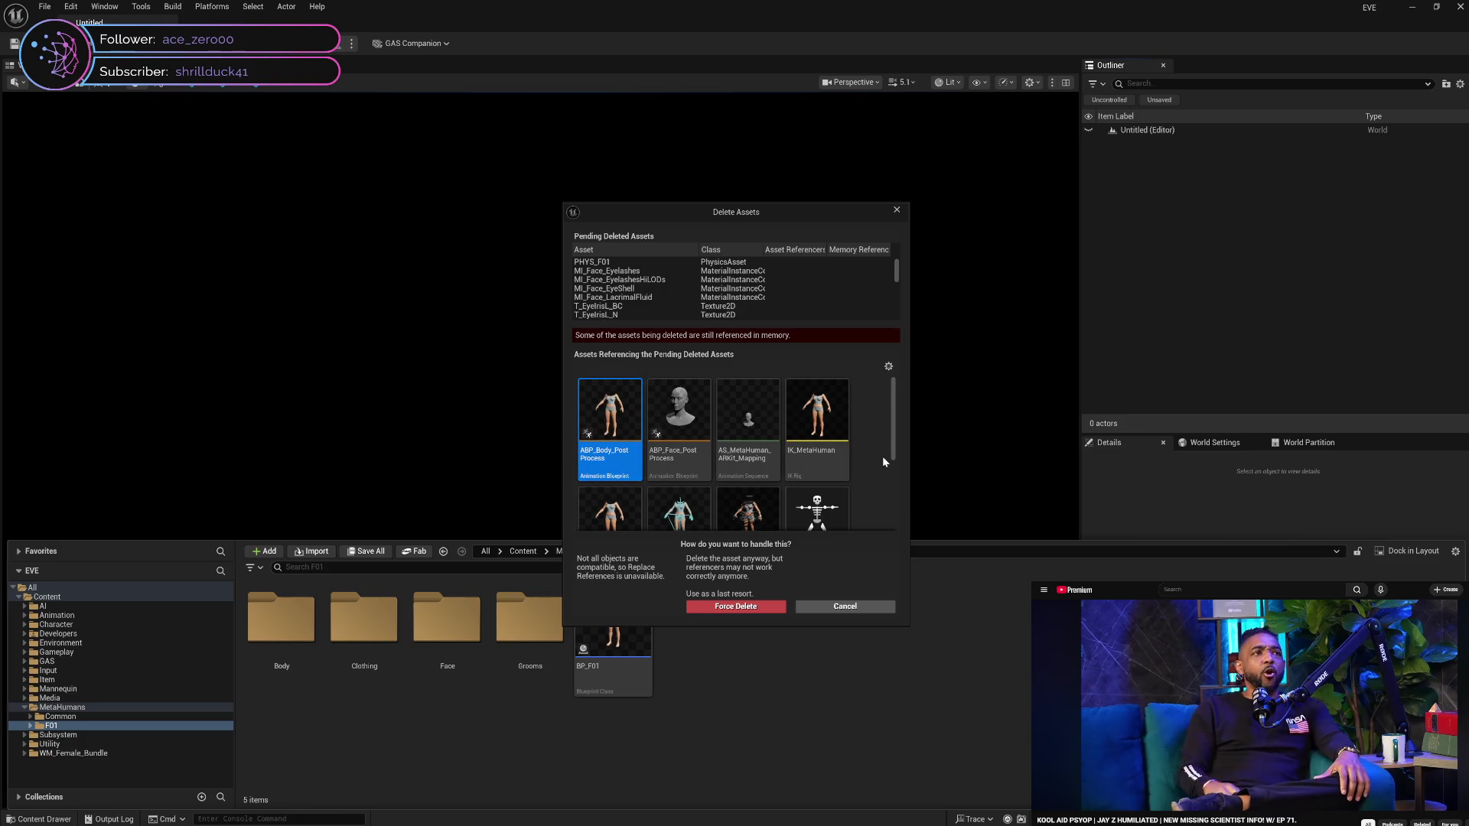
pyautogui.scroll(-5, 883, 458)
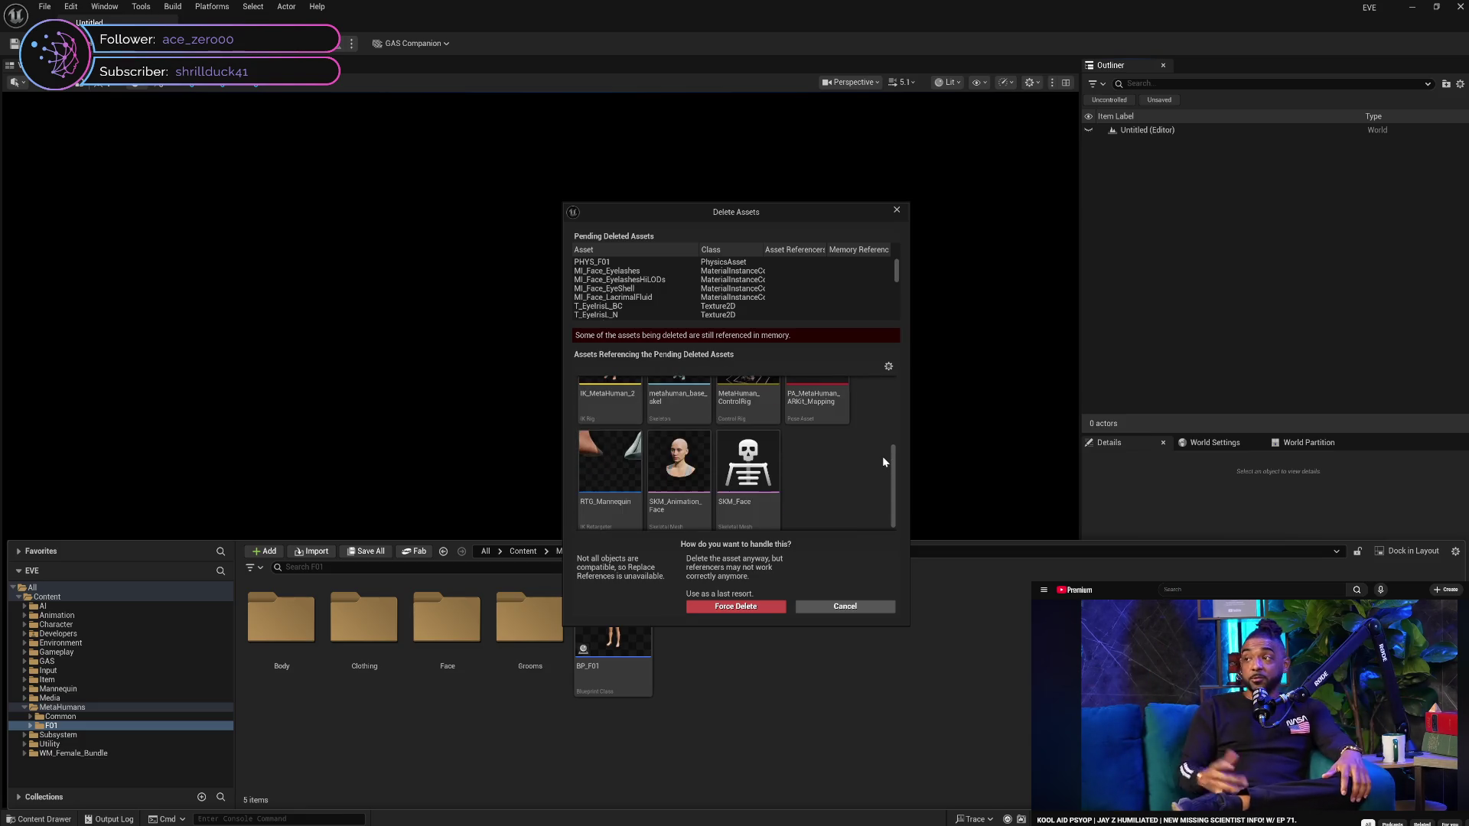
pyautogui.moveTo(750, 506)
pyautogui.hotkey('ctrl', 'a')
pyautogui.scroll(3, 860, 477)
pyautogui.scroll(2, 860, 477)
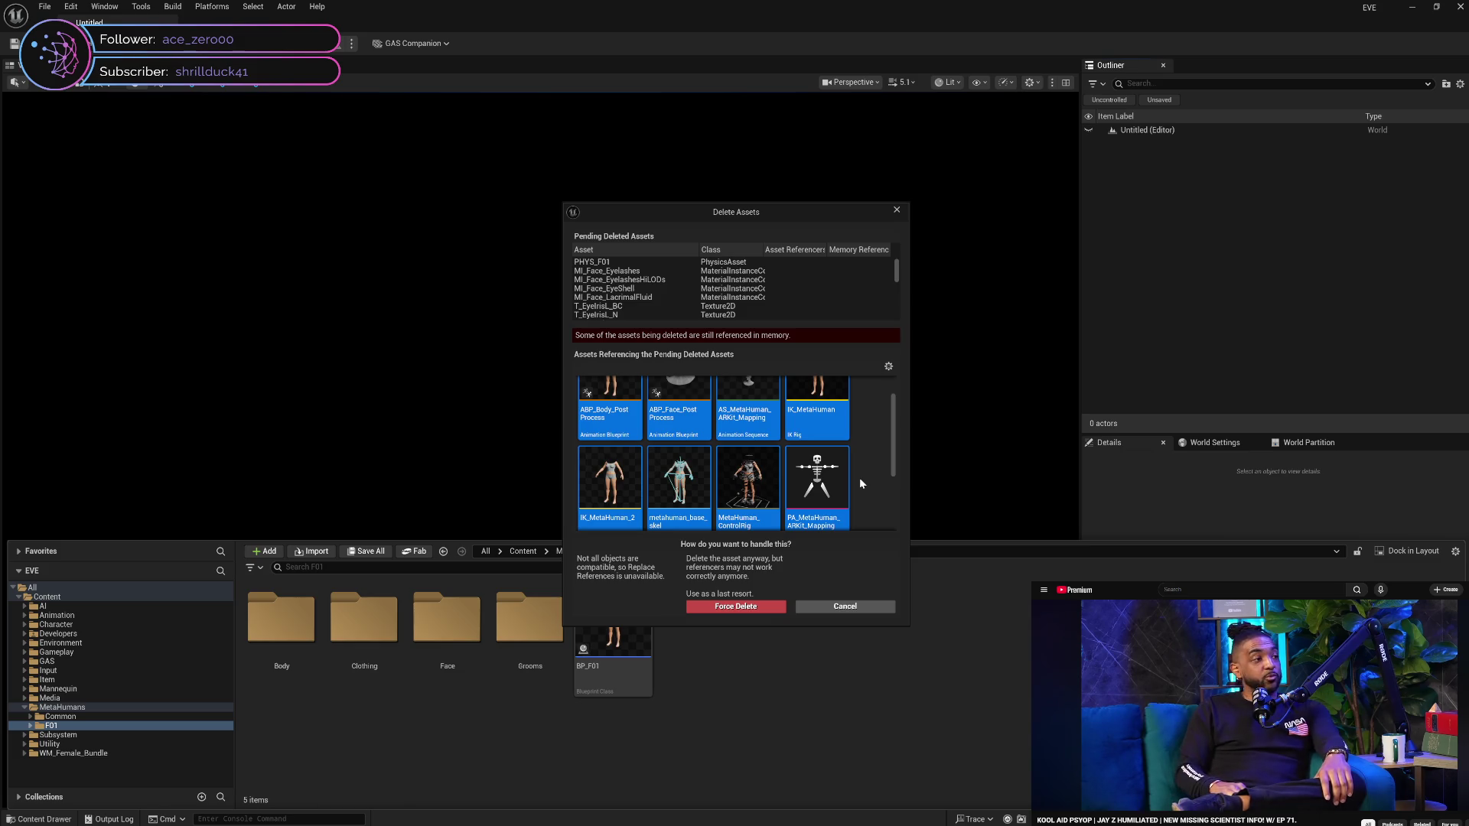
pyautogui.scroll(1, 860, 478)
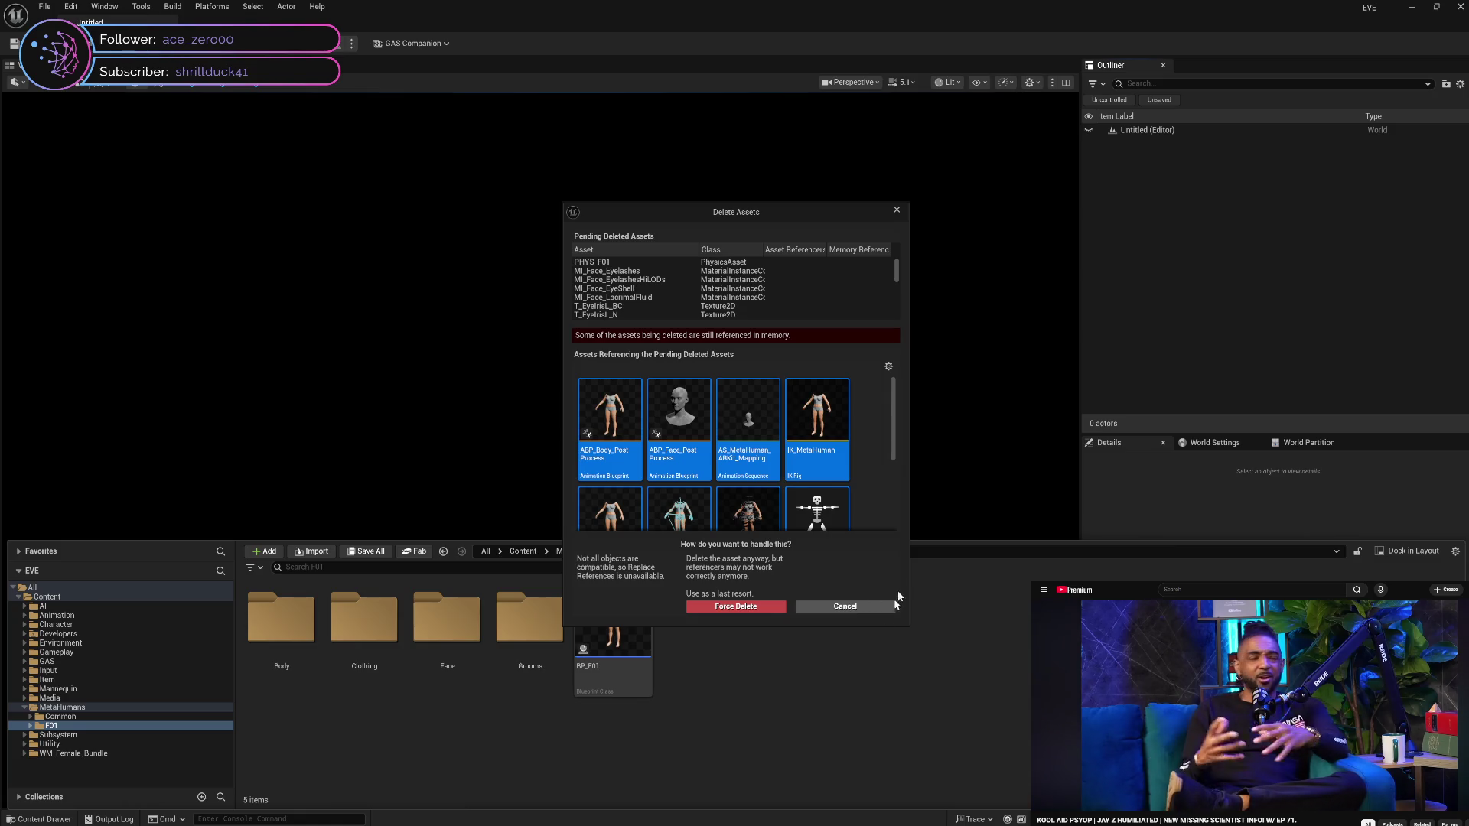
pyautogui.click(822, 604)
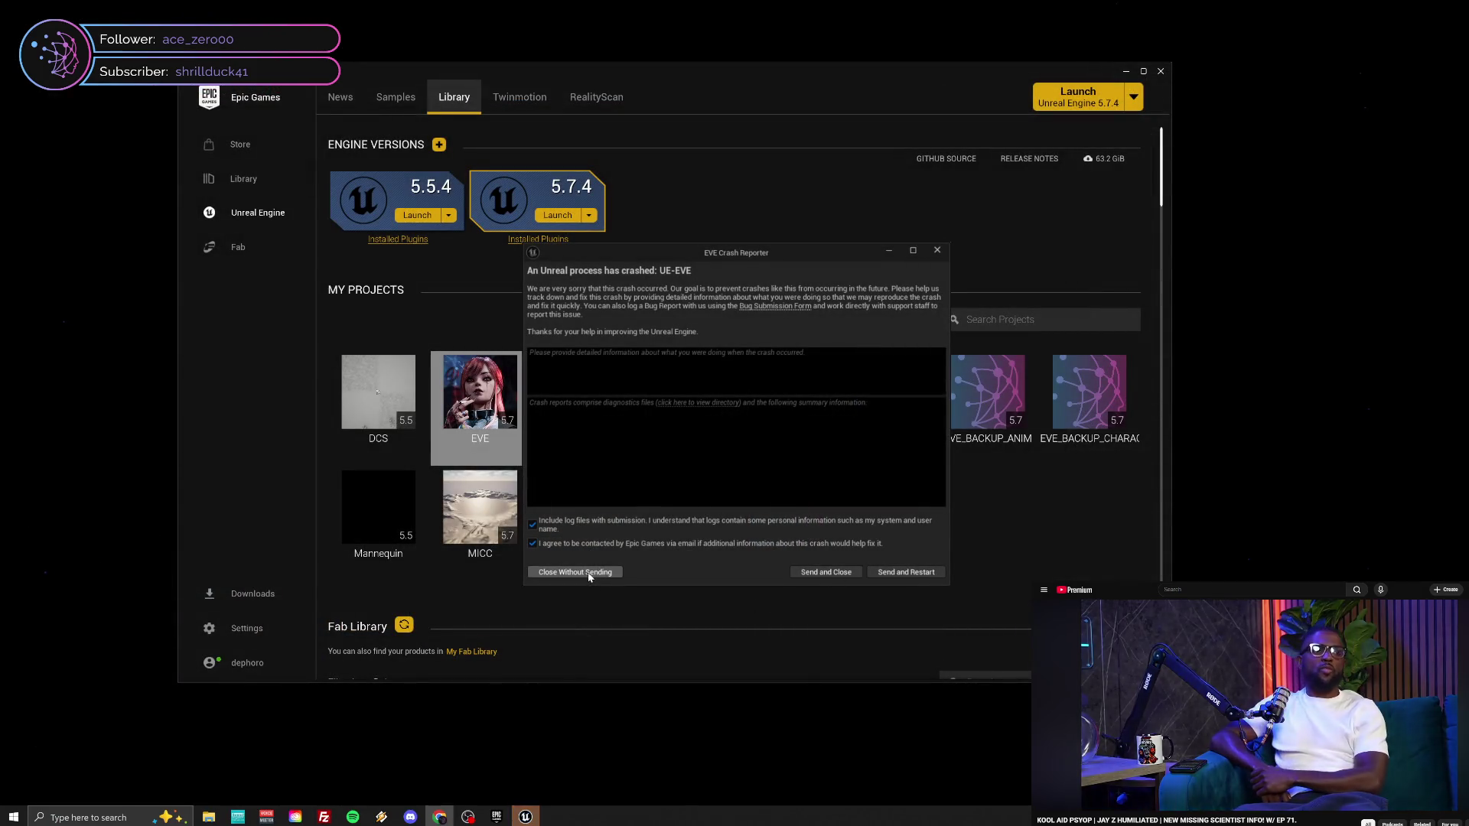
# Close the crash report without sending and reopen the EVE project from My Projects
pyautogui.click(587, 570)
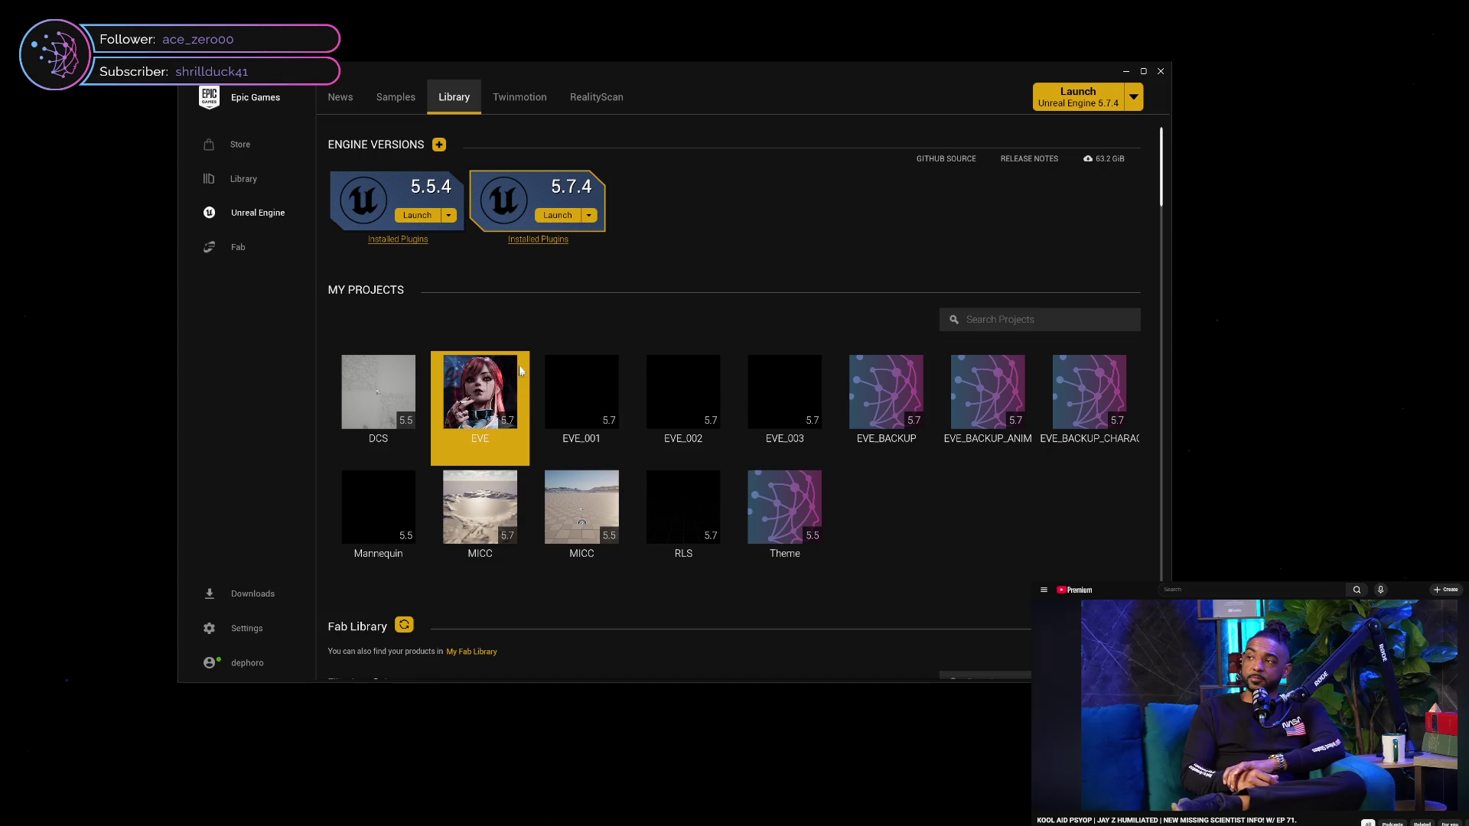
pyautogui.doubleClick(464, 411)
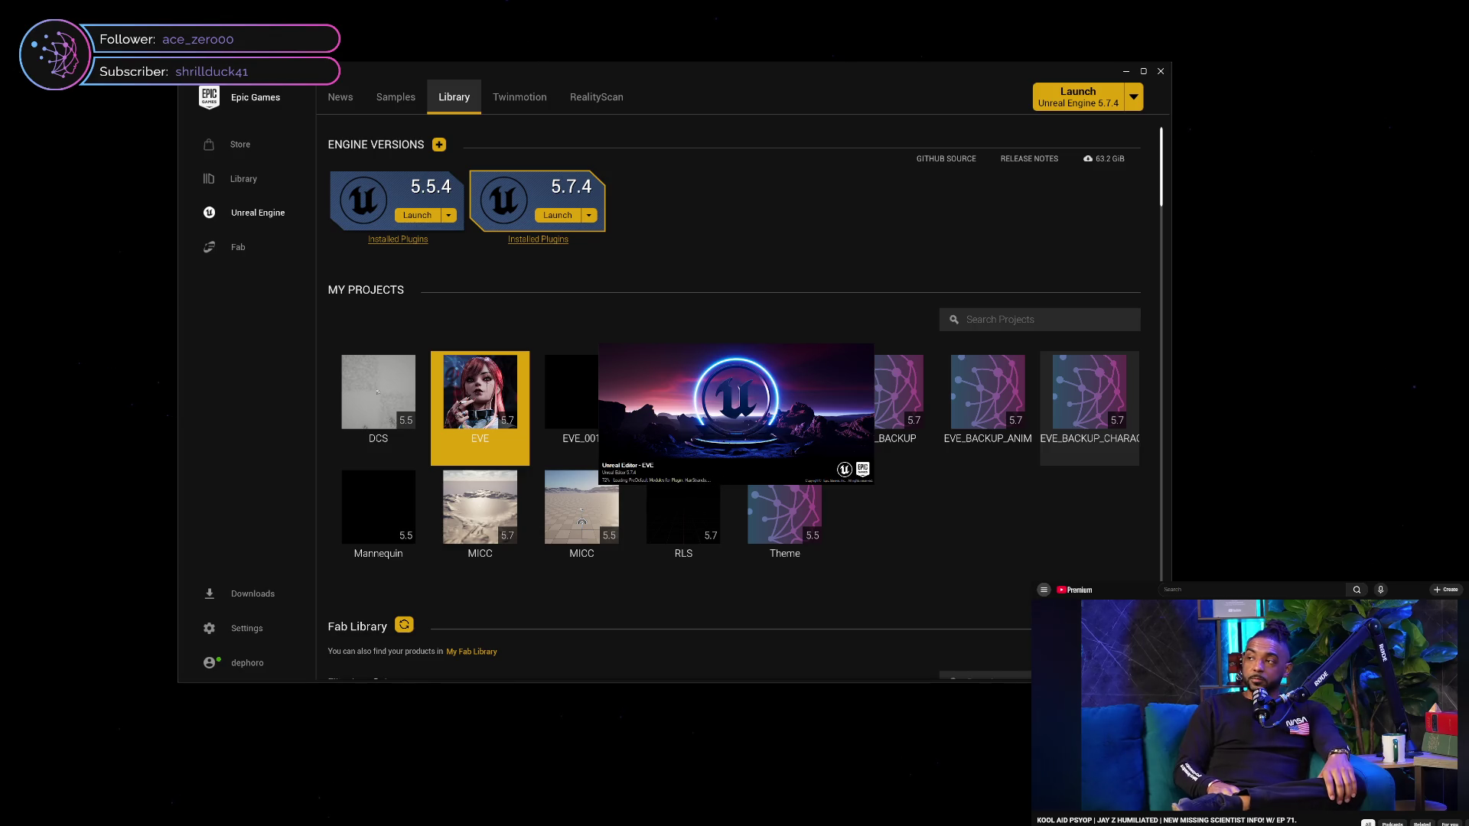
pyautogui.click(1044, 590)
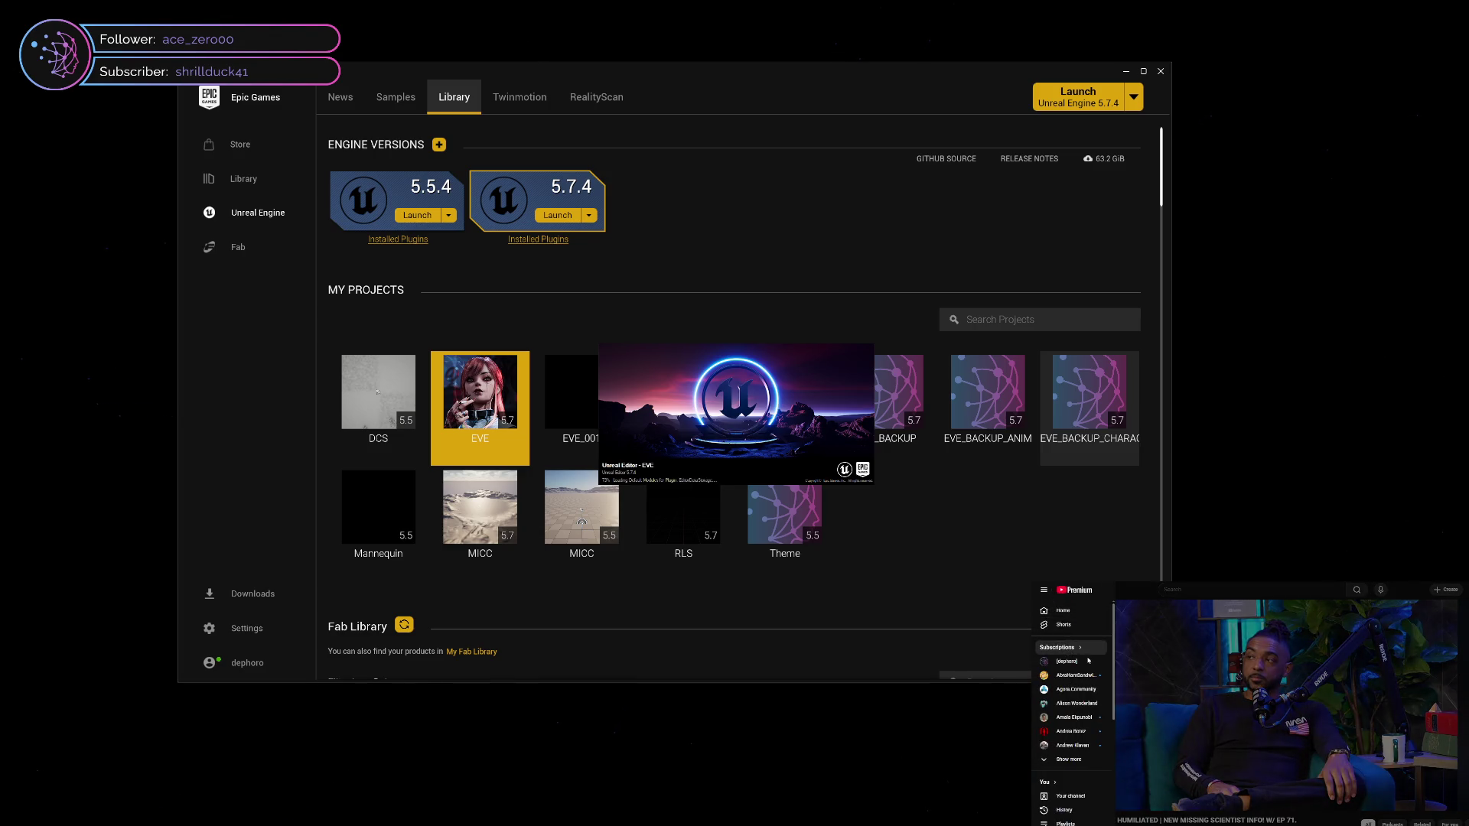
pyautogui.click(1160, 585)
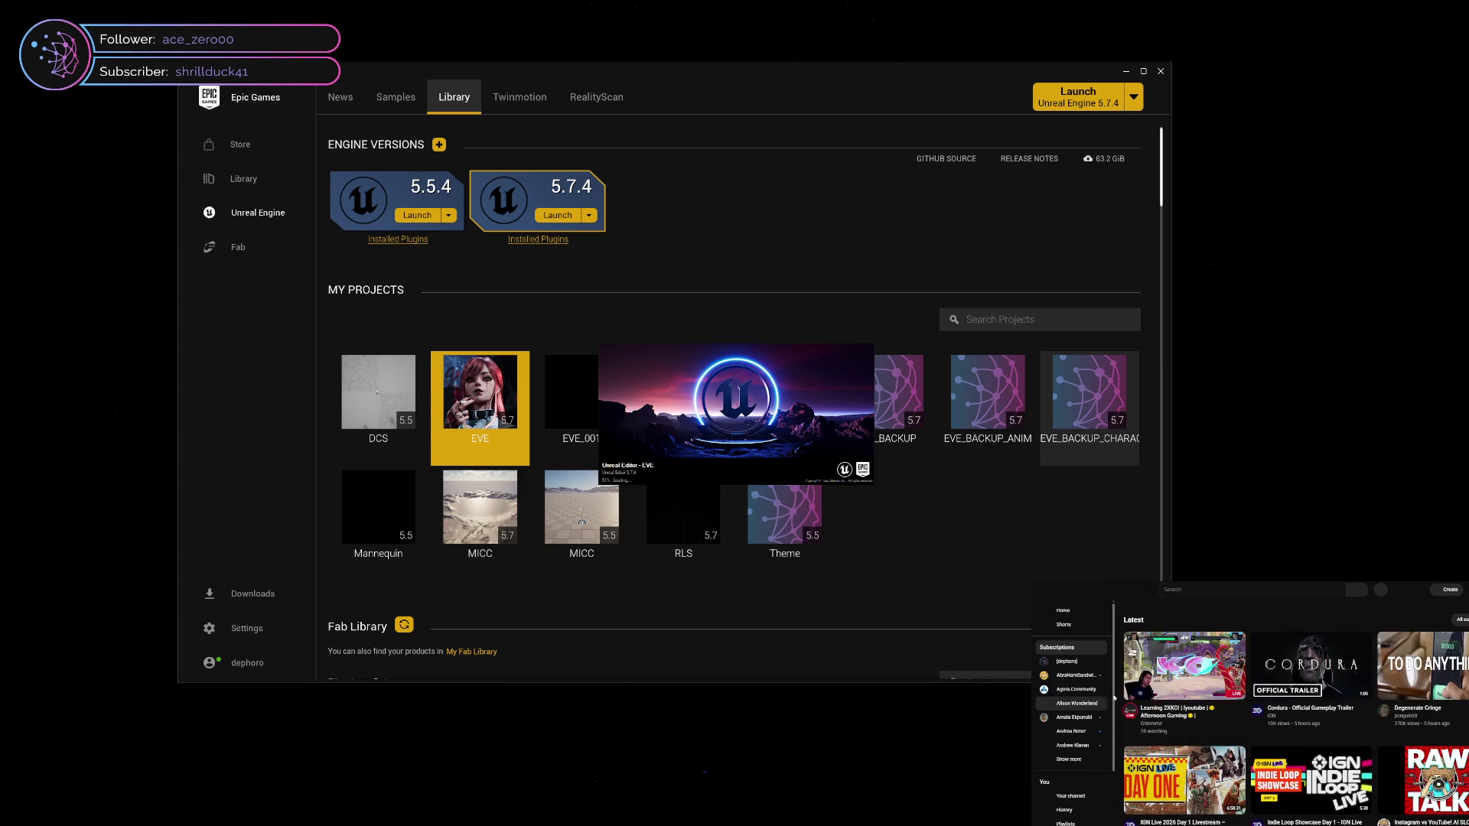
pyautogui.scroll(-2, 1120, 698)
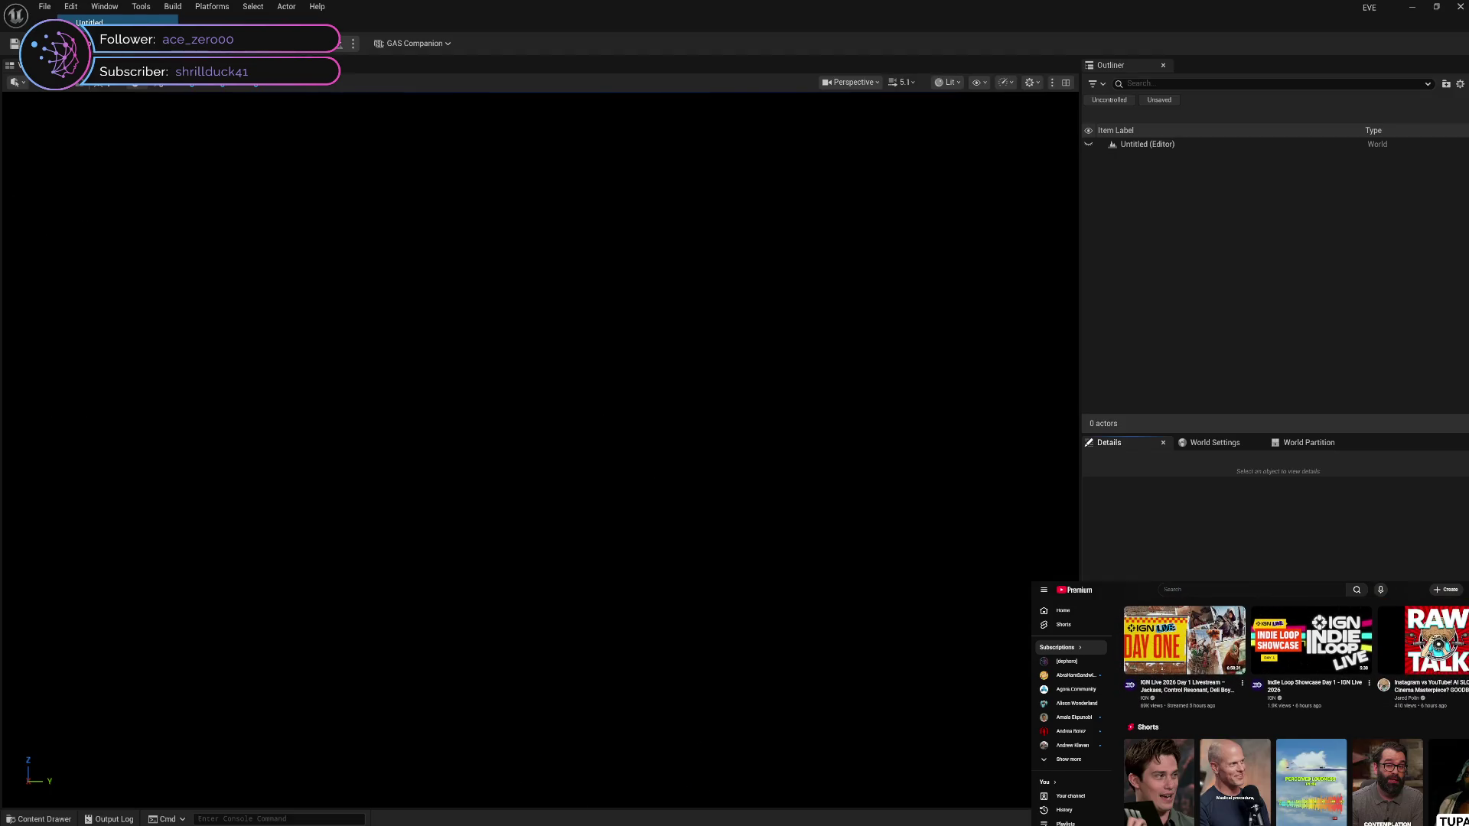
# Delete the MHC_Female and M01 characters from the MetaHumans folder
pyautogui.scroll(-5, 1296, 712)
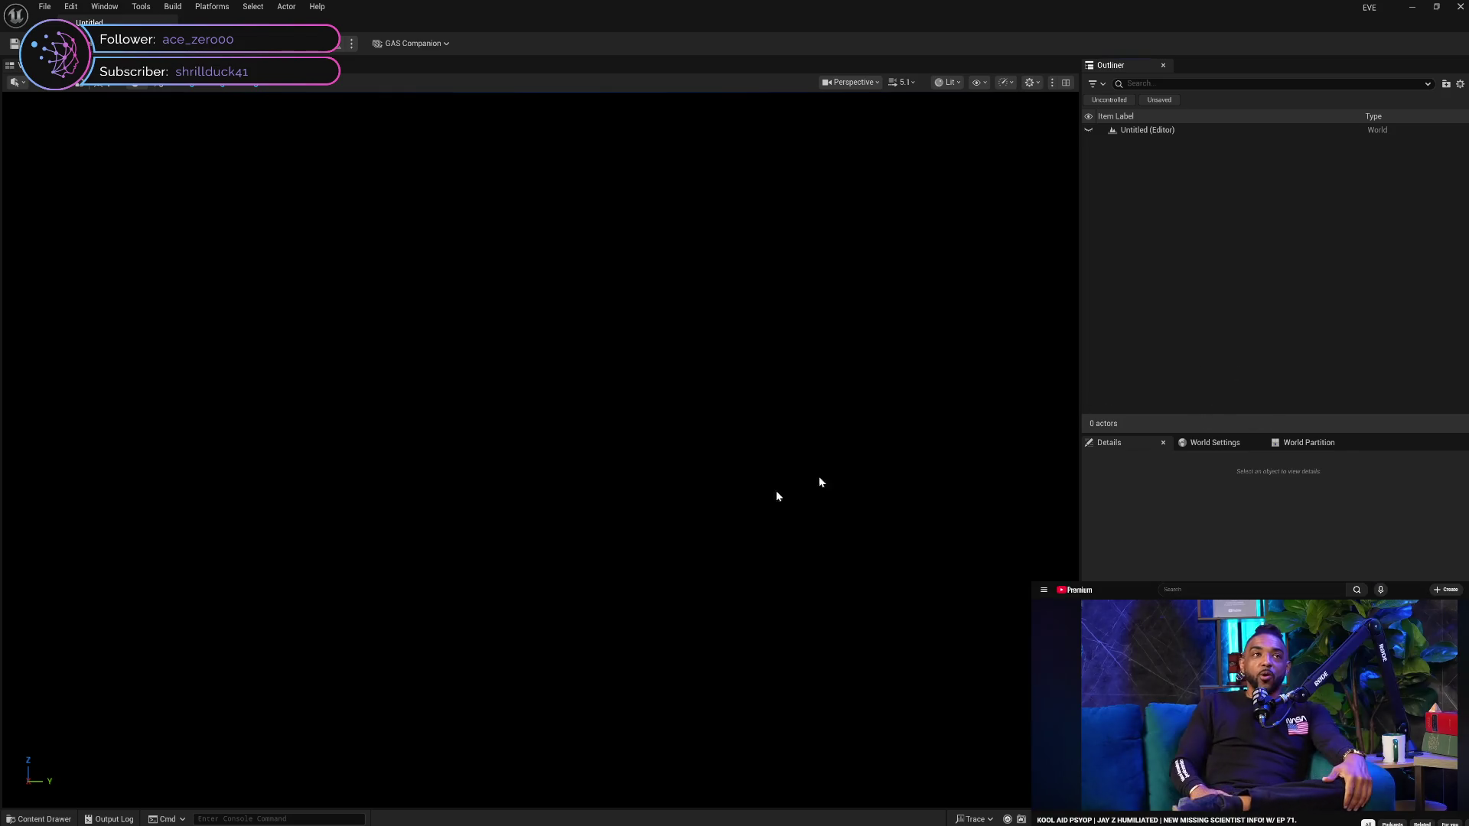
pyautogui.hotkey('ctrl', 'space')
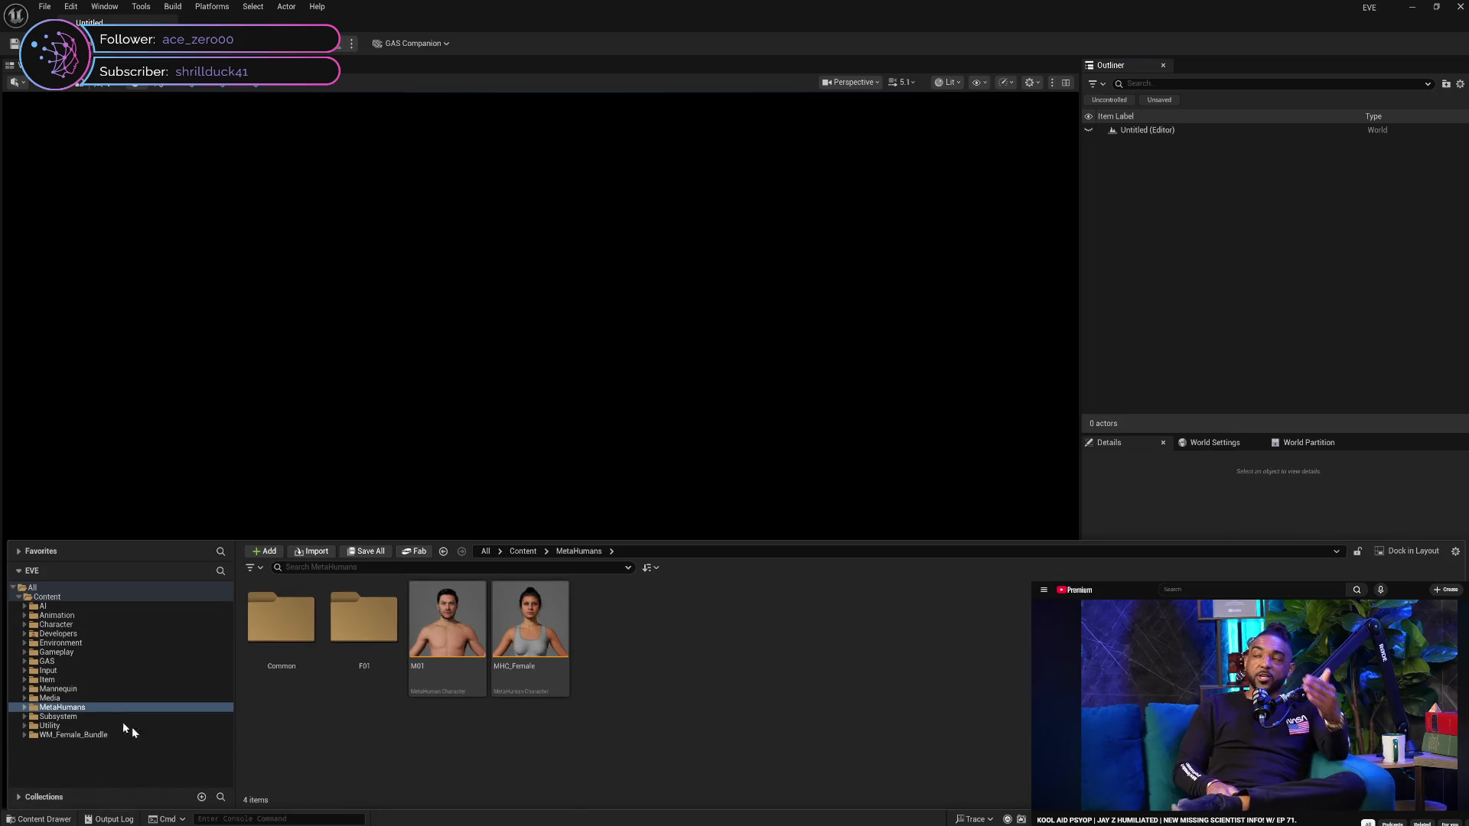
pyautogui.click(77, 699)
pyautogui.click(97, 707)
pyautogui.click(535, 677)
pyautogui.press('Delete')
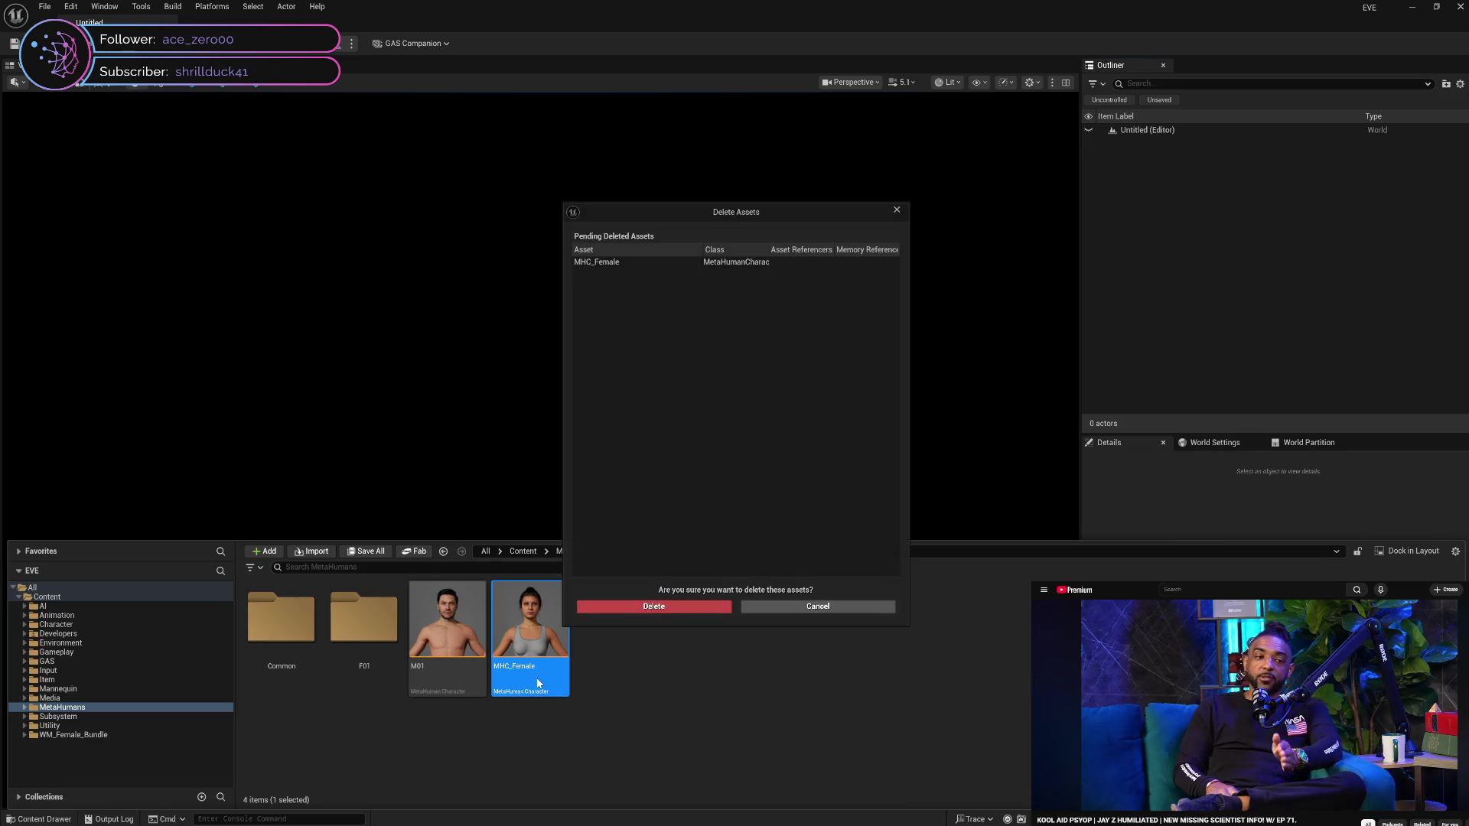
pyautogui.click(683, 605)
pyautogui.click(457, 679)
pyautogui.press('Delete')
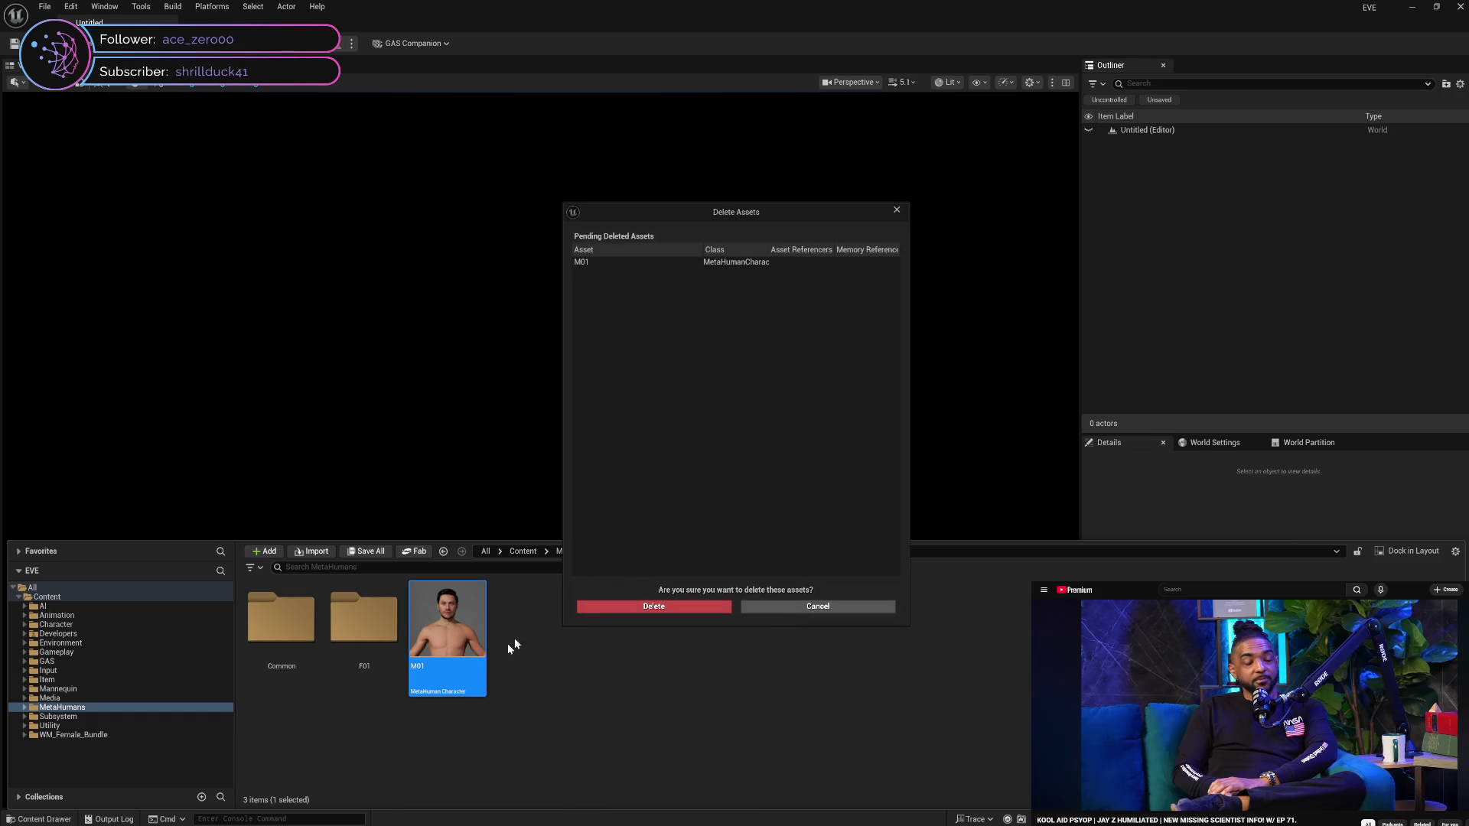
pyautogui.click(623, 610)
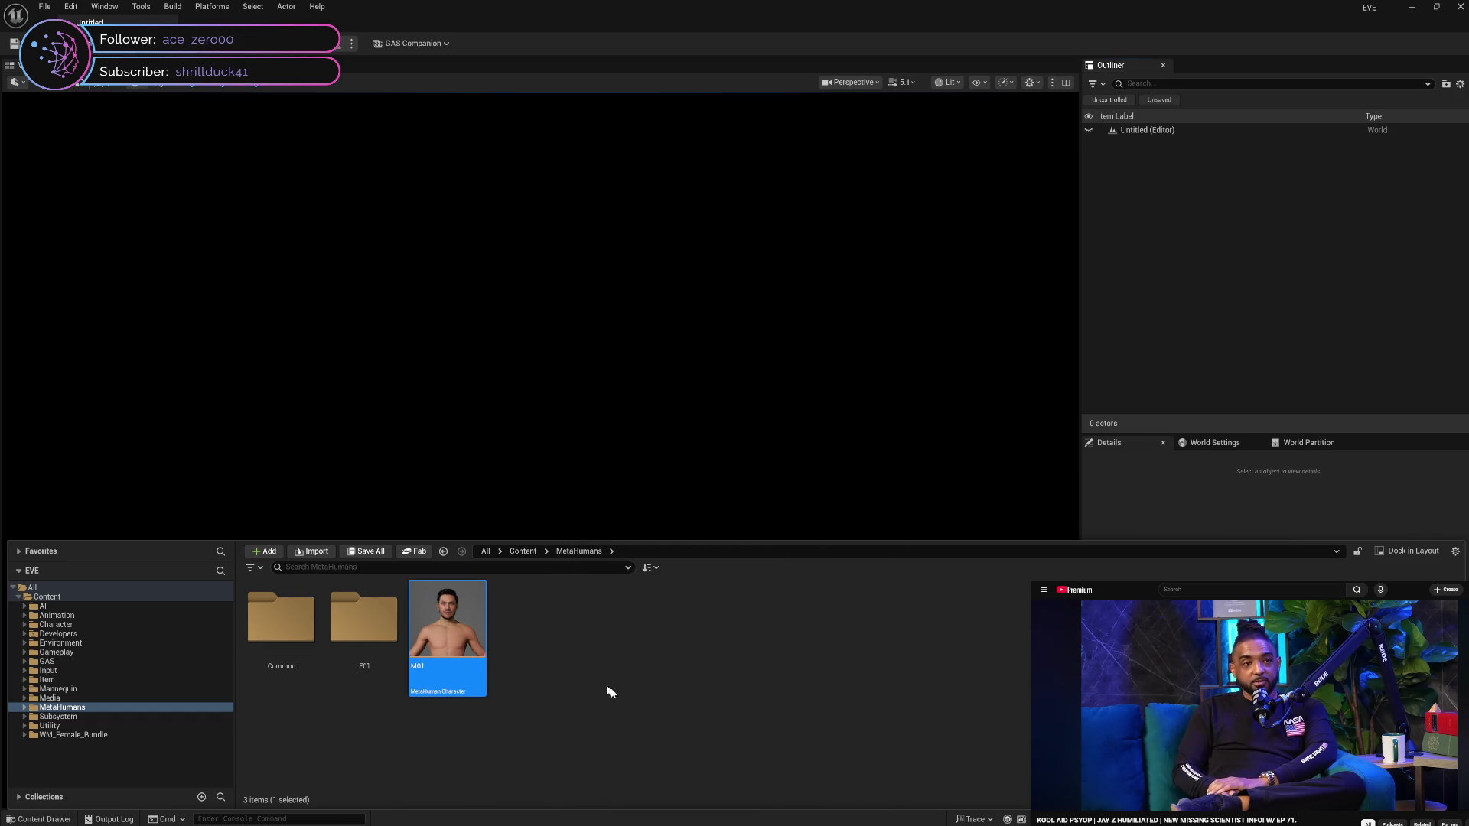
# Select the MetaHumans folder and confirm its deletion
pyautogui.click(65, 698)
pyautogui.click(69, 709)
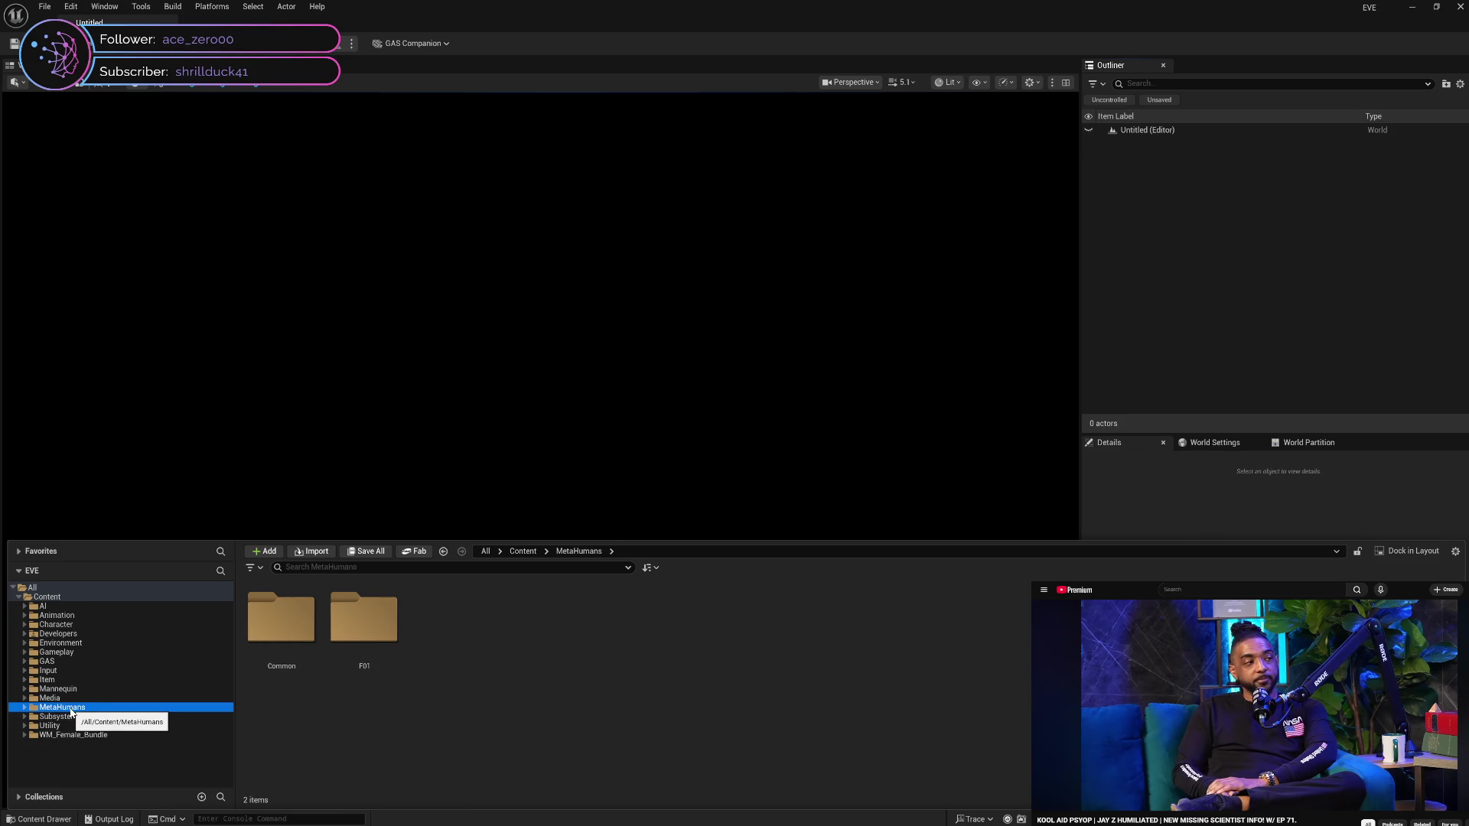
pyautogui.press('Delete')
pyautogui.click(107, 737)
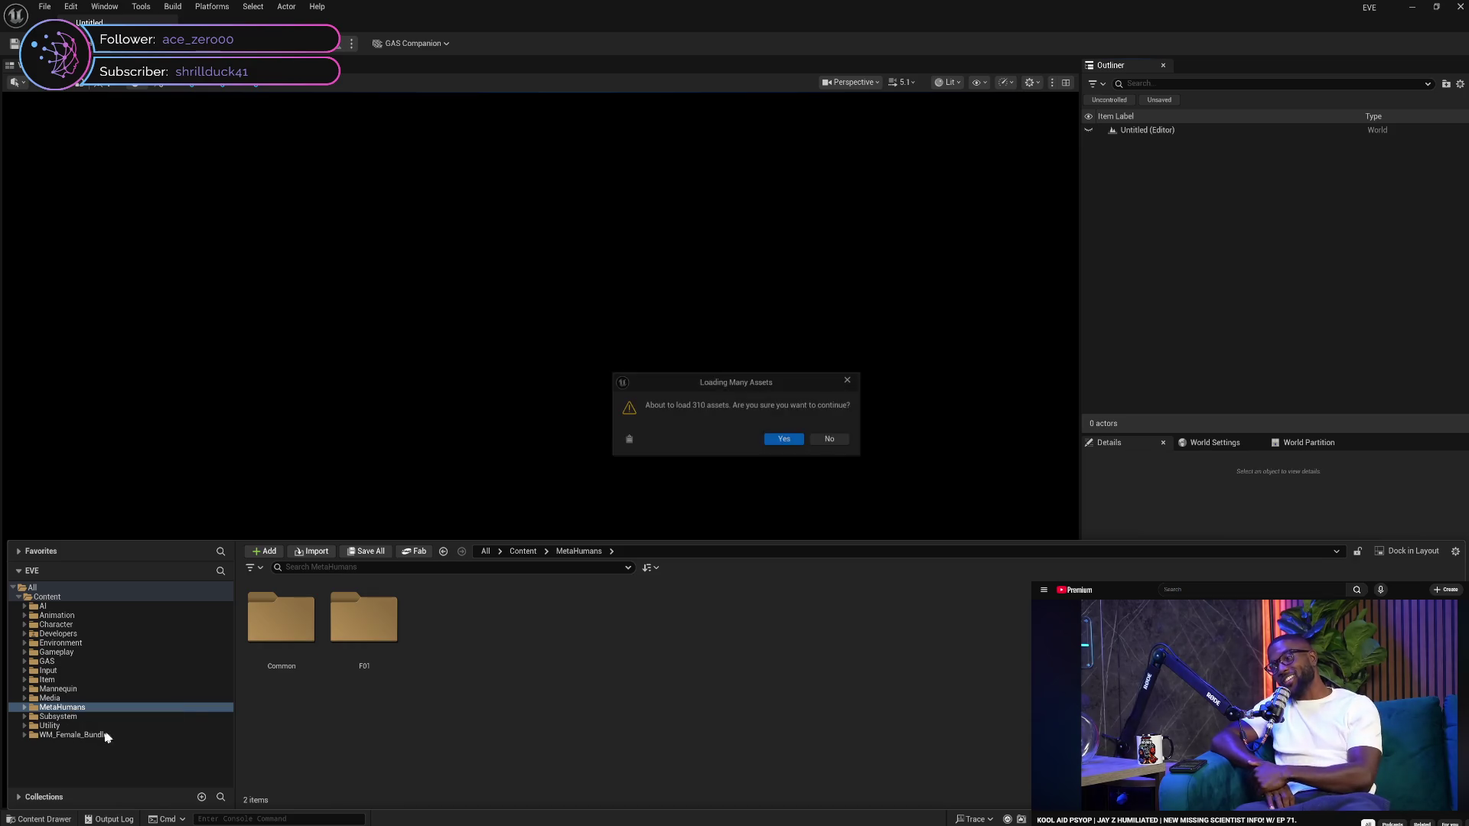
# Agree to load the 310 MetaHumans assets for the deletion review
pyautogui.click(784, 440)
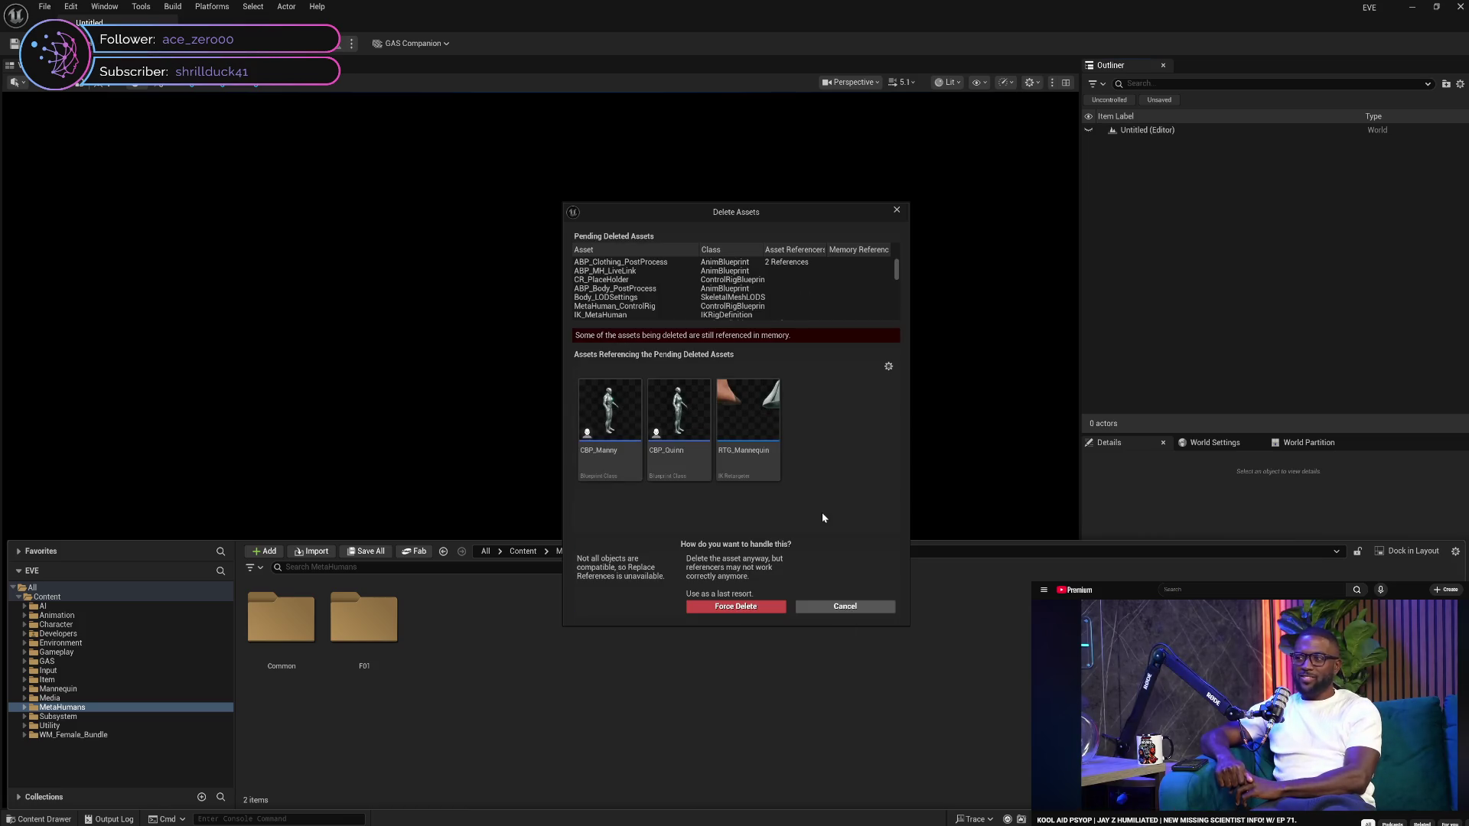
# Add RTG_Mannequin to Pending Deletes and inspect ABP_Clothing_PostProcess
pyautogui.rightClick(760, 468)
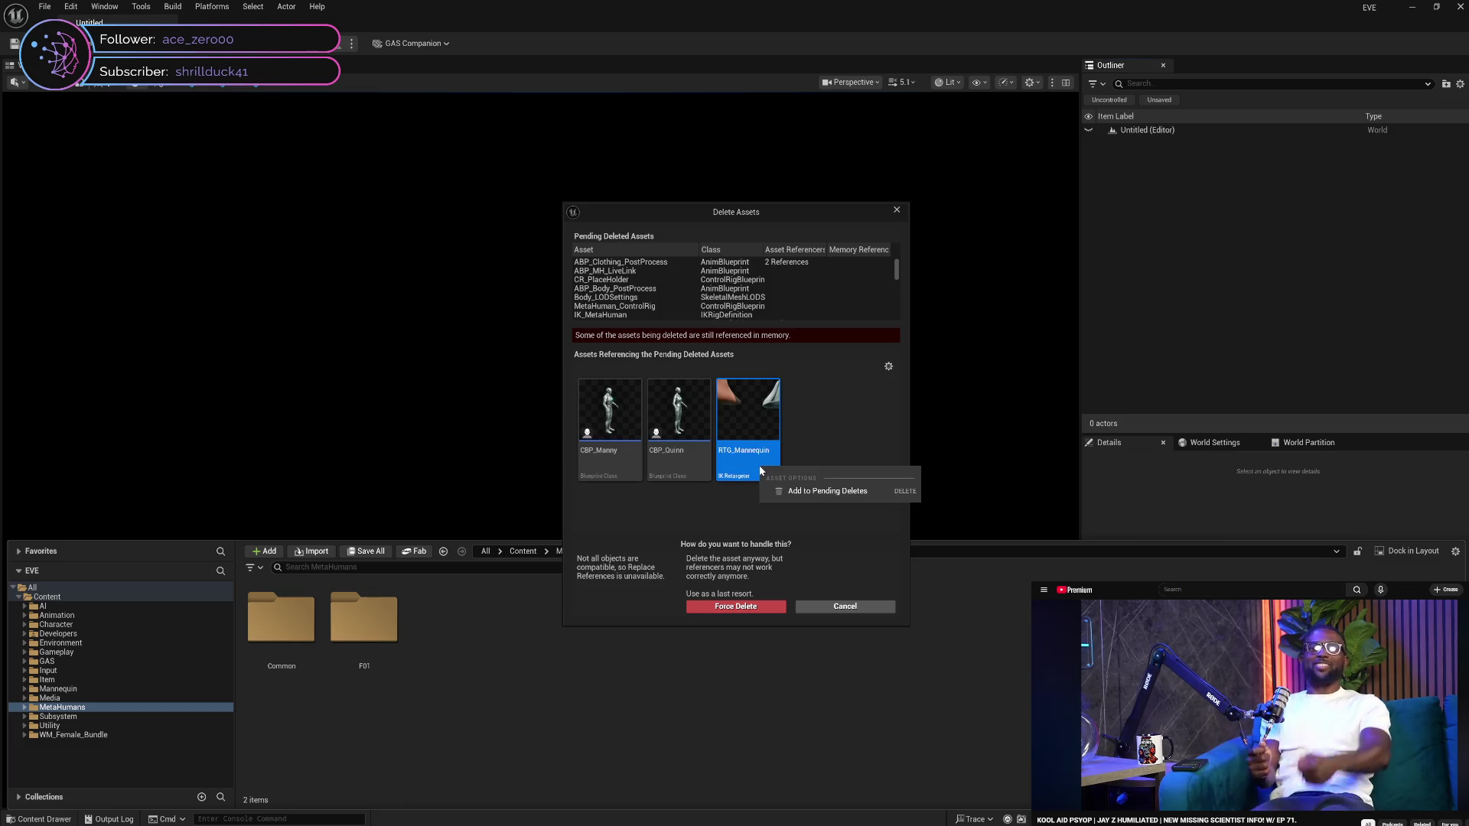
pyautogui.click(799, 492)
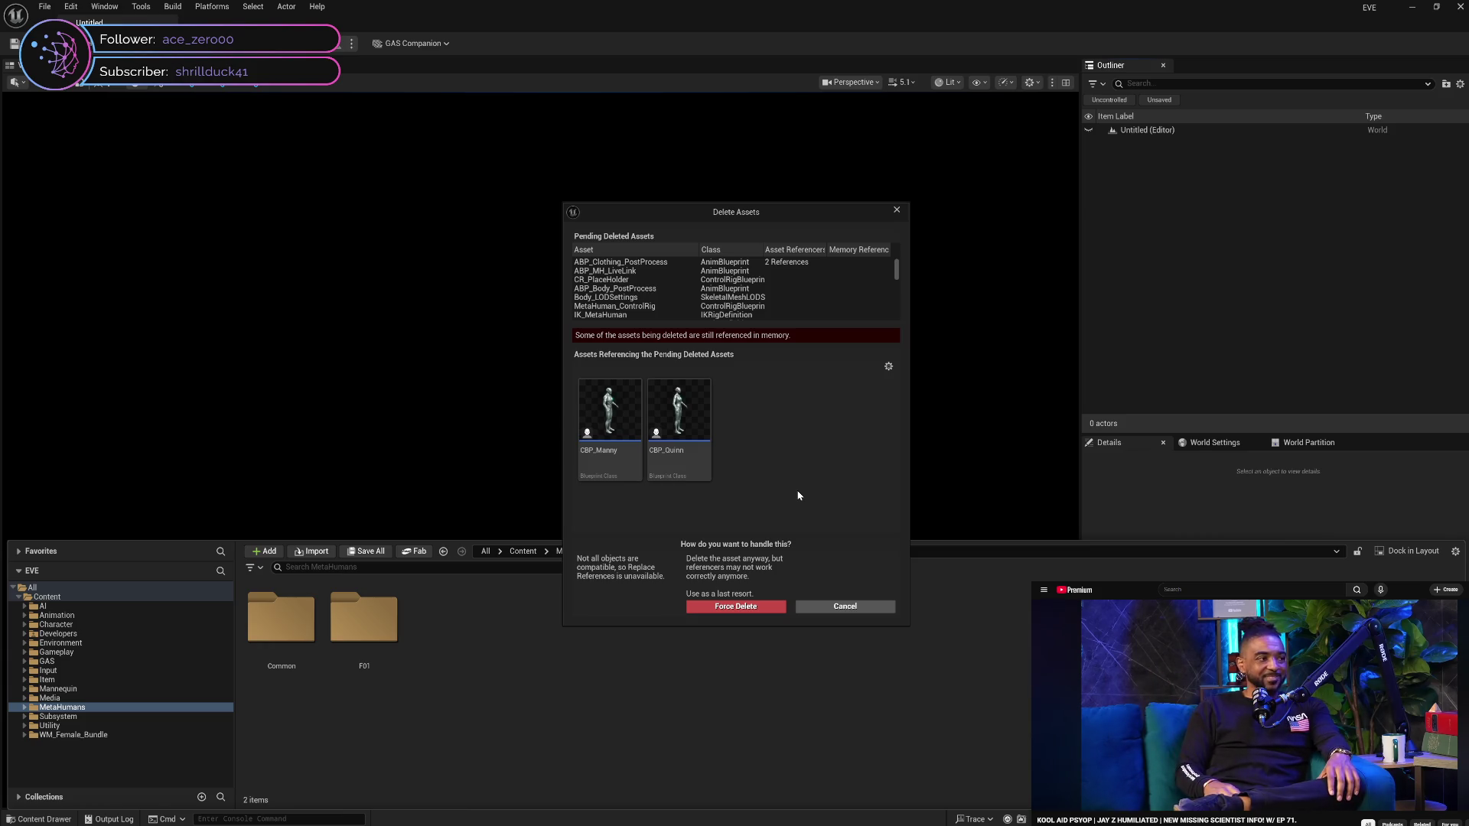
pyautogui.click(780, 263)
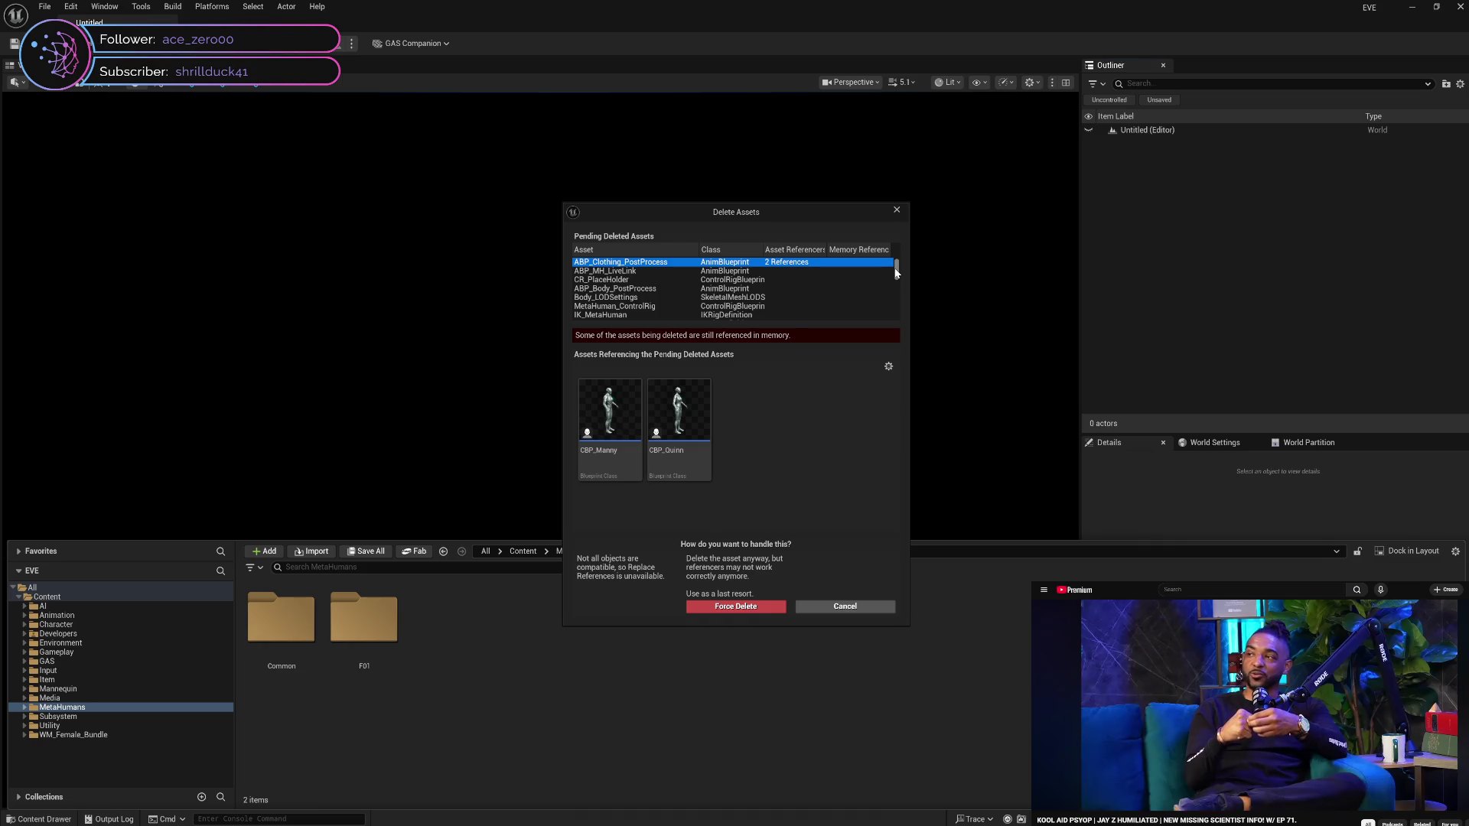
pyautogui.moveTo(897, 273)
pyautogui.mouseDown()
pyautogui.moveTo(901, 314)
pyautogui.moveTo(900, 253)
pyautogui.mouseUp()
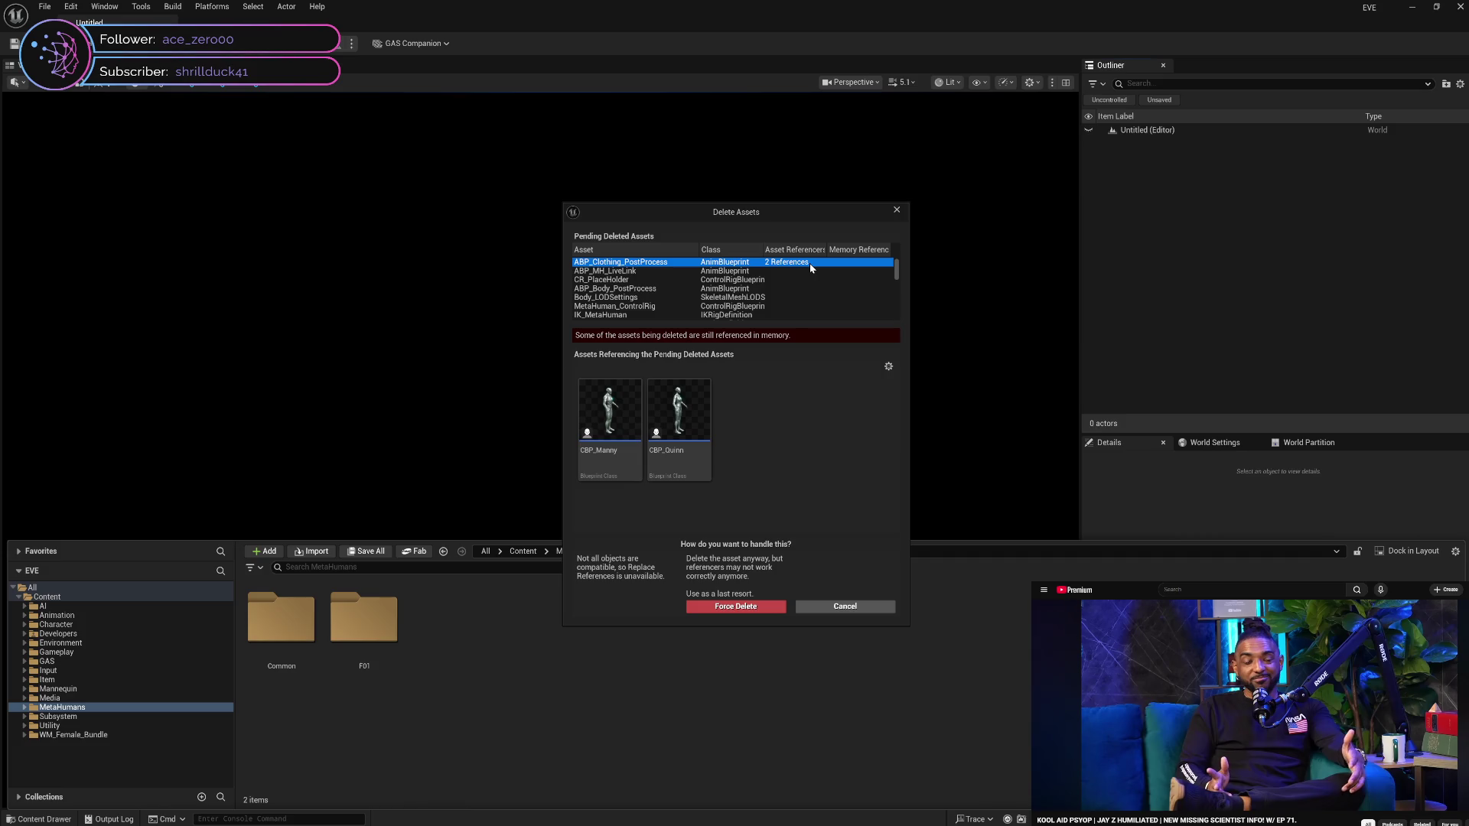
# Compare the pending ABP_MH_LiveLink and ABP_Clothing_PostProcess entries, then cancel and return to Content
pyautogui.click(817, 269)
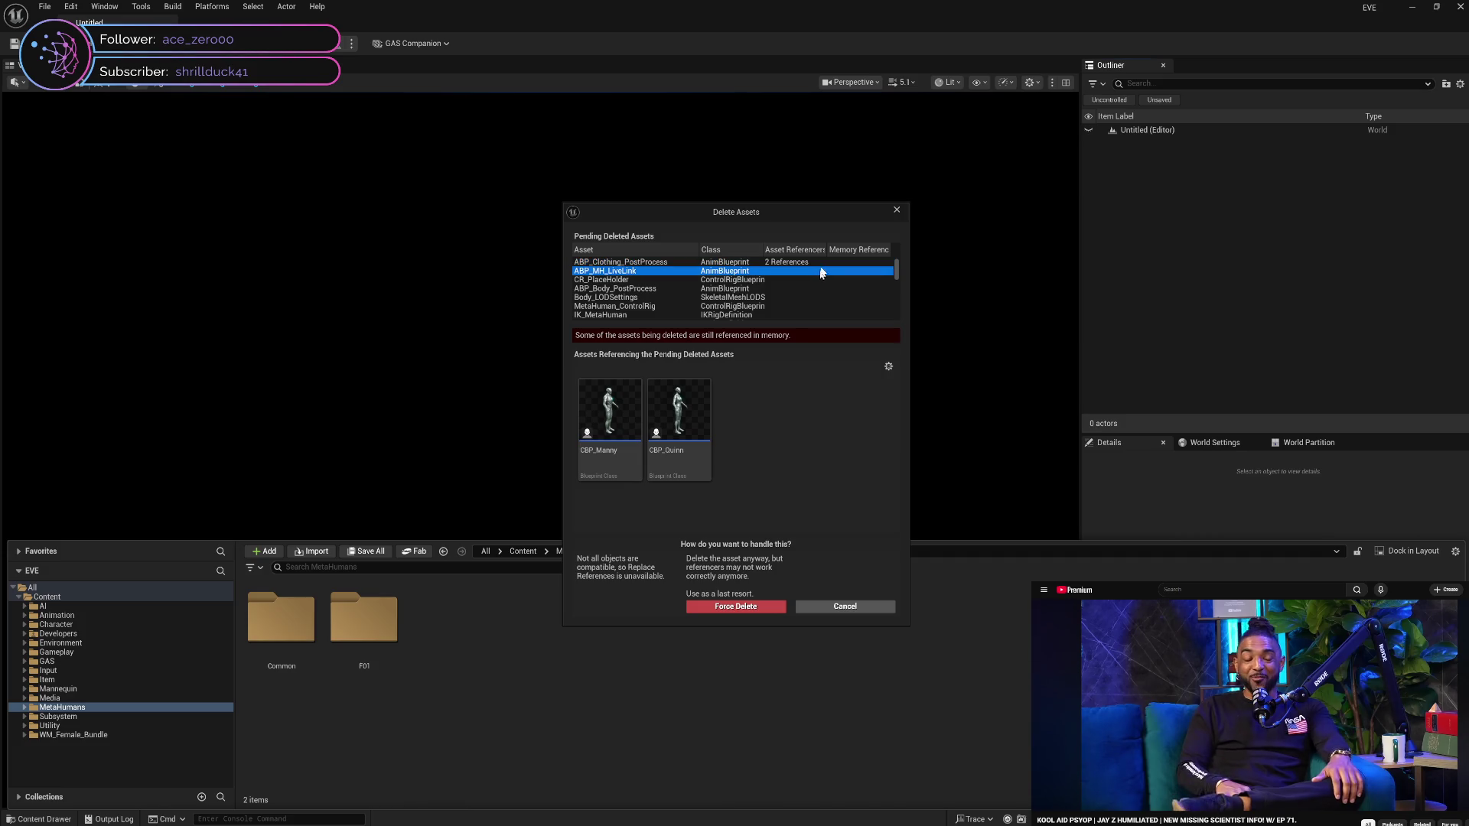
pyautogui.click(824, 263)
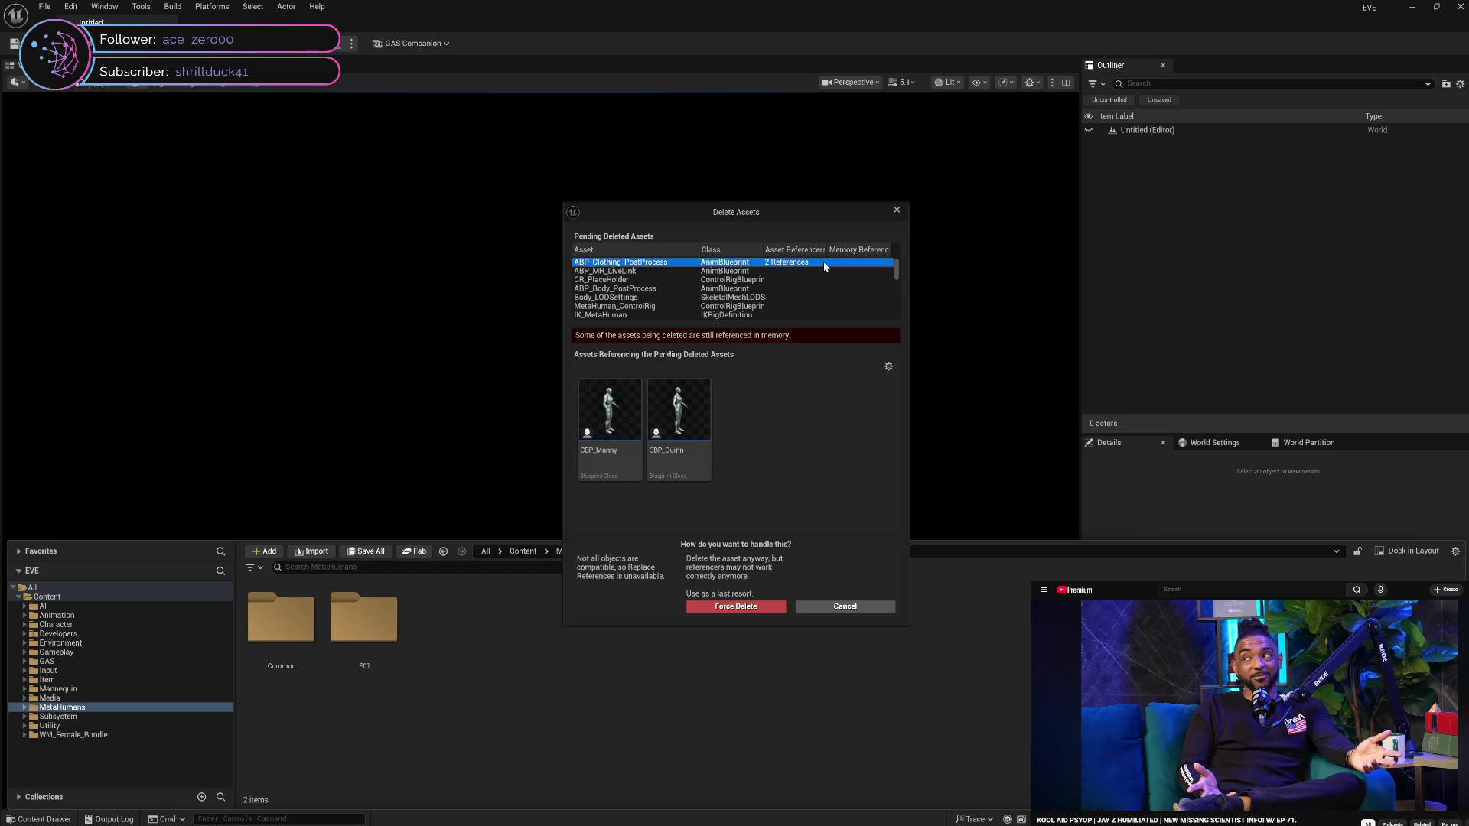
pyautogui.click(828, 270)
pyautogui.click(833, 262)
pyautogui.click(842, 272)
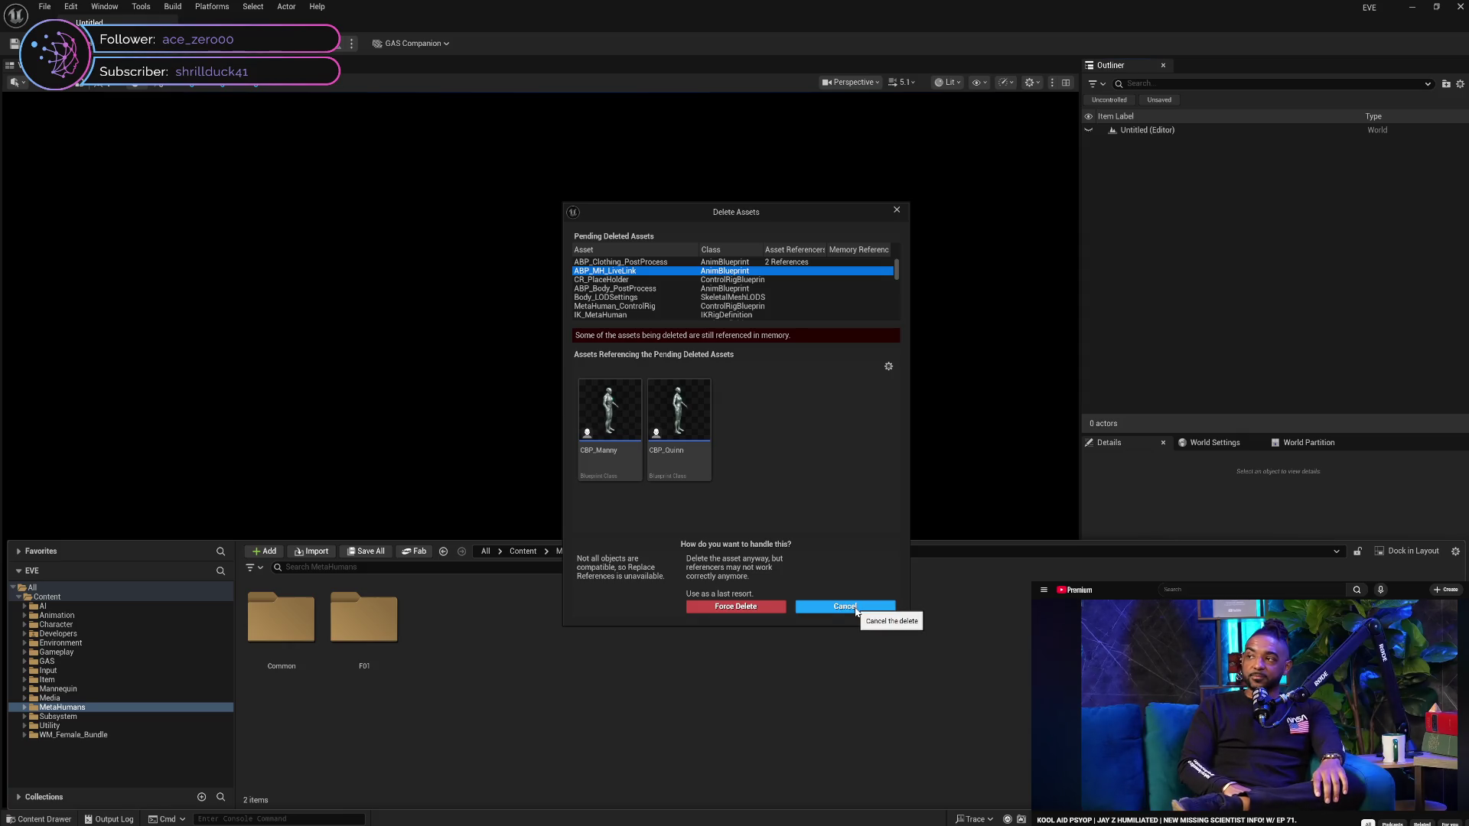
pyautogui.click(844, 607)
pyautogui.click(103, 596)
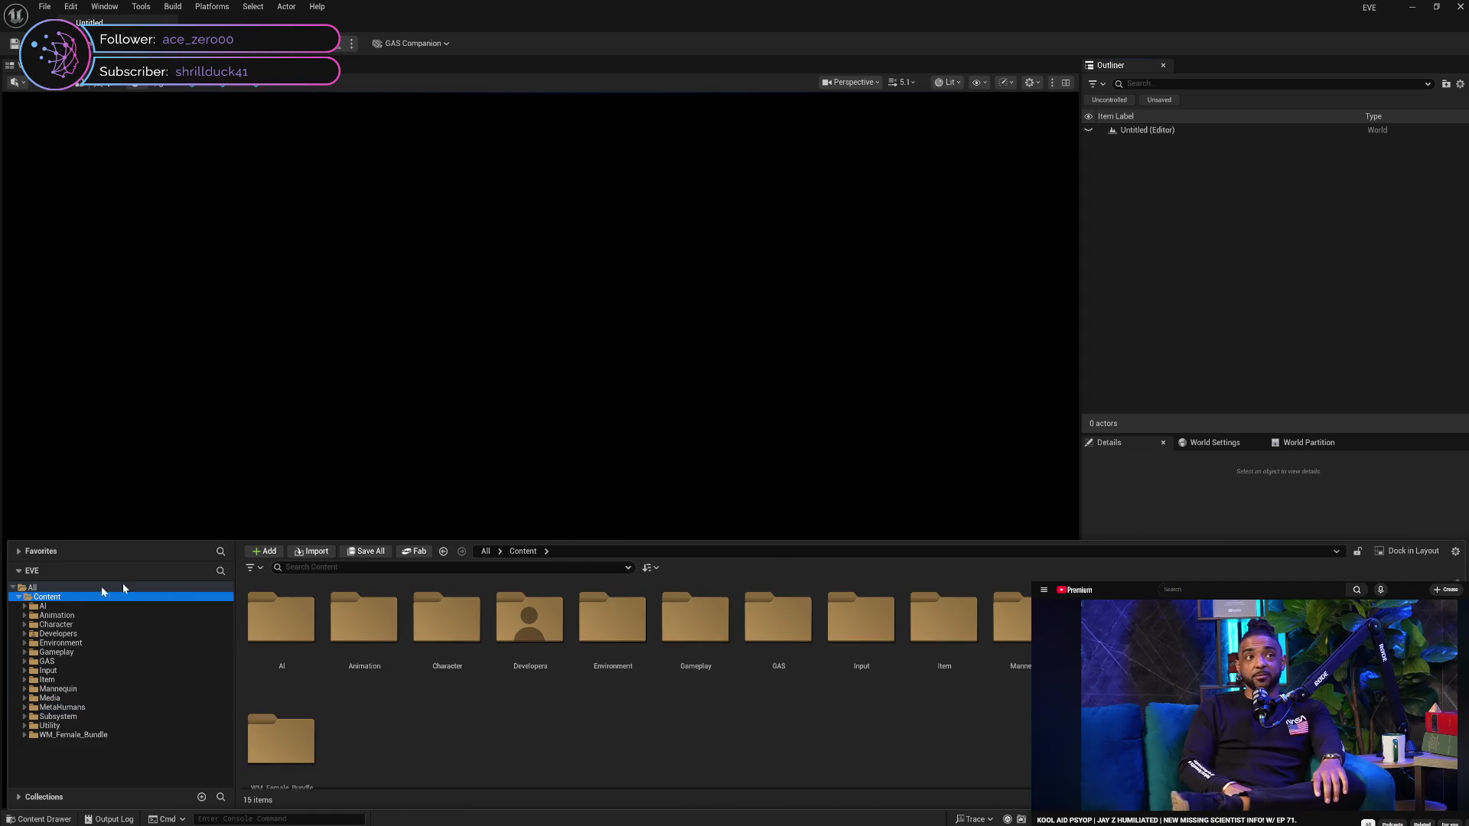
# Search the Content Browser for 'rtg' to locate the retargeter asset
pyautogui.click(473, 567)
pyautogui.write('rtg')
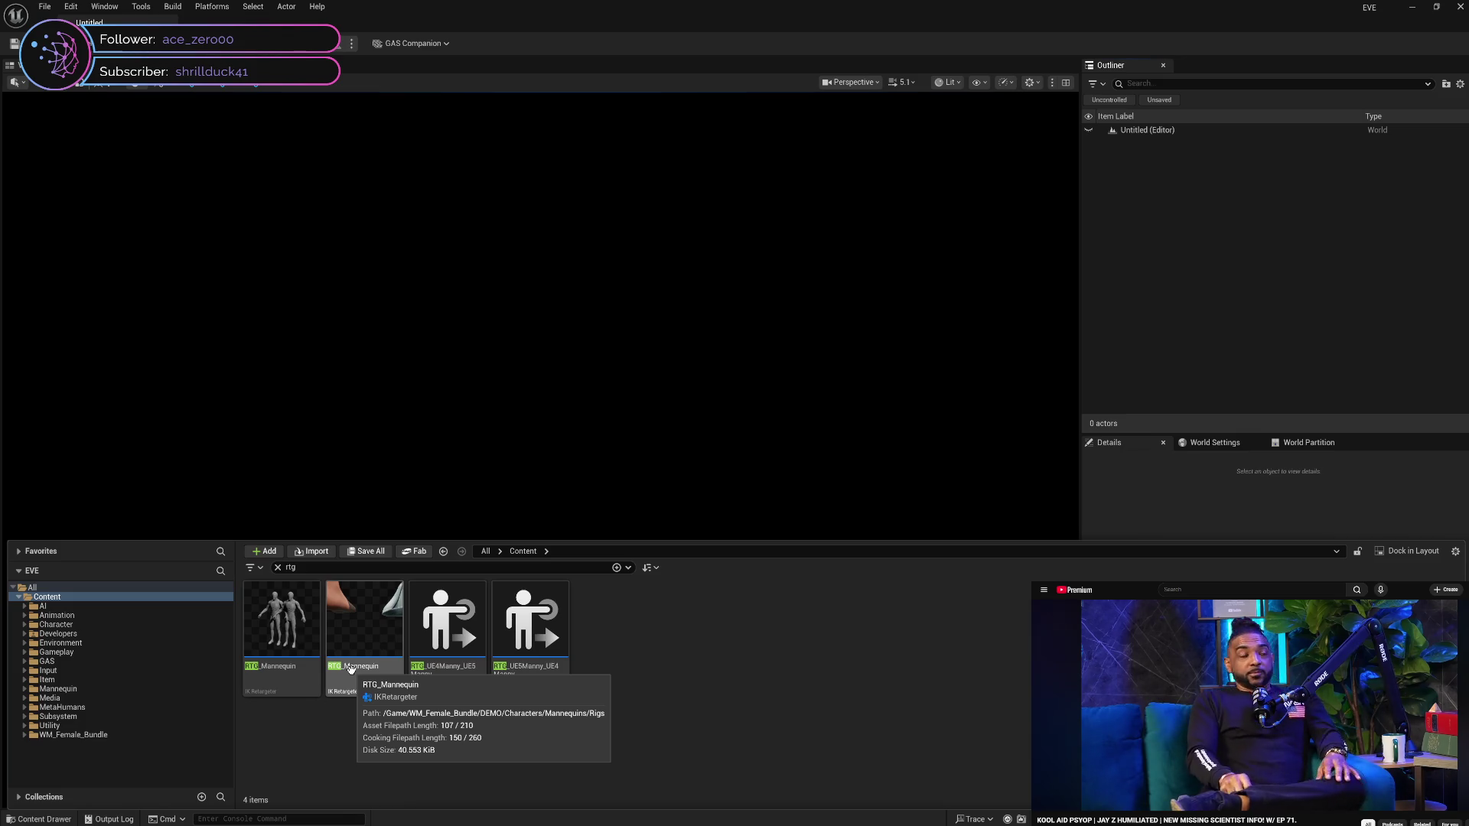
pyautogui.click(528, 669)
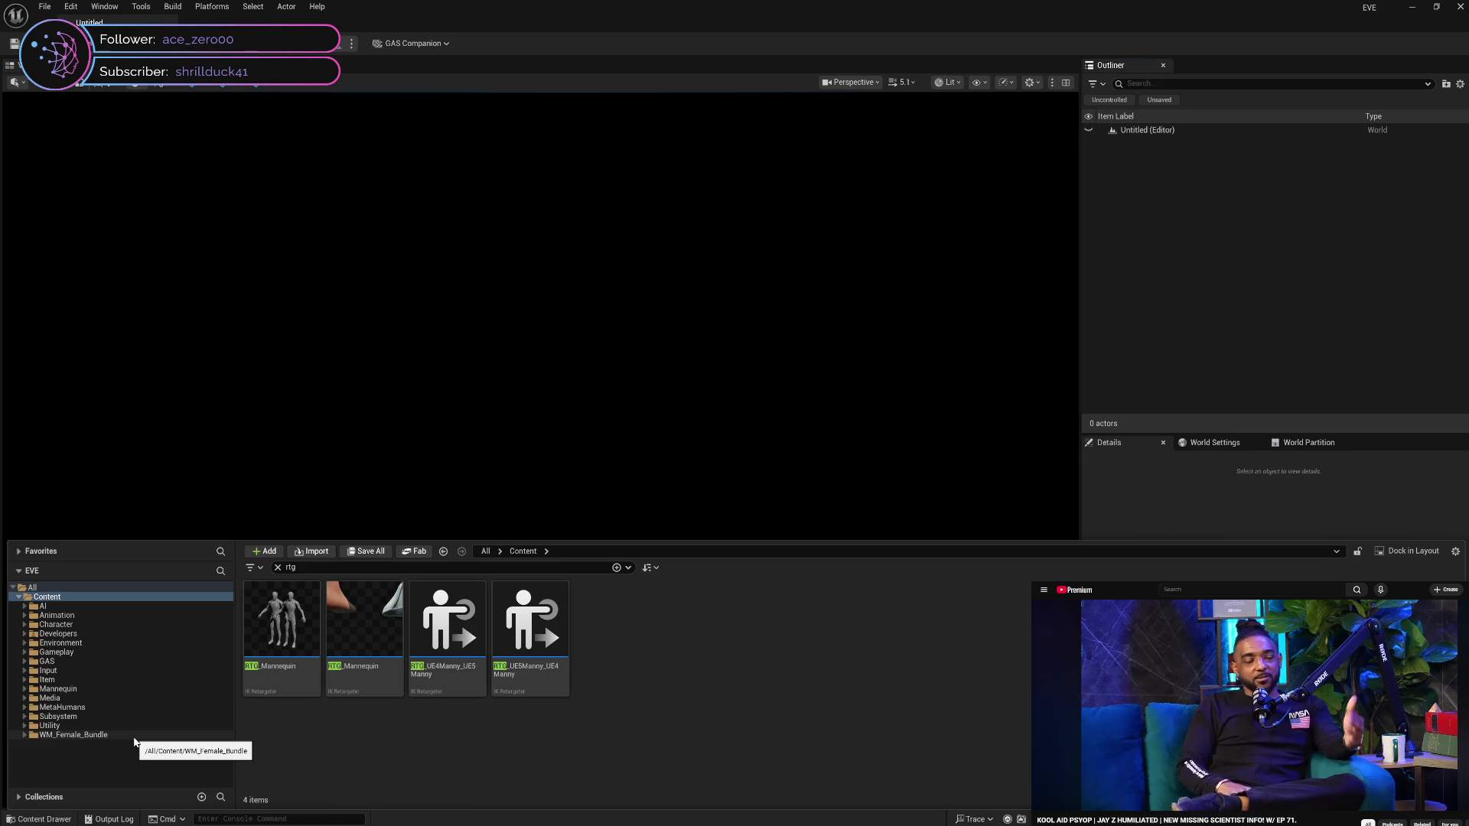
# Delete the WM_Female_Bundle folder, confirming and loading its assets
pyautogui.click(135, 740)
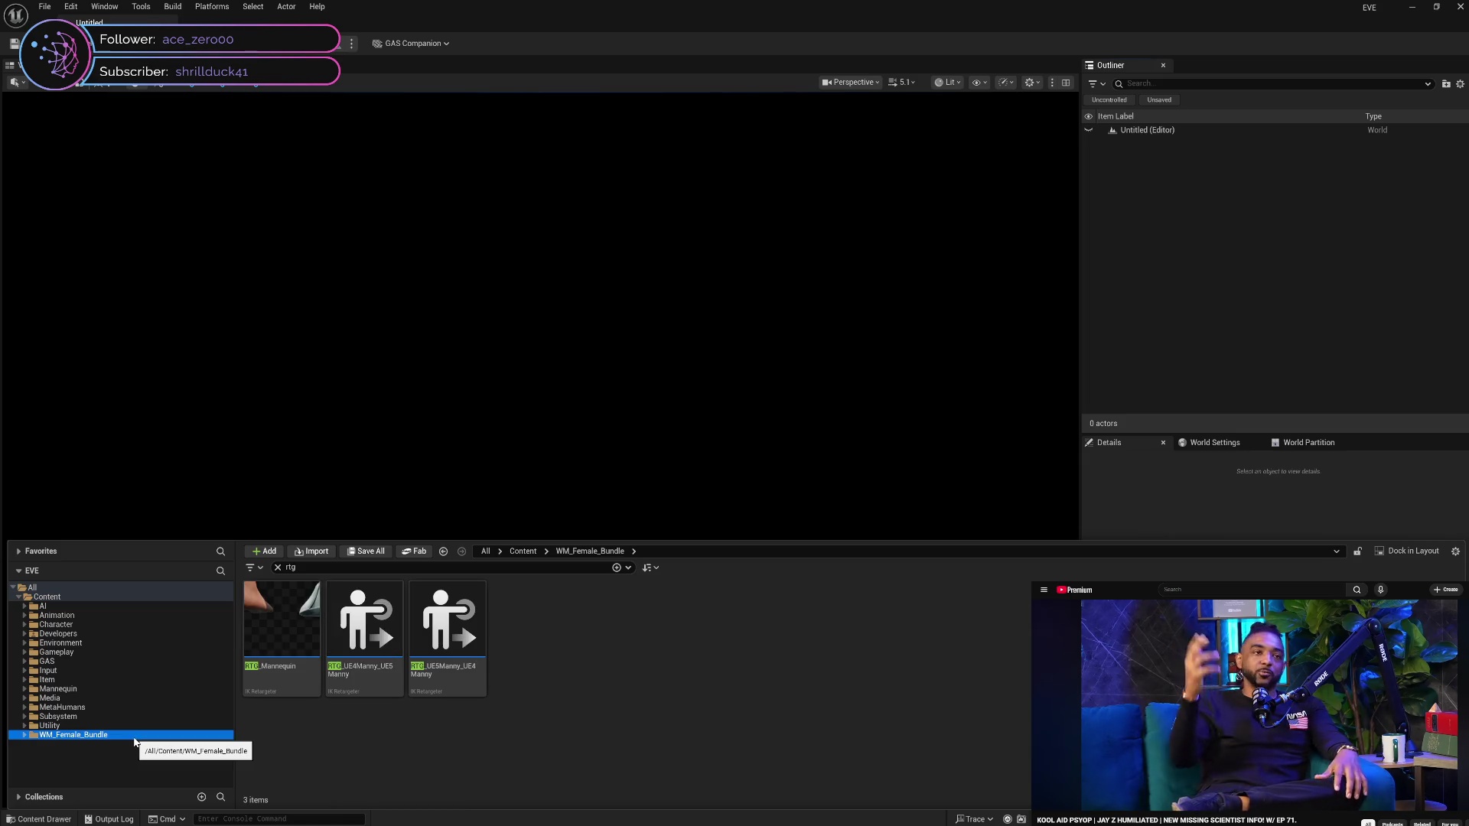
pyautogui.press('Delete')
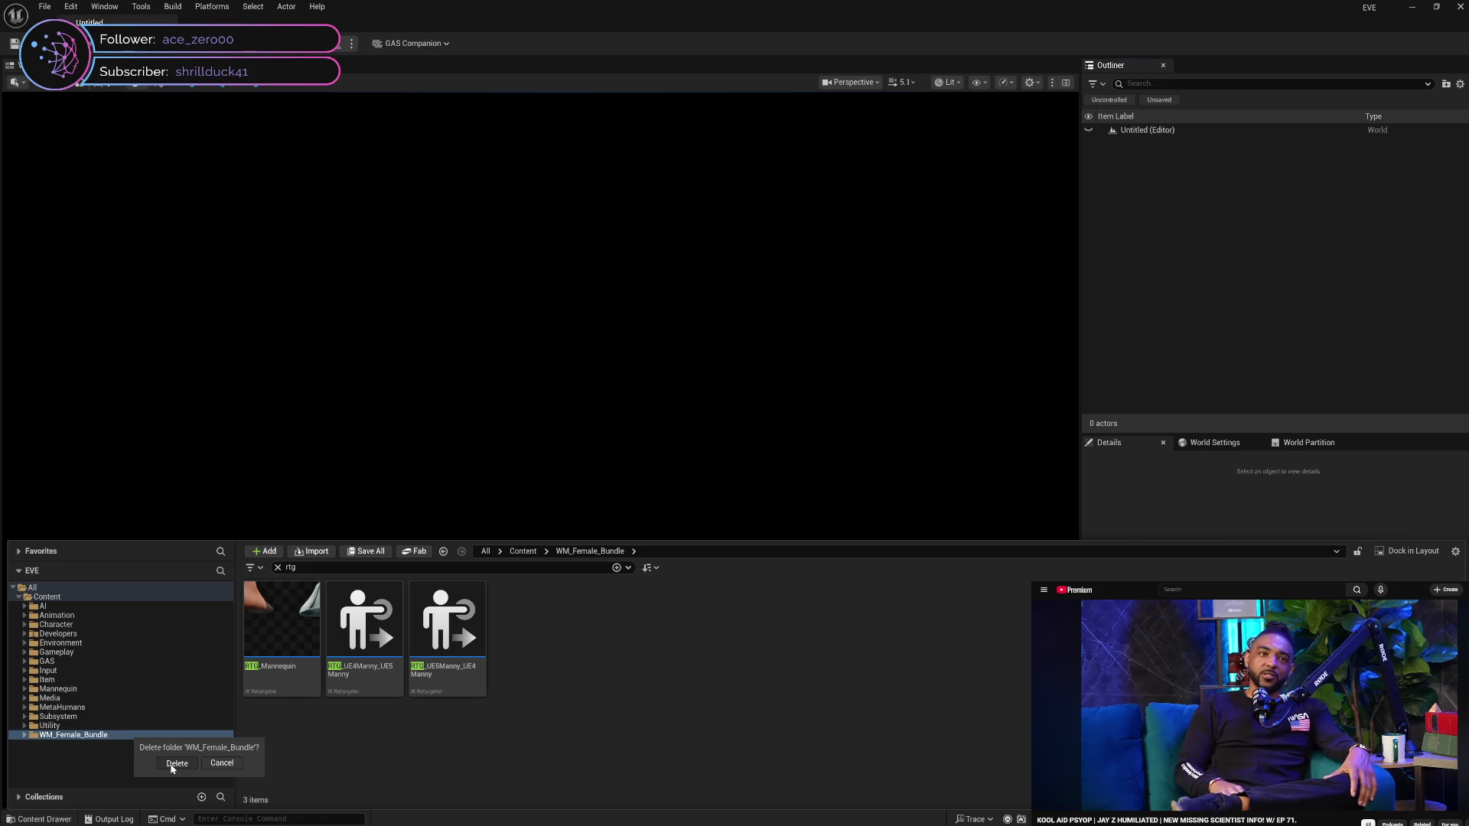
pyautogui.click(176, 763)
pyautogui.click(790, 440)
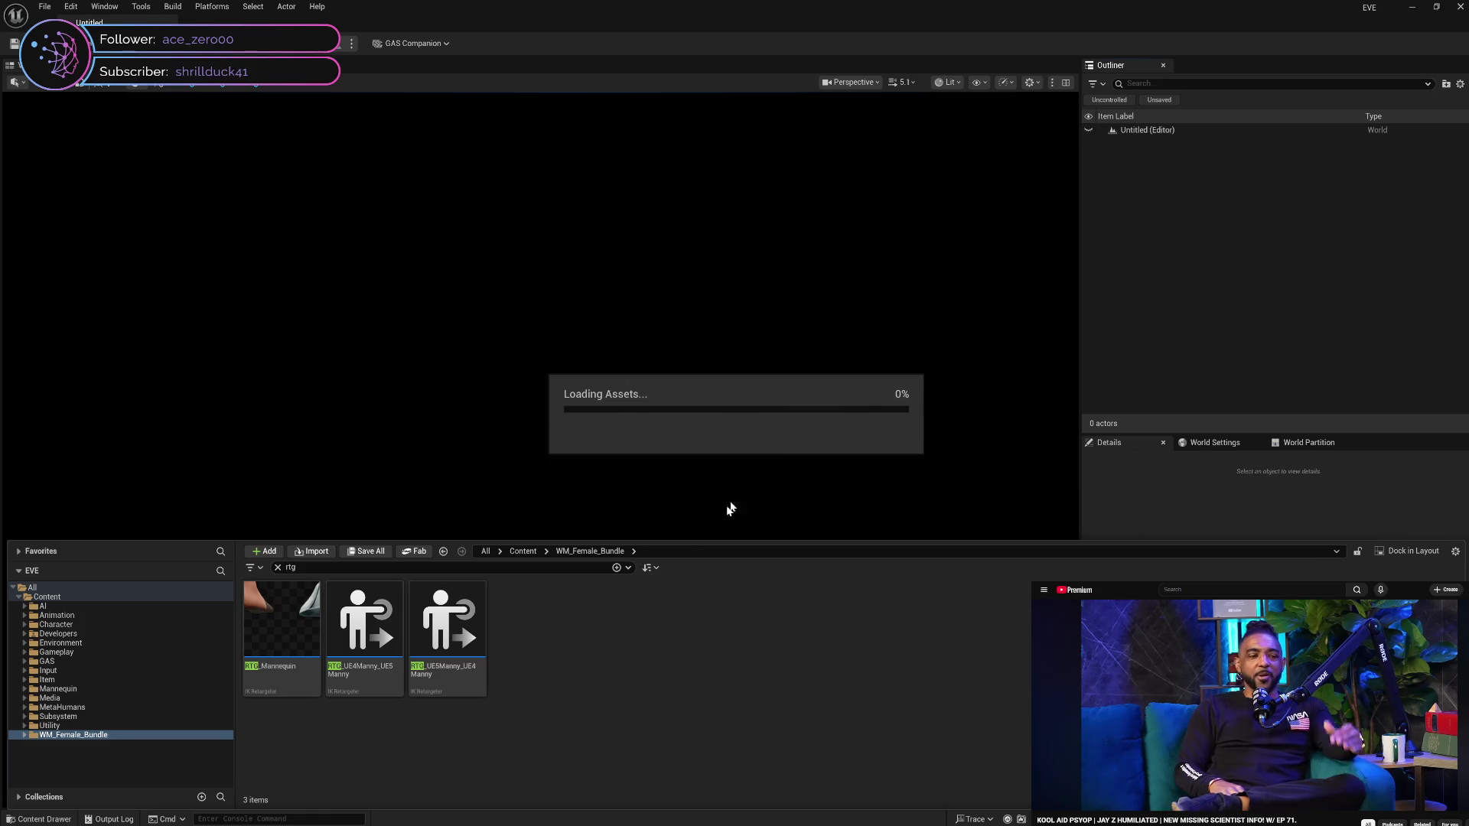
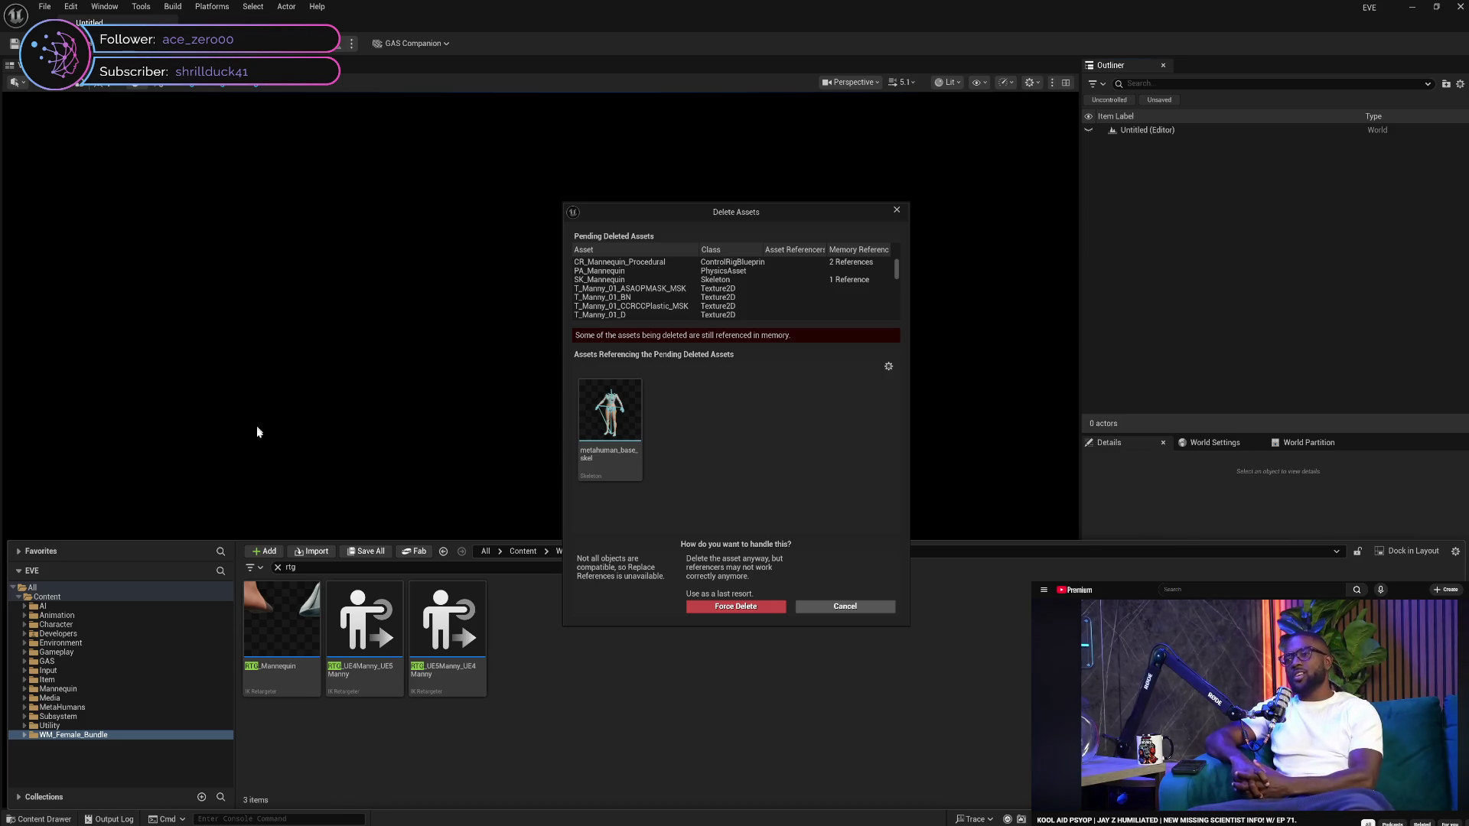
# Review the referencing assets and select metahuman_base_skel
pyautogui.moveTo(898, 275)
pyautogui.mouseDown()
pyautogui.moveTo(900, 319)
pyautogui.moveTo(899, 263)
pyautogui.moveTo(893, 343)
pyautogui.moveTo(906, 248)
pyautogui.mouseUp()
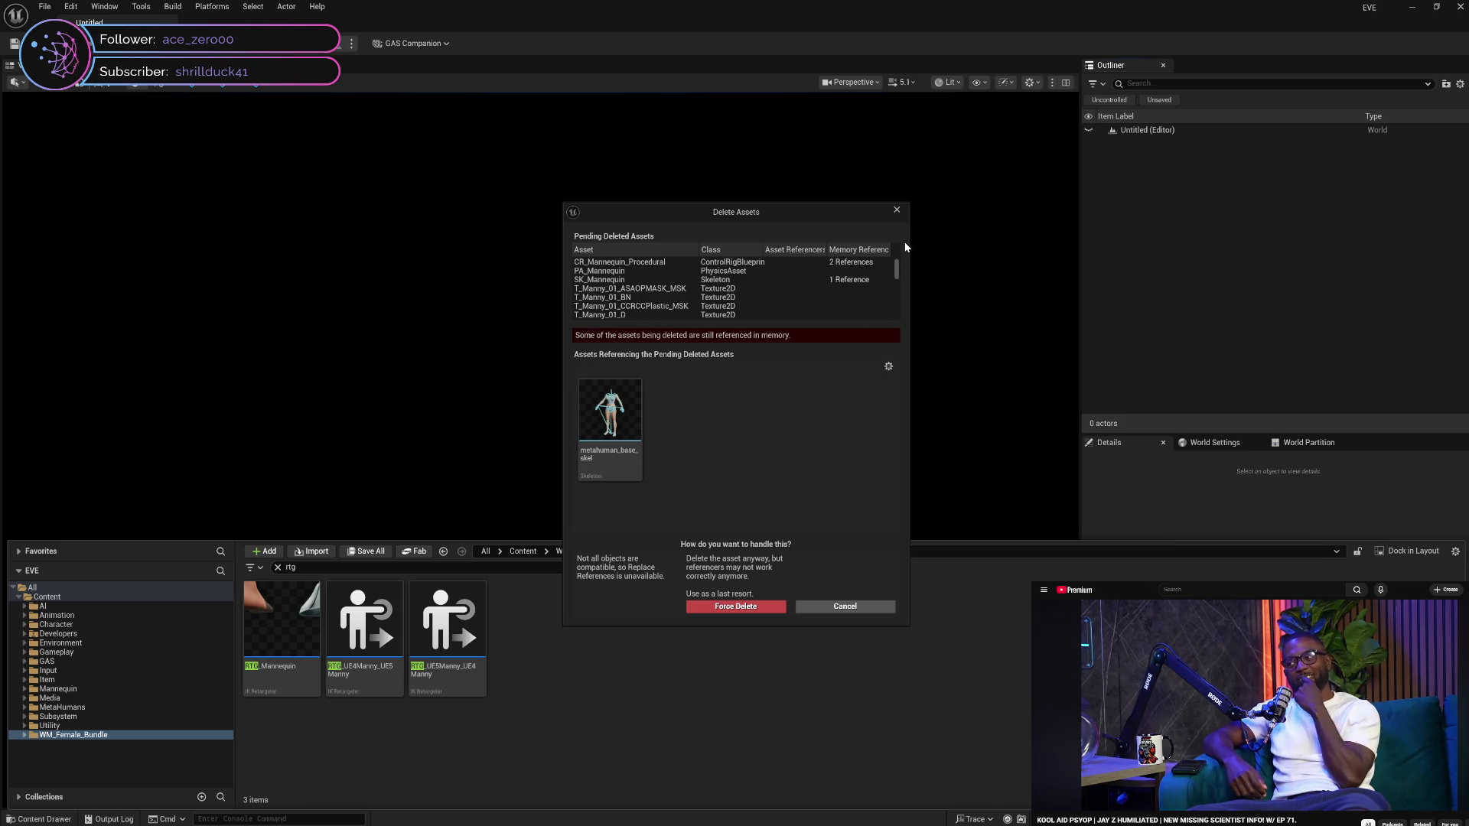
pyautogui.moveTo(897, 271); pyautogui.dragTo(902, 260)
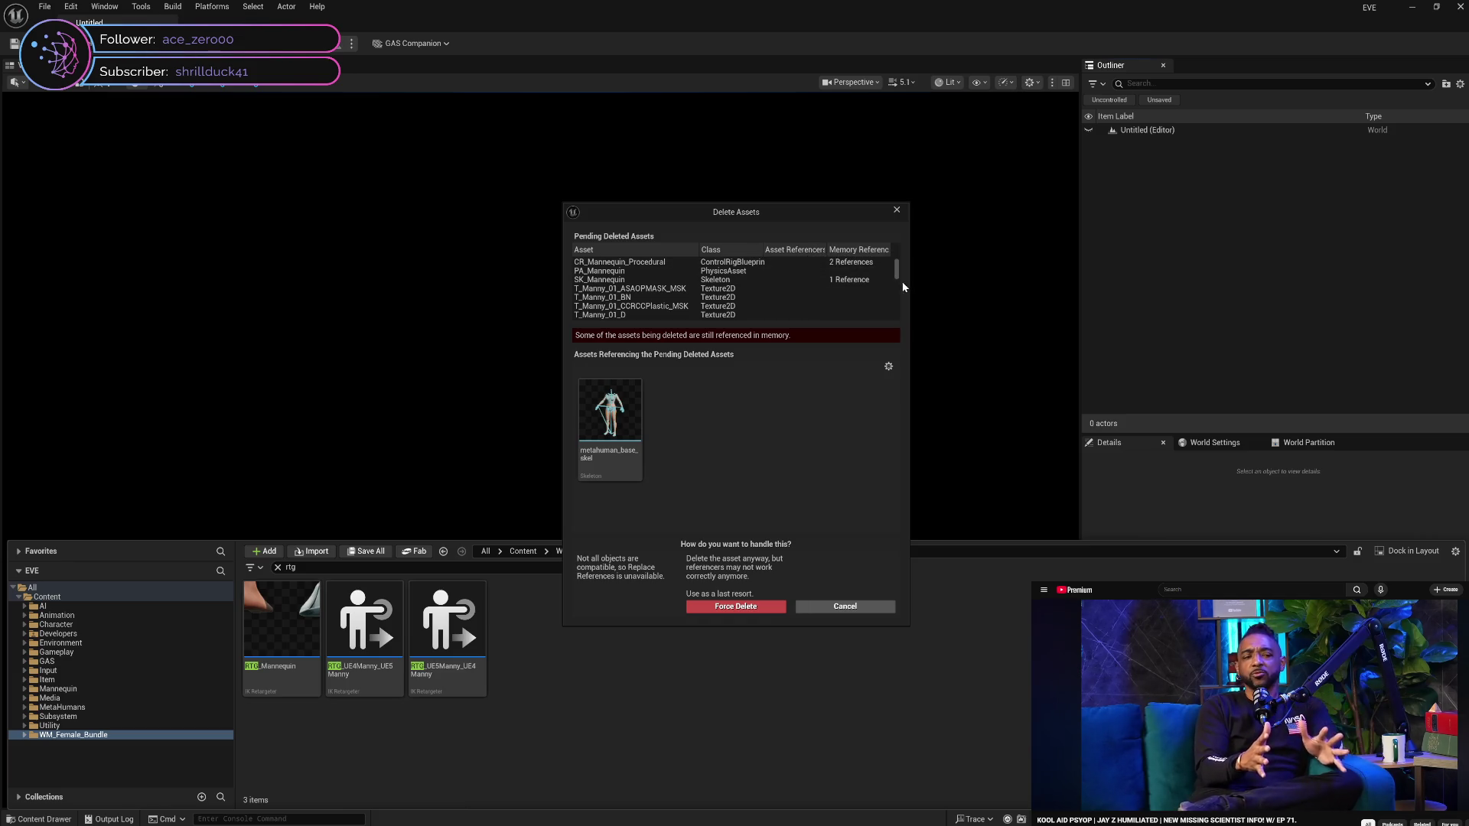
pyautogui.click(889, 367)
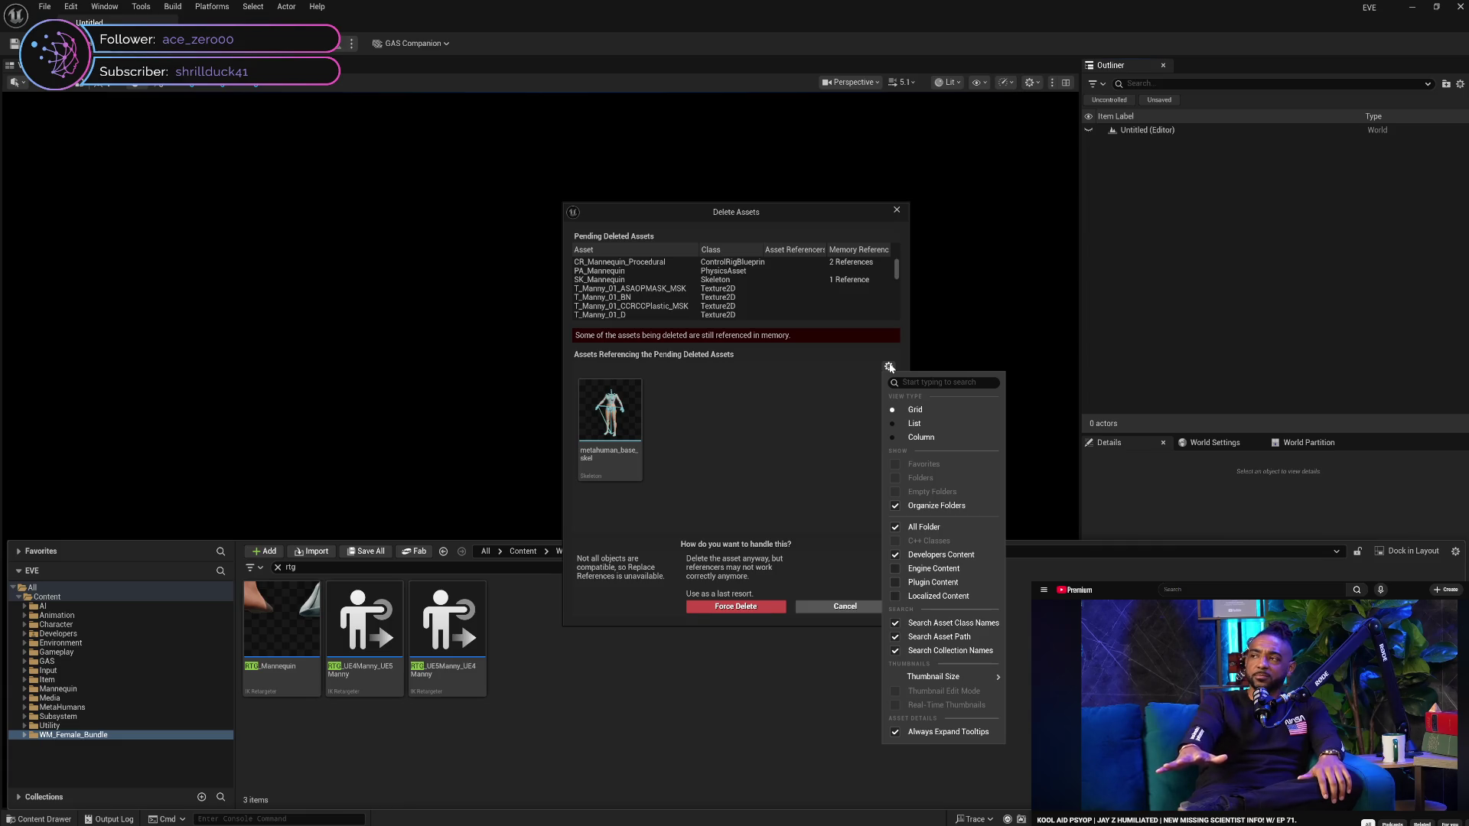
pyautogui.click(763, 408)
pyautogui.click(631, 460)
pyautogui.moveTo(629, 457)
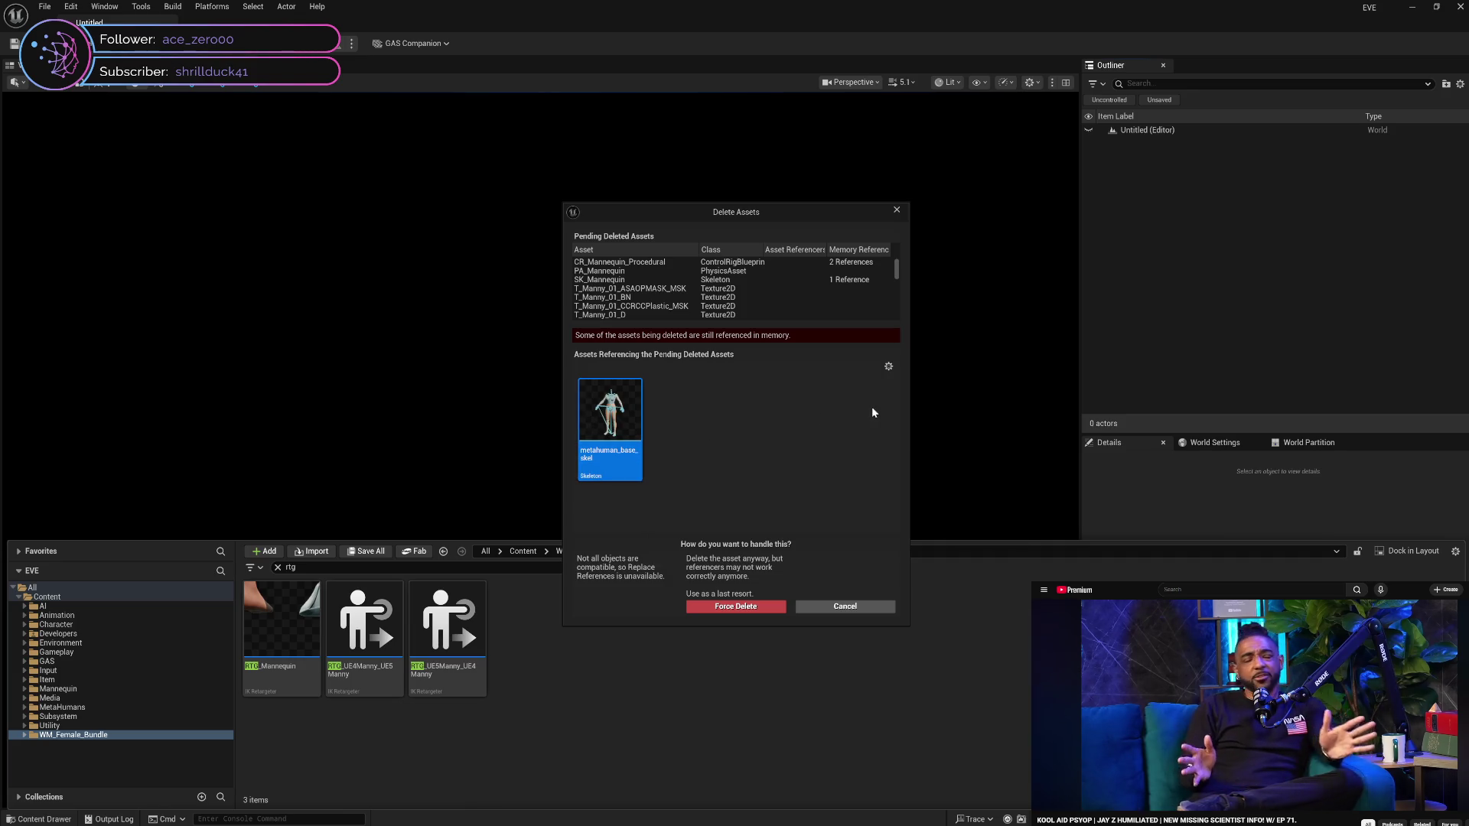
# Force delete the pending assets, then send the crash report and restart
pyautogui.moveTo(899, 274)
pyautogui.mouseDown()
pyautogui.moveTo(909, 310)
pyautogui.moveTo(907, 268)
pyautogui.mouseUp()
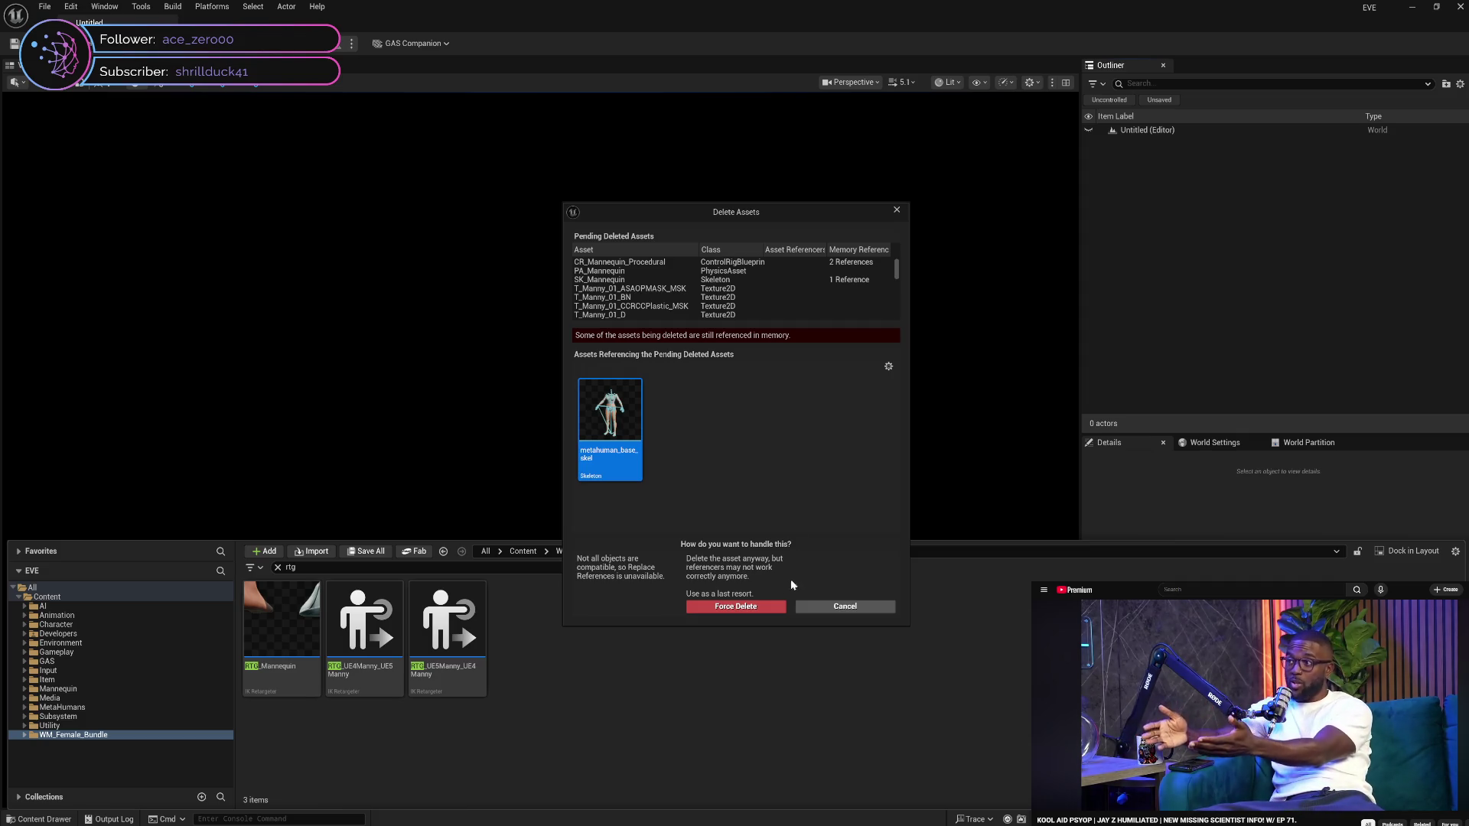
pyautogui.click(765, 607)
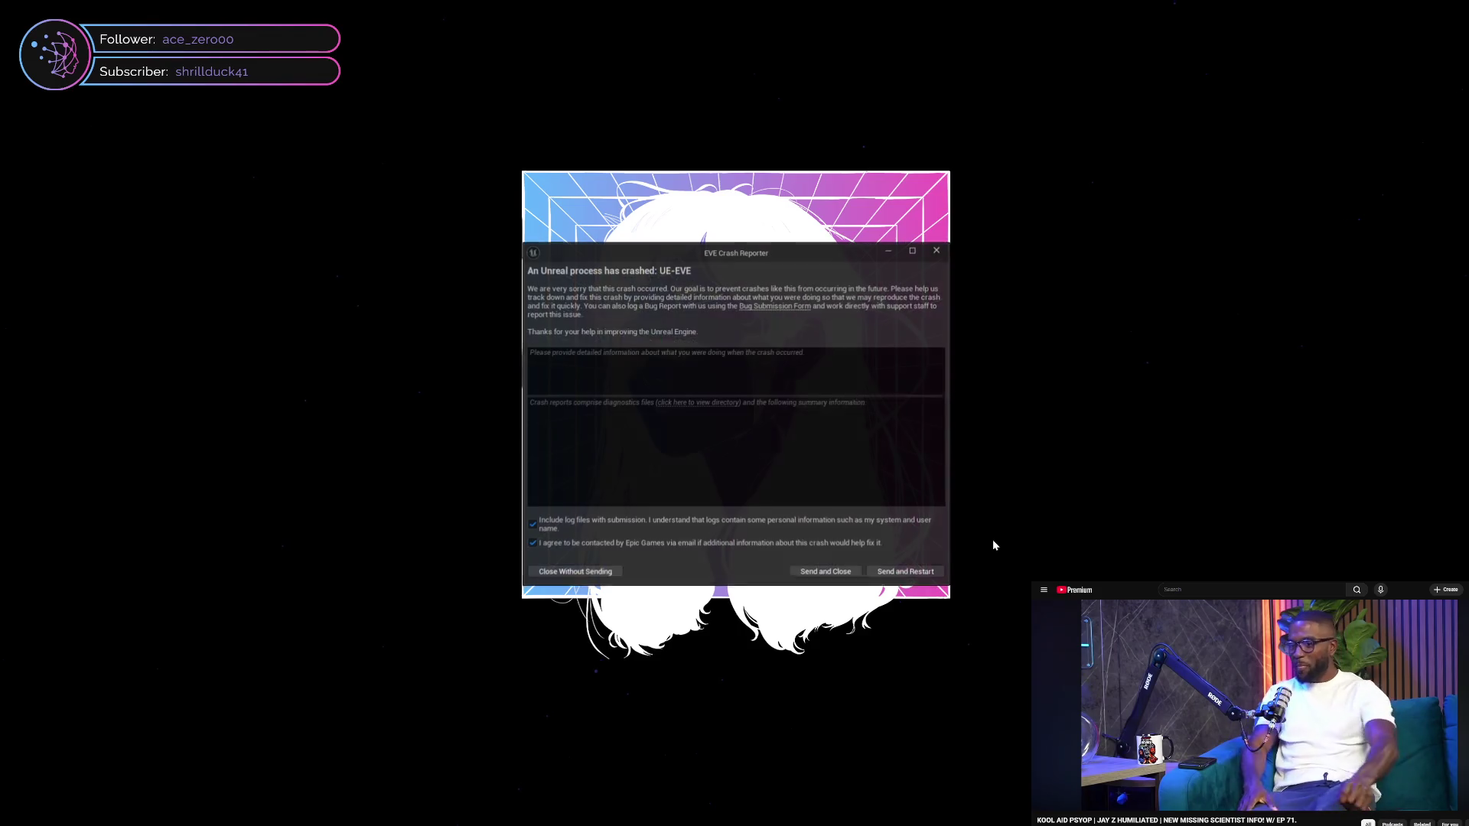
pyautogui.click(890, 573)
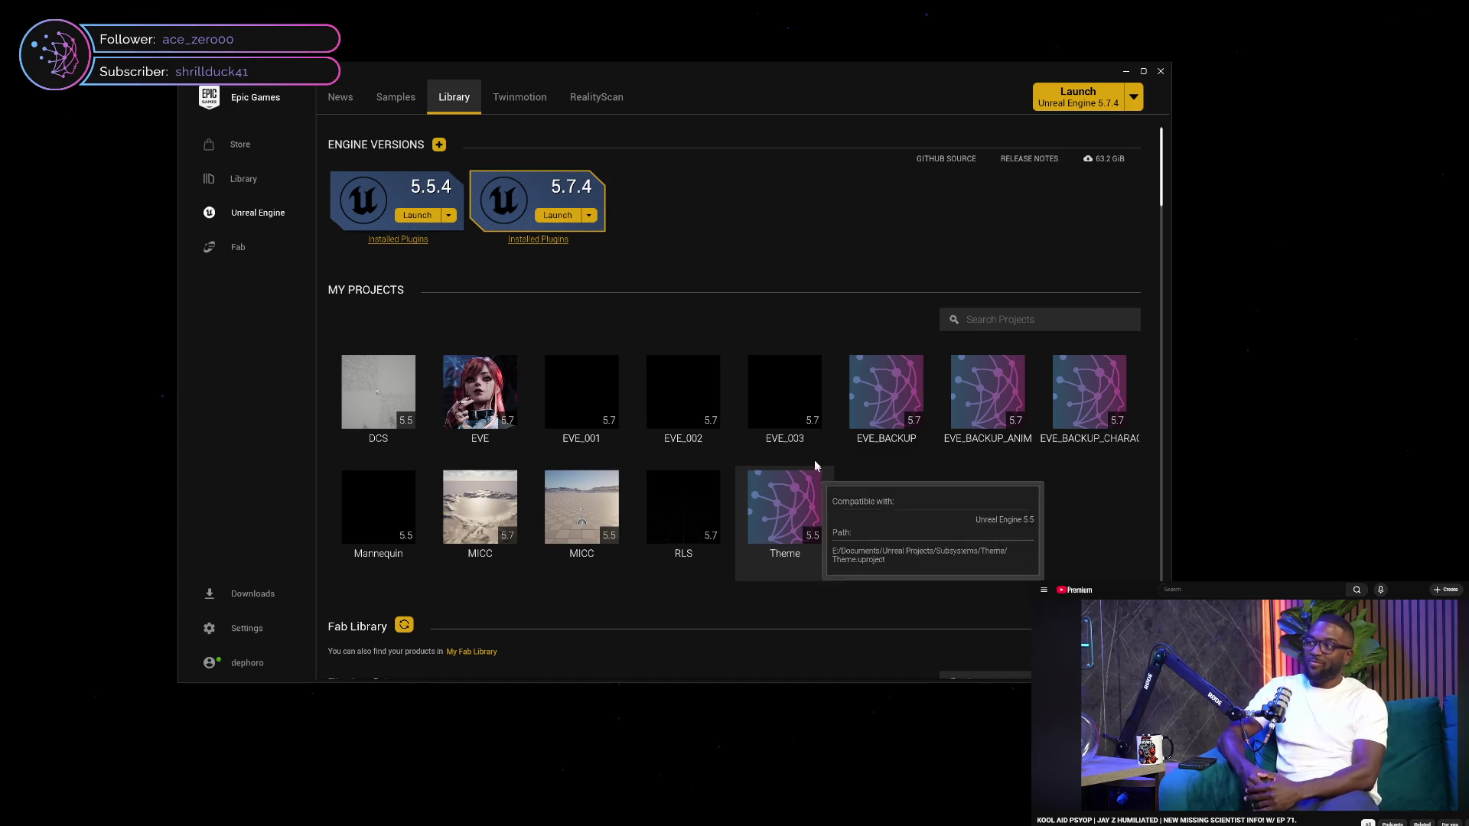
# Reopen the EVE project from the launcher's My Projects list
pyautogui.doubleClick(481, 411)
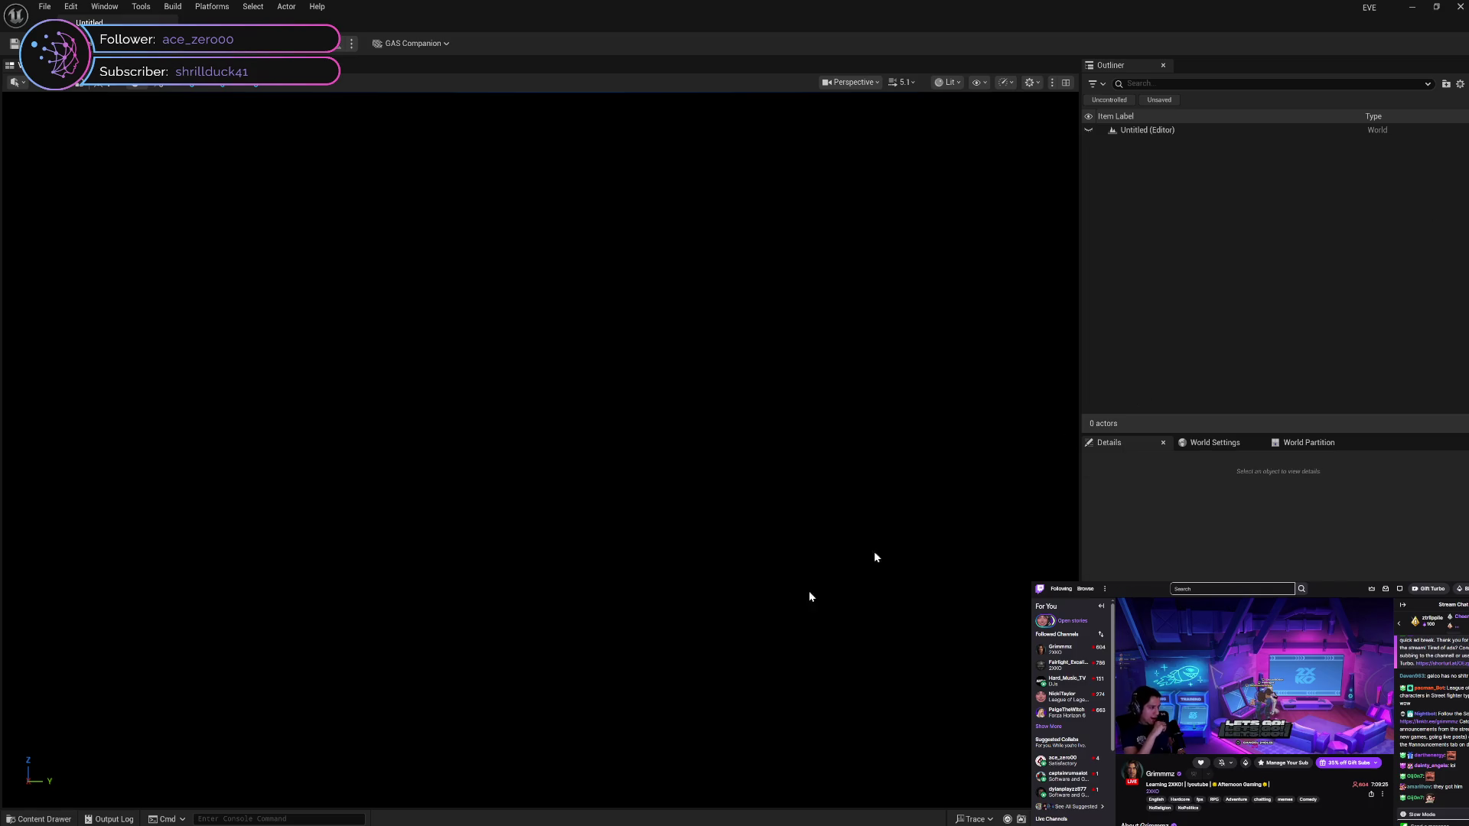
# Browse to MetaHumans > Common > Female > Medium > NormalWeight > Body and open metahuman_base_skel
pyautogui.click(61, 819)
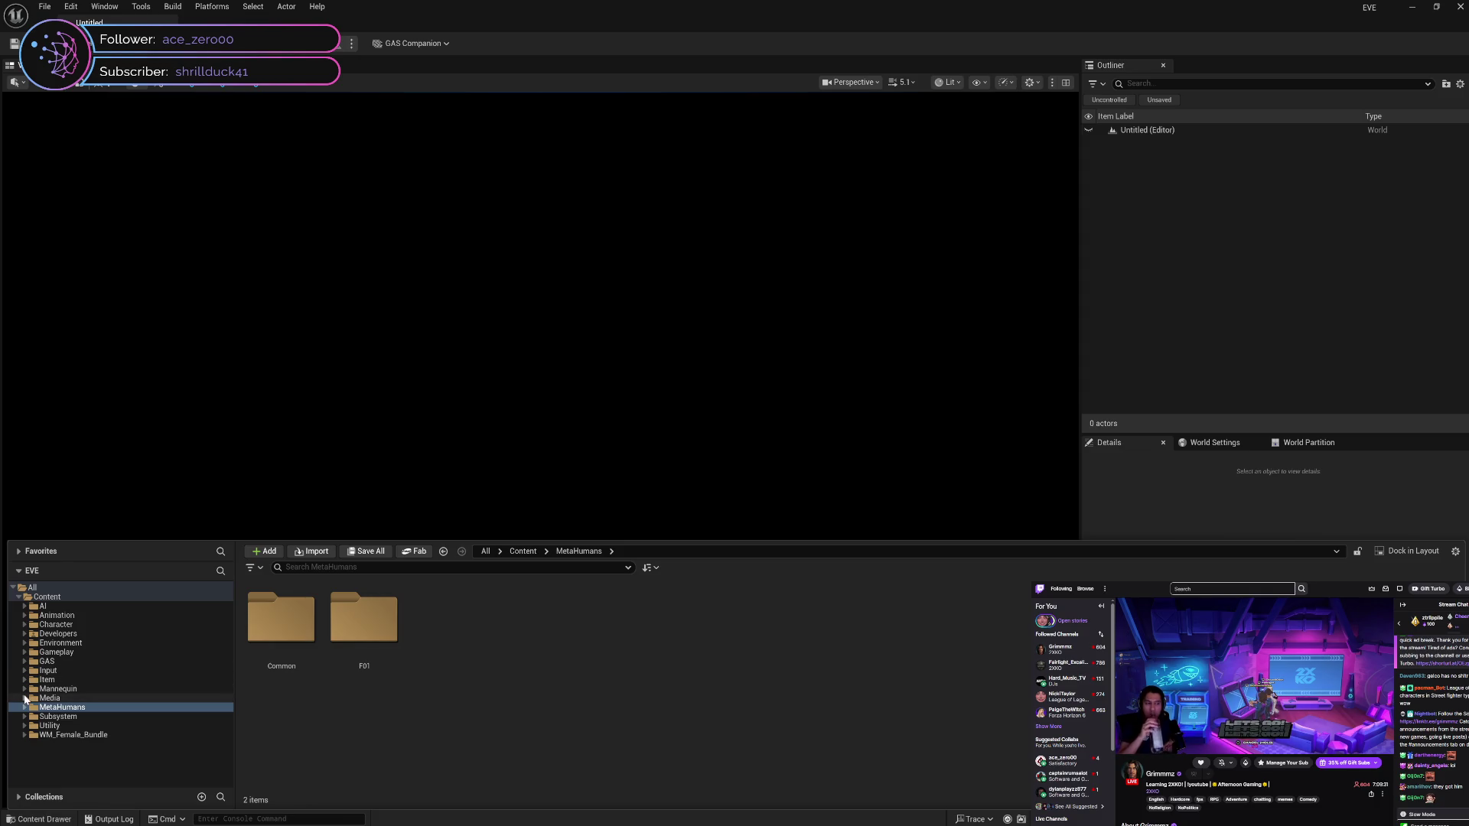
pyautogui.click(24, 707)
pyautogui.click(30, 717)
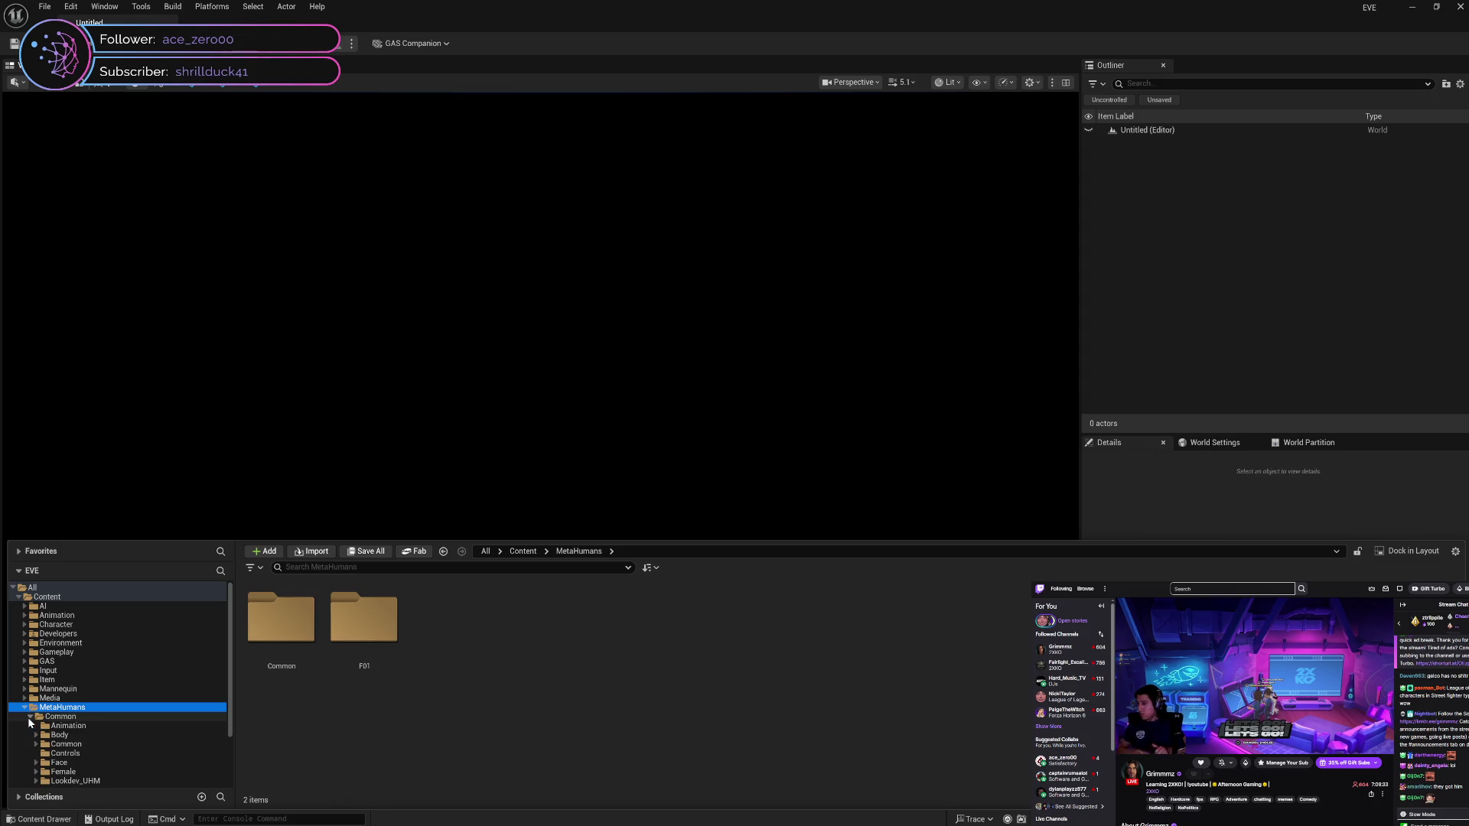
pyautogui.scroll(-2, 38, 725)
pyautogui.click(36, 717)
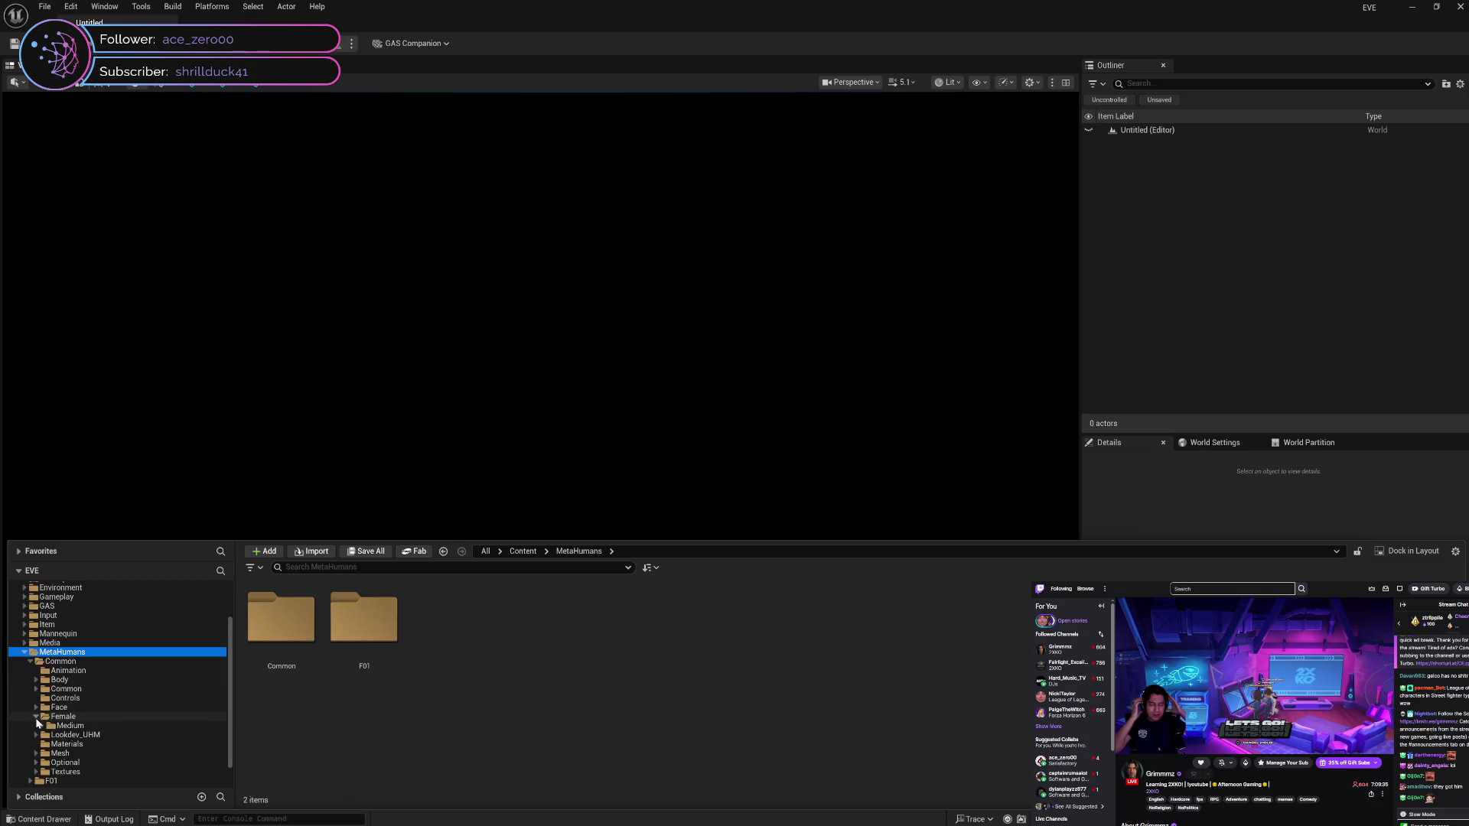
pyautogui.click(42, 727)
pyautogui.click(47, 736)
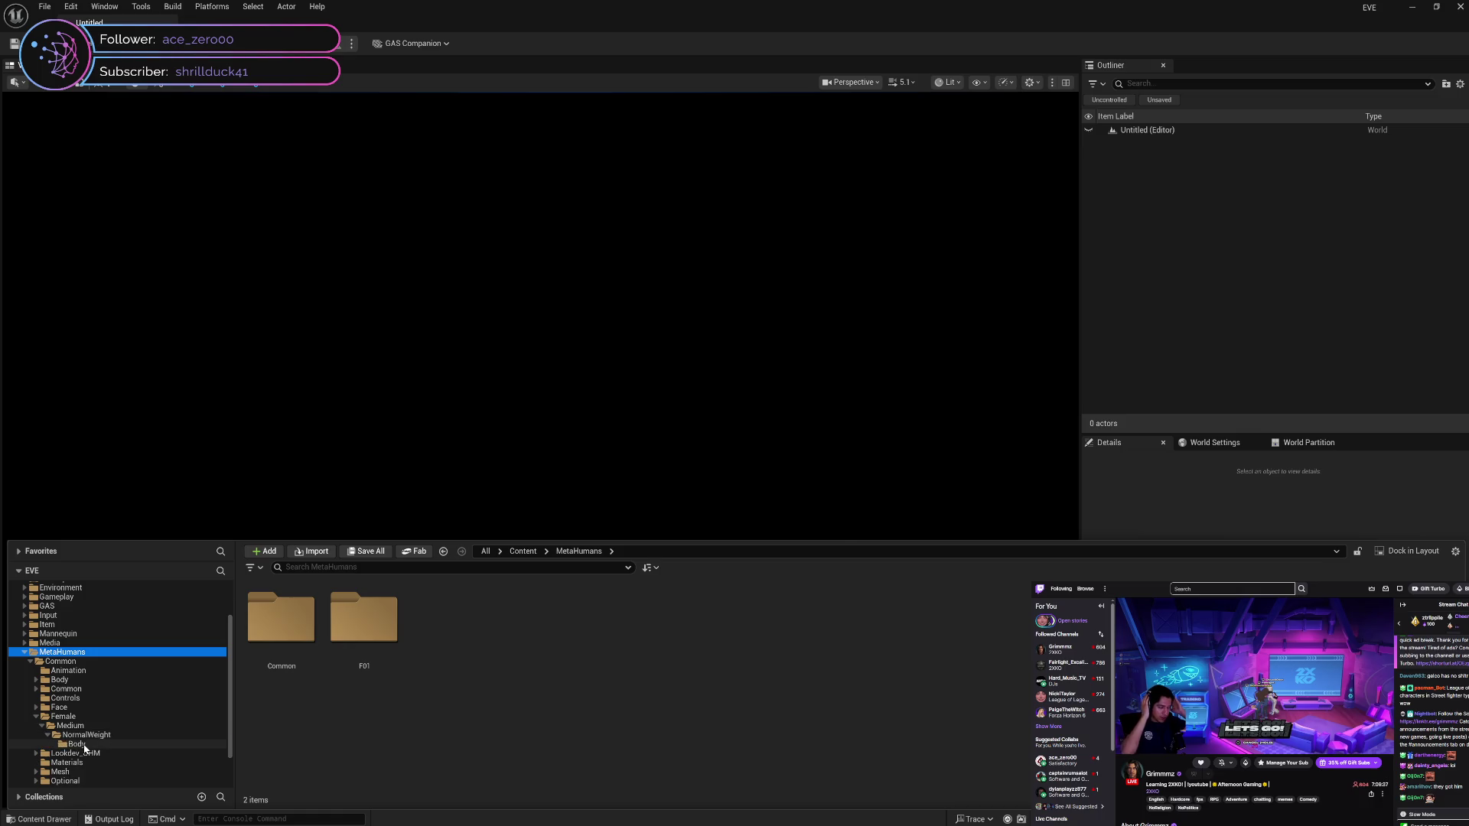
pyautogui.click(77, 744)
pyautogui.doubleClick(262, 687)
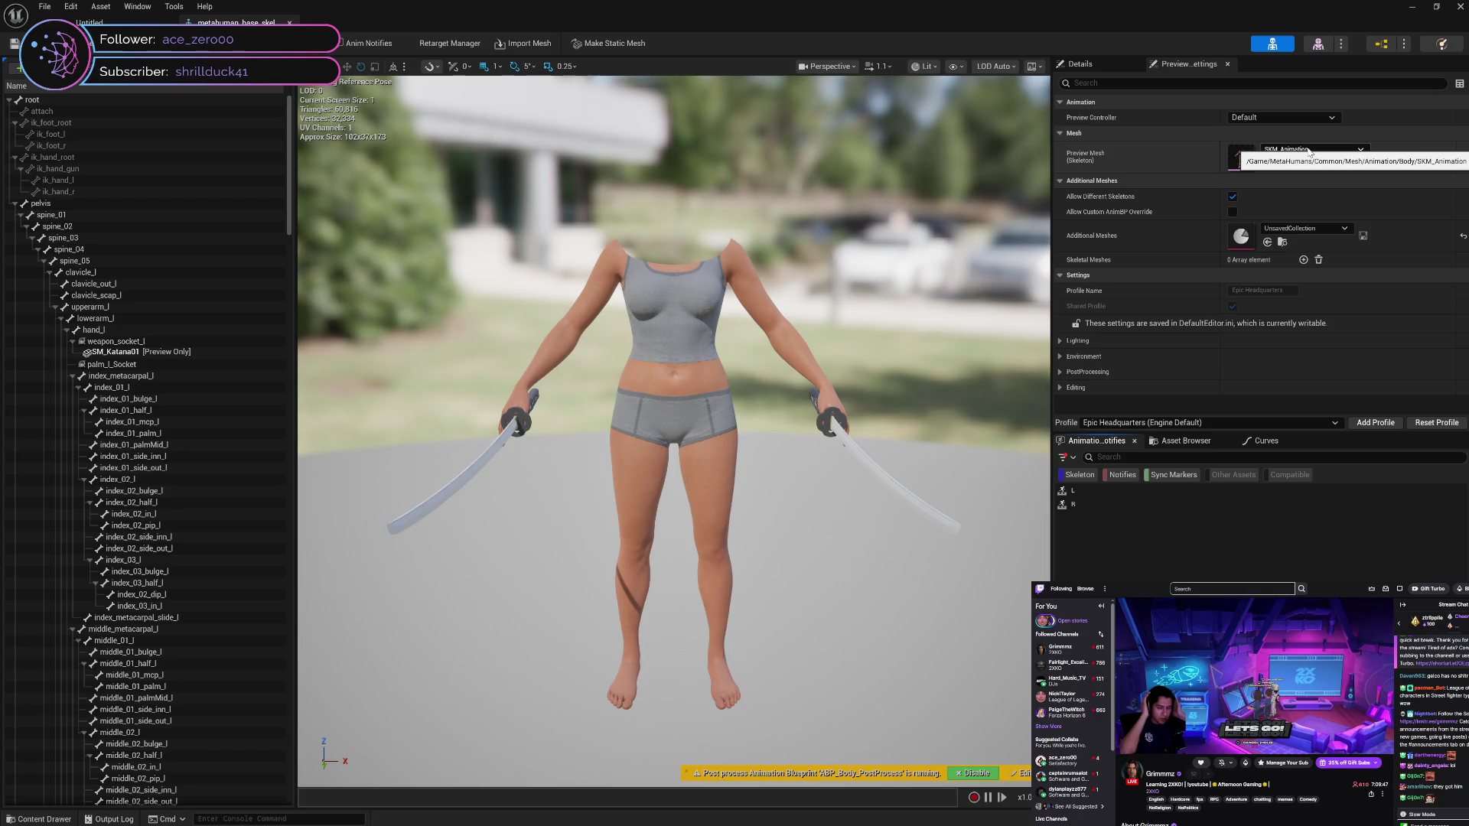
# Switch between the skeleton's Asset Browser, Curves and Animation Notifies tabs
pyautogui.click(1180, 447)
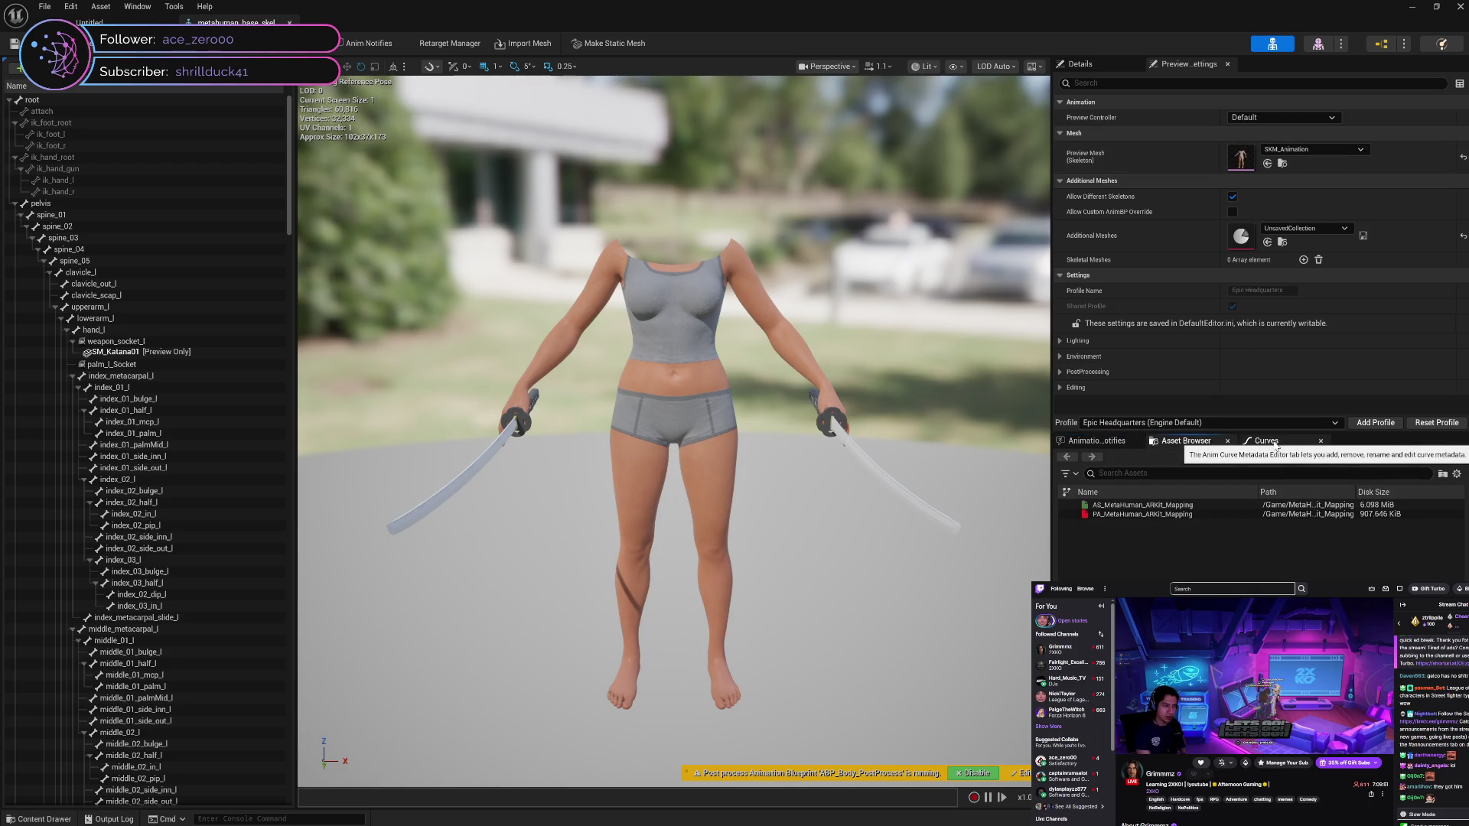
pyautogui.click(1276, 444)
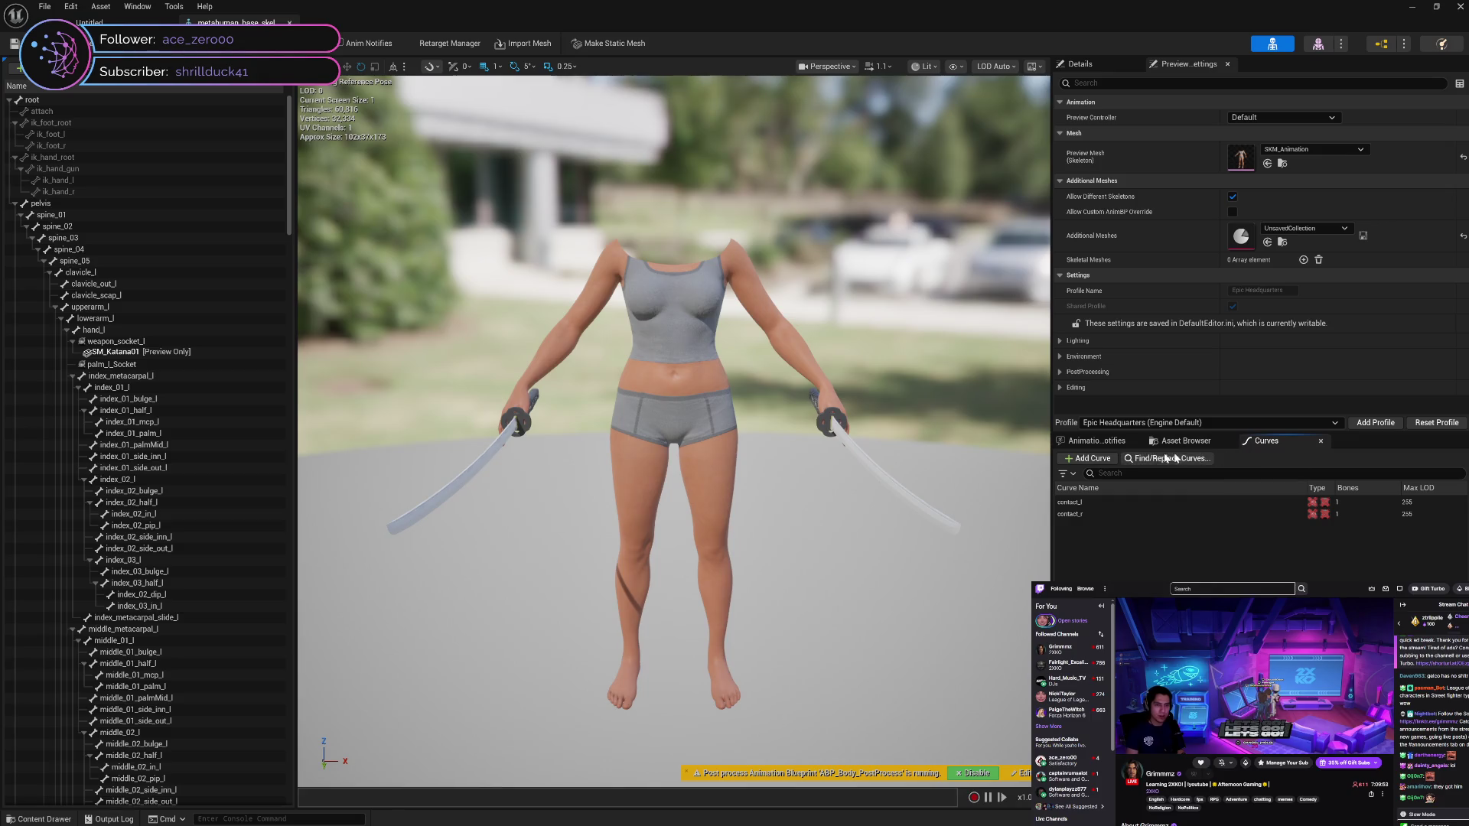
pyautogui.click(1096, 444)
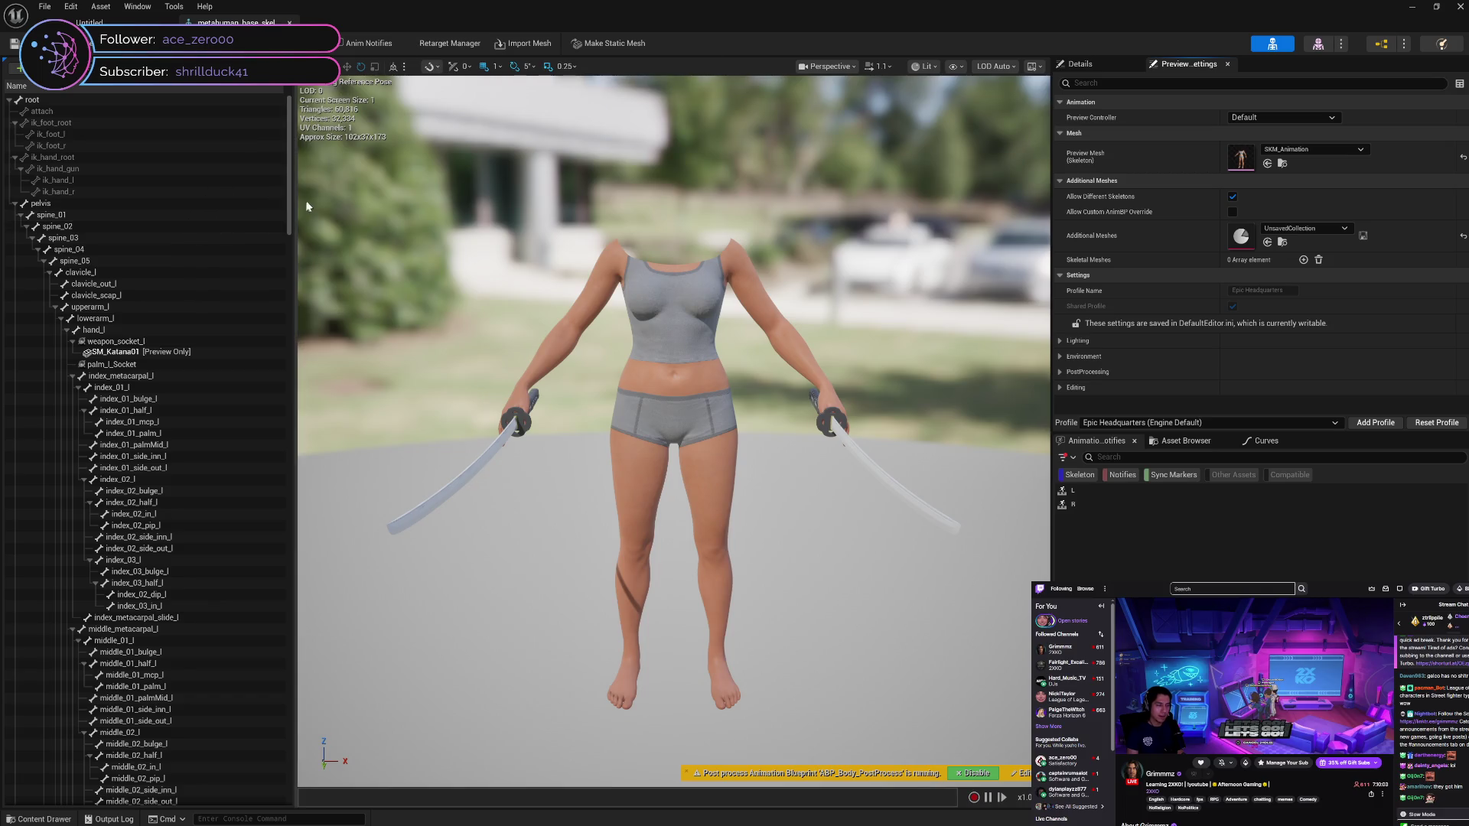
pyautogui.moveTo(290, 210)
pyautogui.mouseDown()
pyautogui.moveTo(284, 658)
pyautogui.moveTo(267, 803)
pyautogui.moveTo(303, 315)
pyautogui.moveTo(274, 144)
pyautogui.mouseUp()
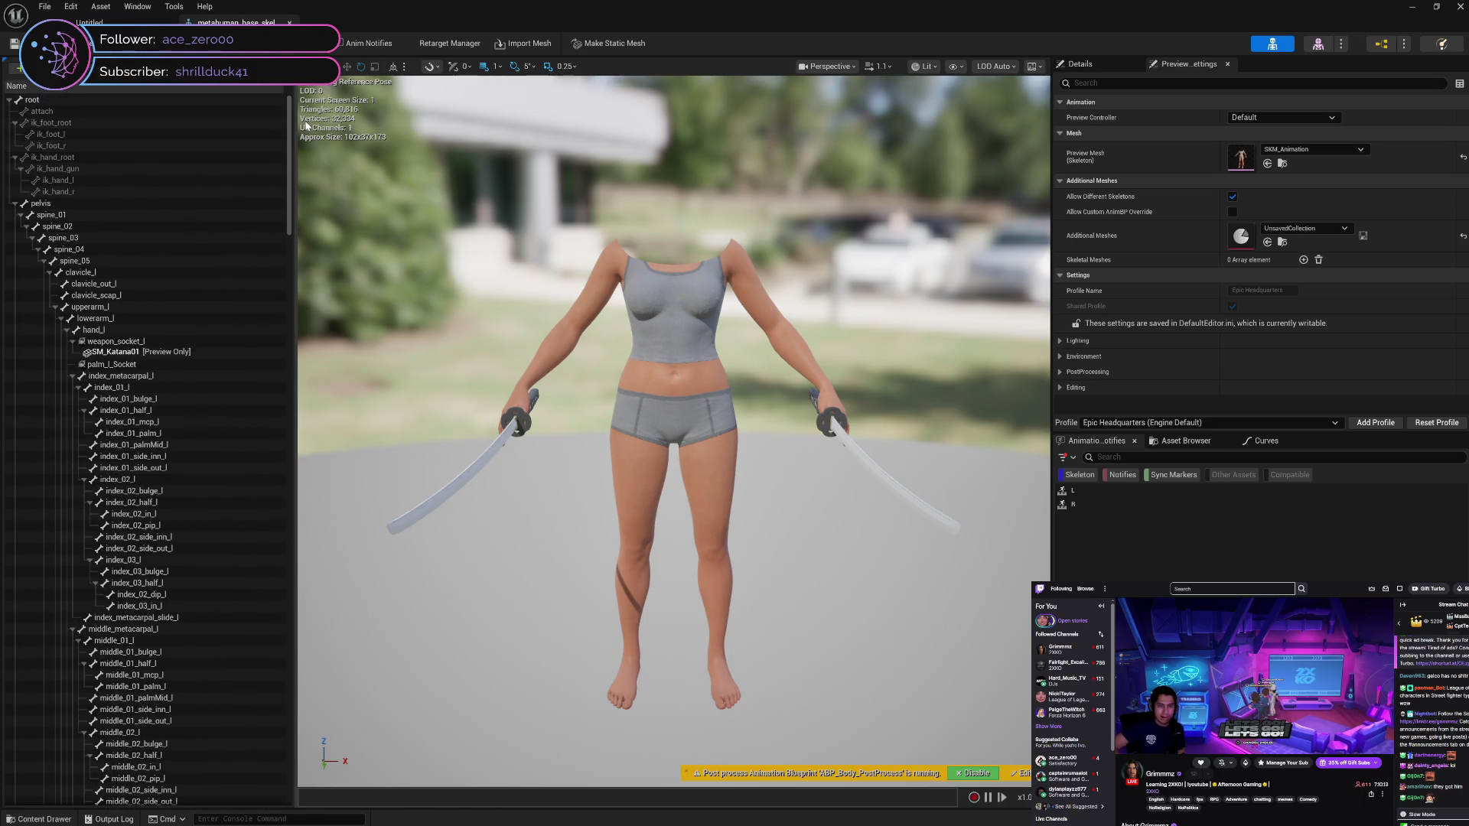
pyautogui.click(1258, 441)
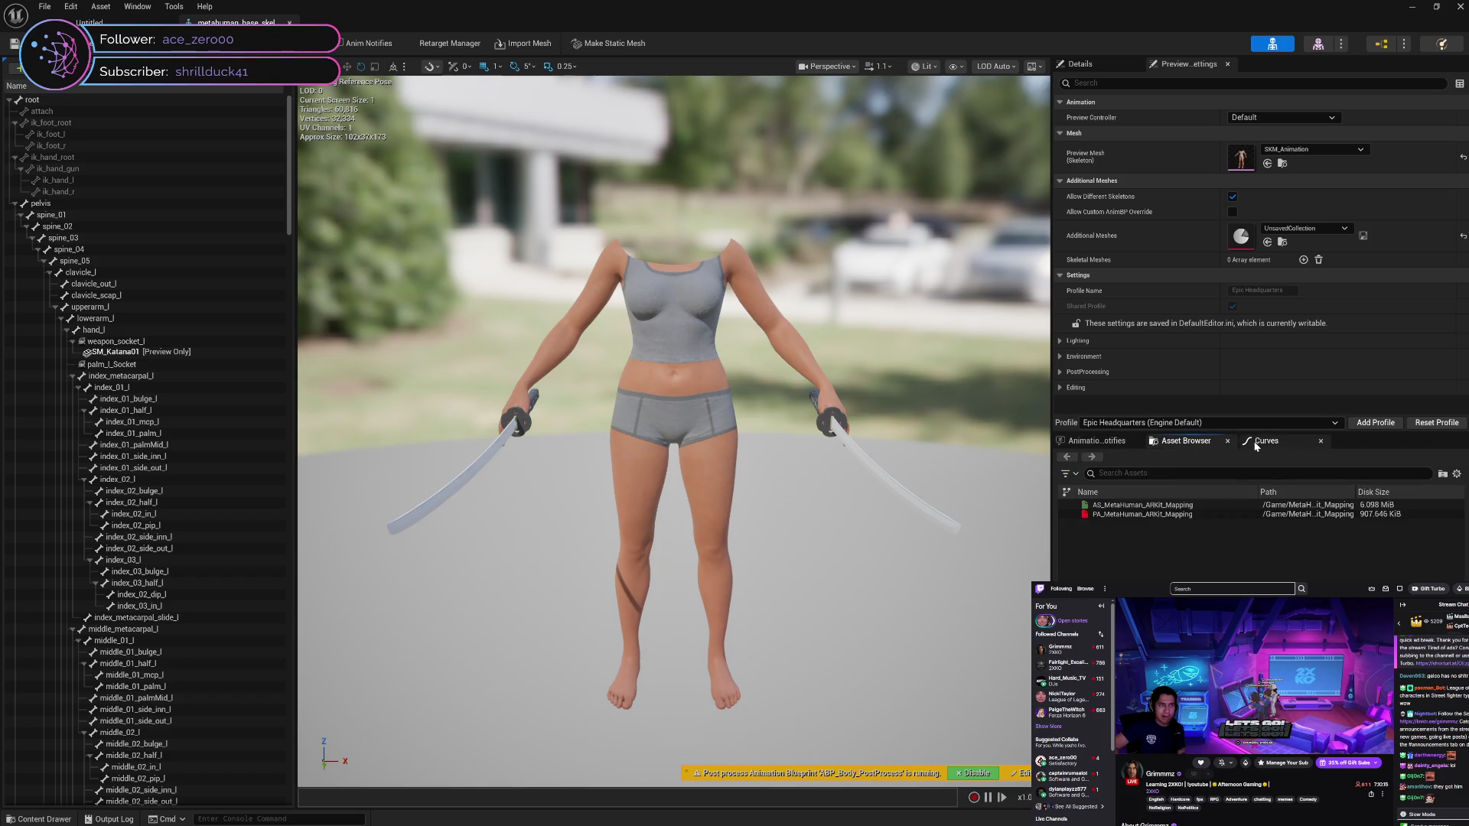
pyautogui.click(1102, 448)
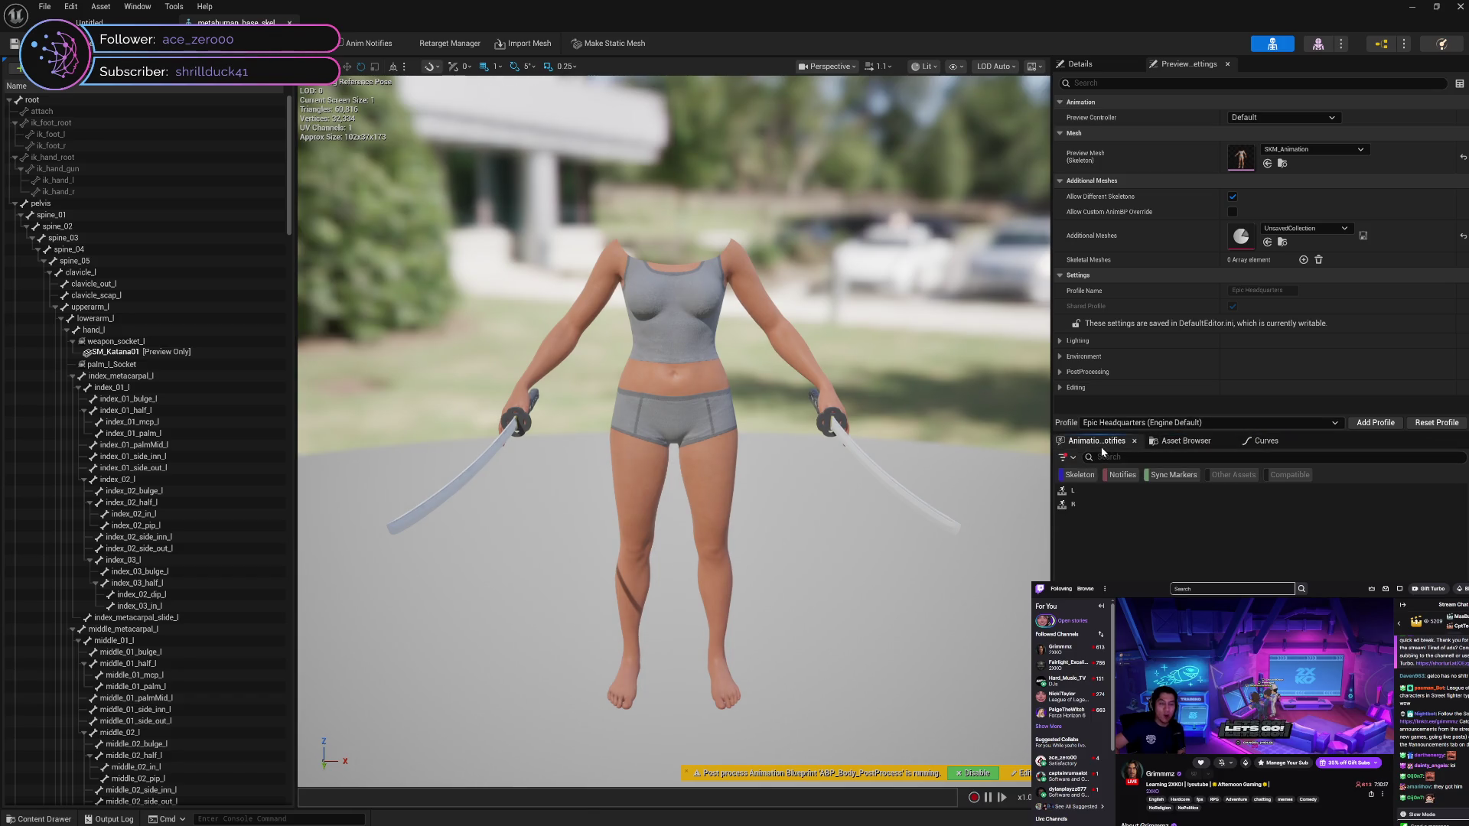
# Toggle preview lighting and Preview Scene Settings, ending on the Curves list
pyautogui.click(1061, 342)
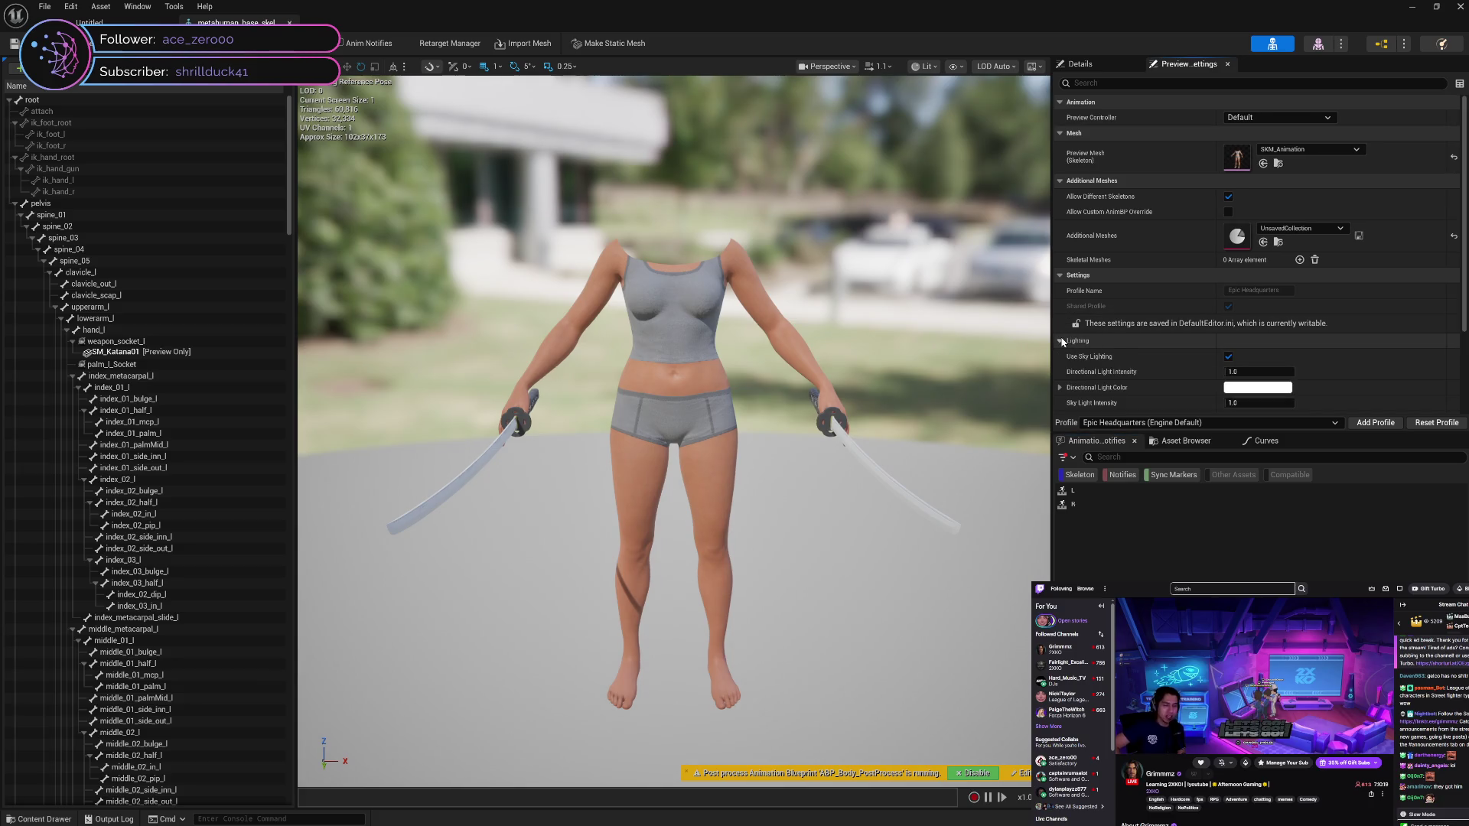
pyautogui.click(1063, 342)
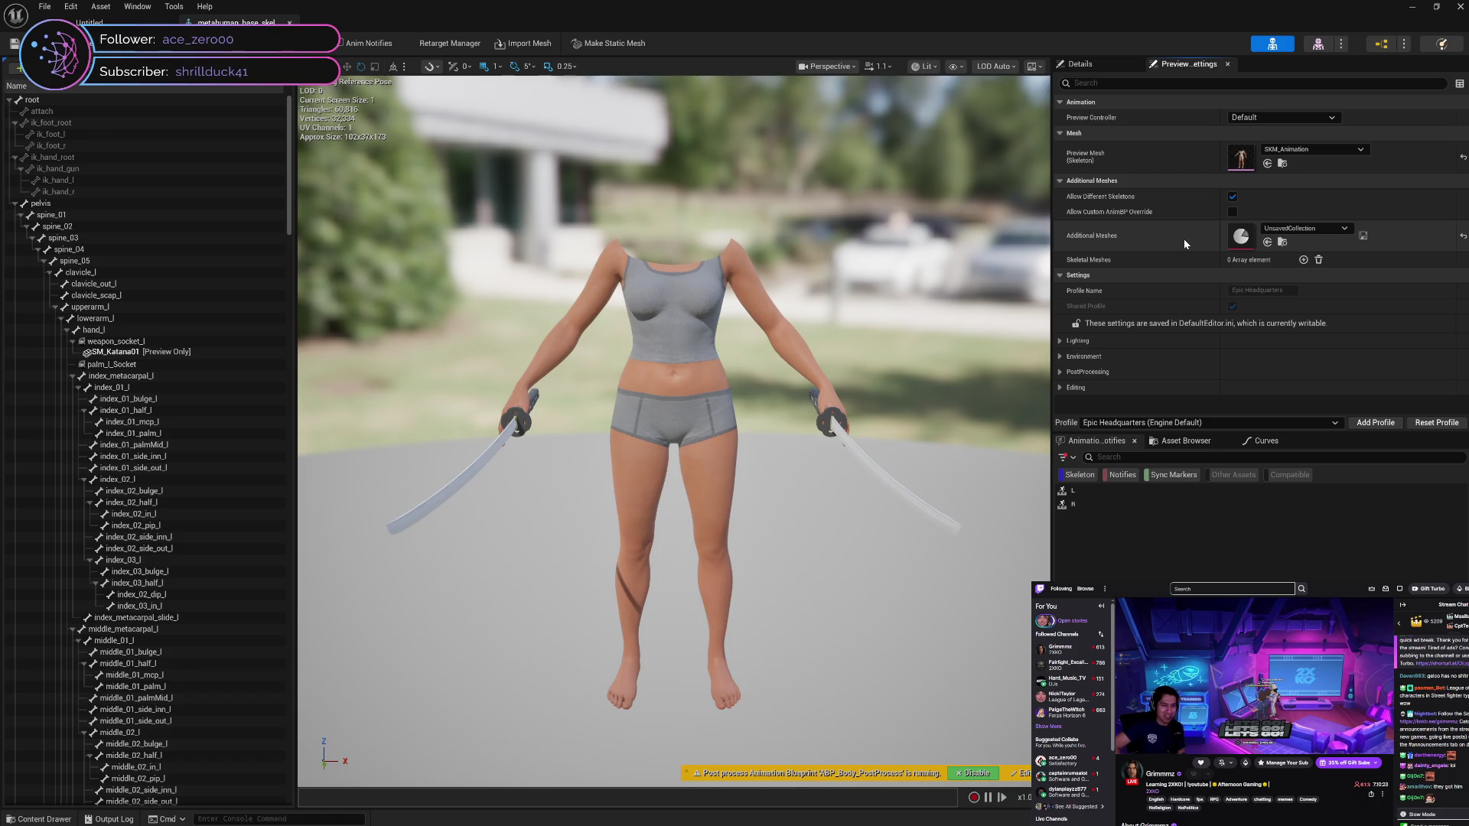
pyautogui.click(1317, 44)
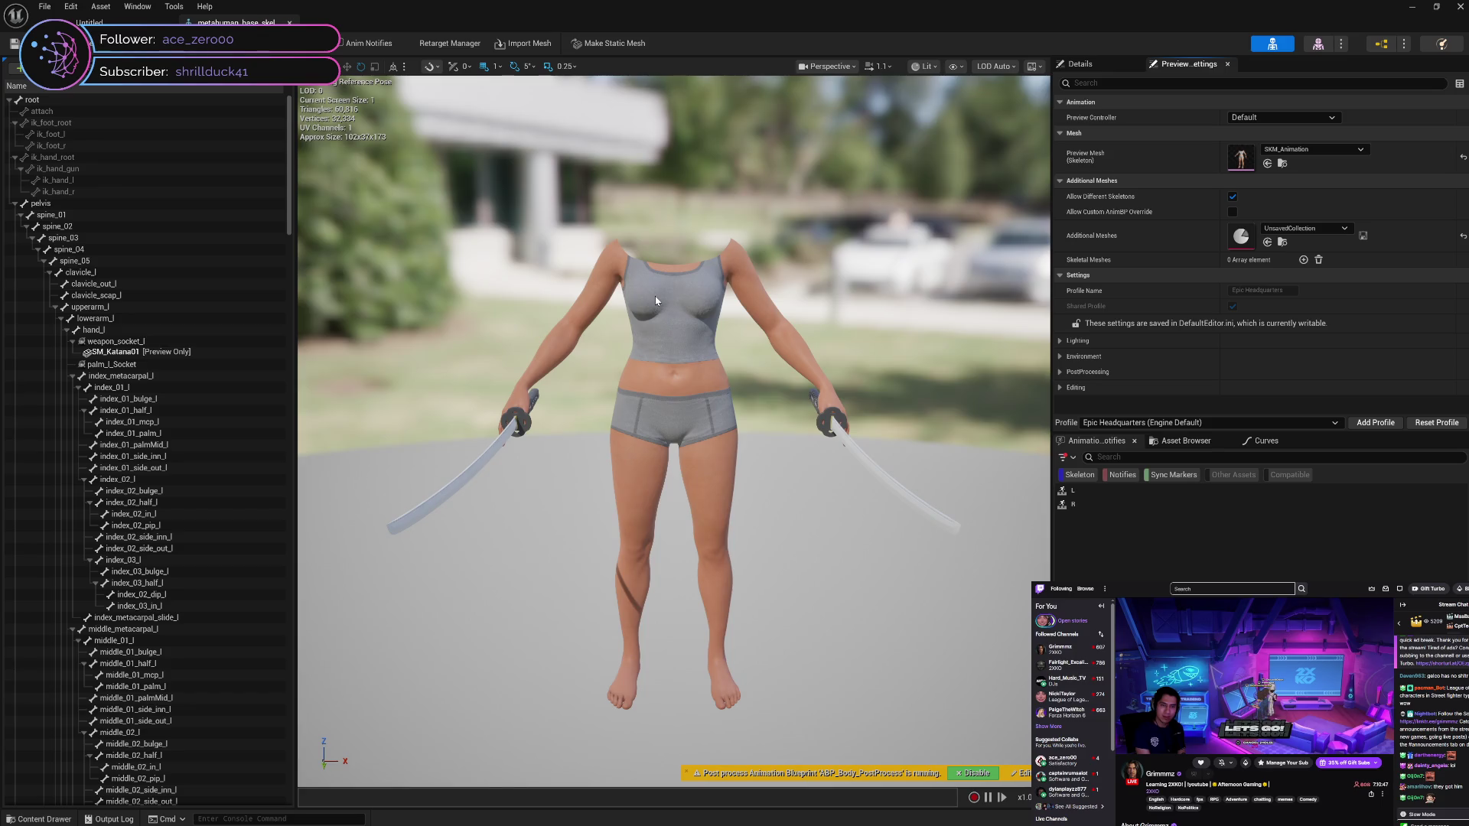
pyautogui.moveTo(290, 165)
pyautogui.mouseDown()
pyautogui.moveTo(302, 748)
pyautogui.moveTo(338, 355)
pyautogui.moveTo(341, 125)
pyautogui.mouseUp()
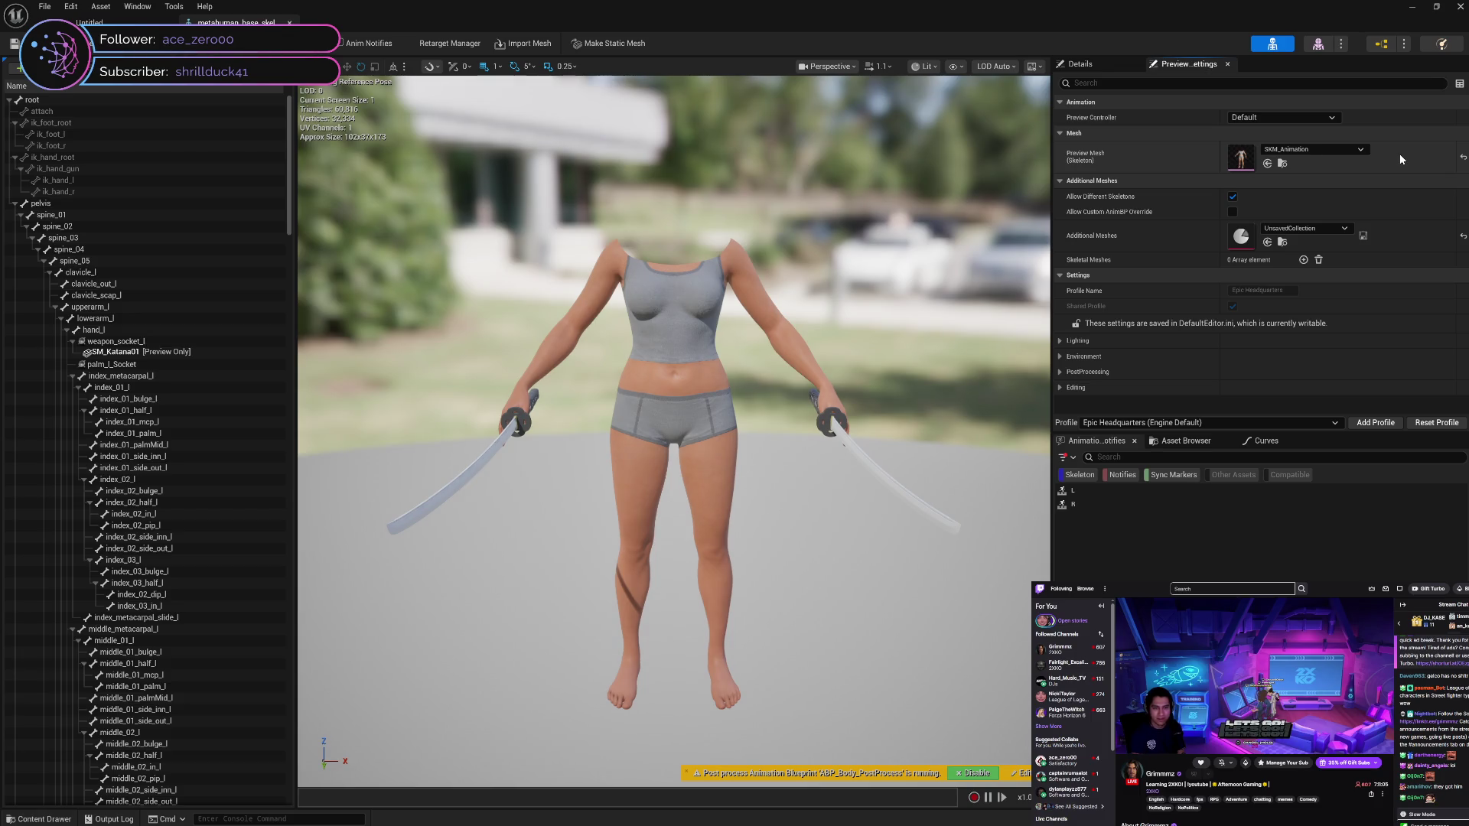
pyautogui.click(1109, 65)
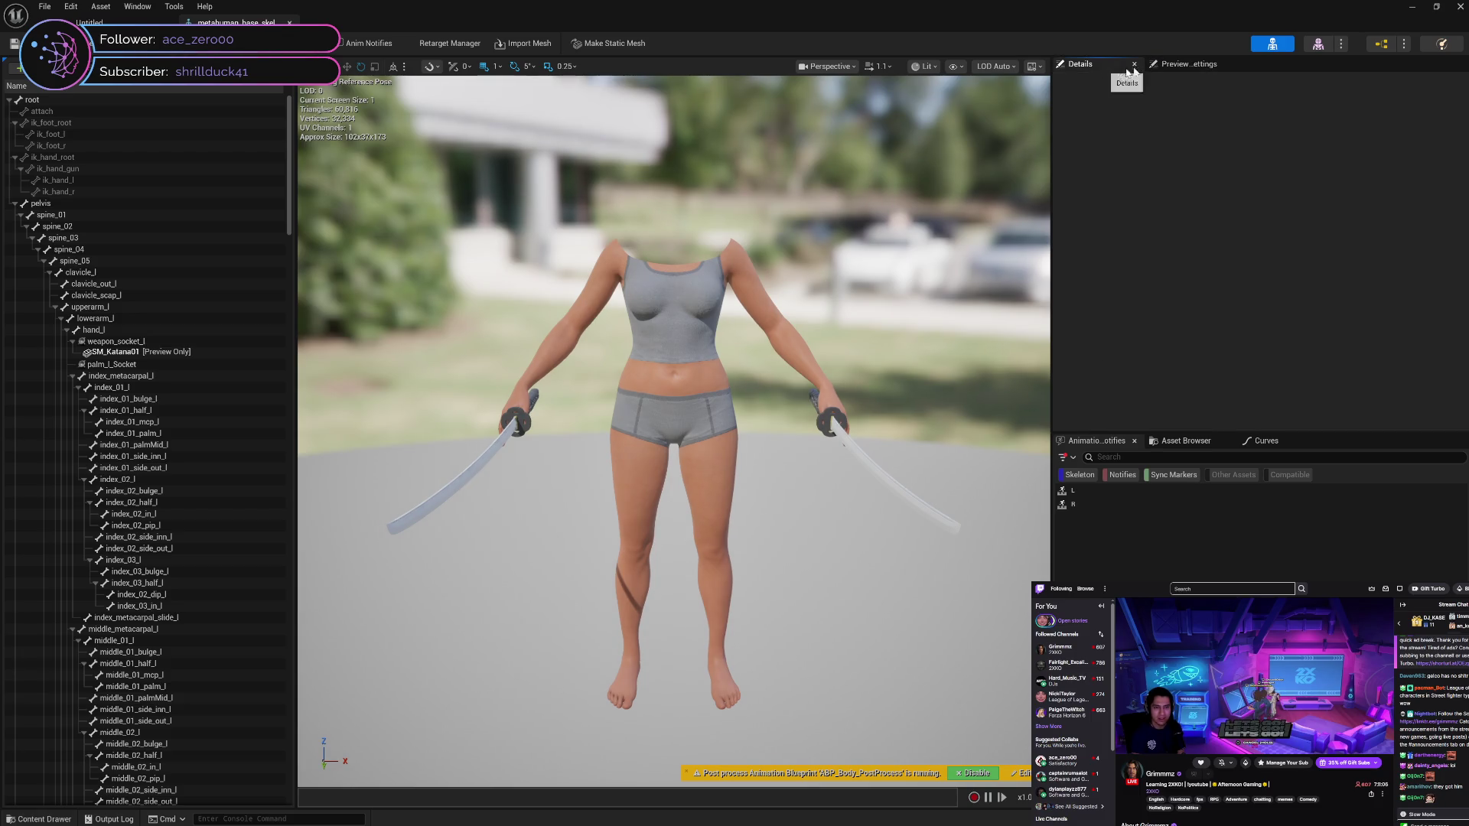
pyautogui.click(1186, 67)
pyautogui.click(1188, 441)
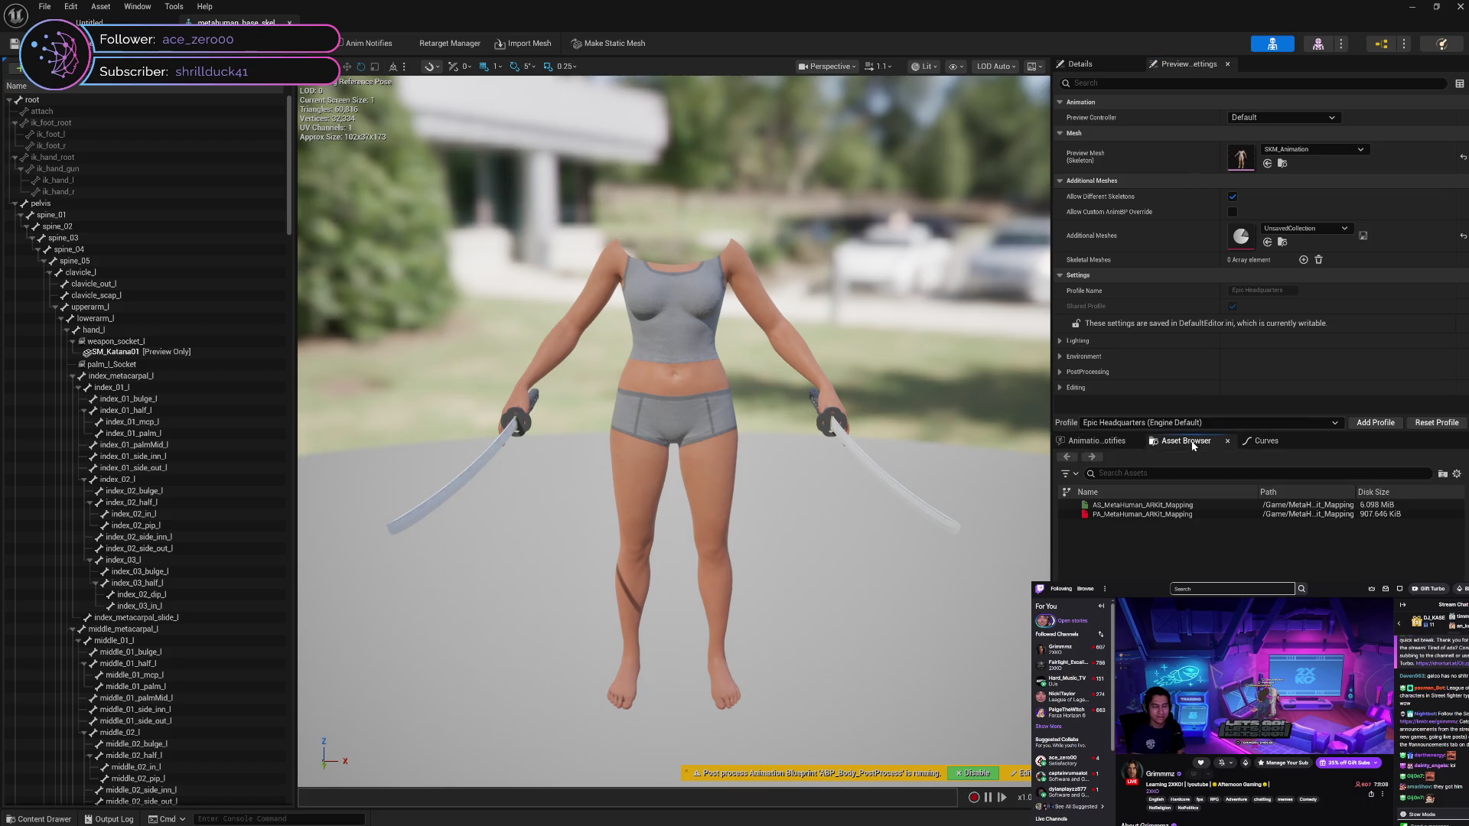
pyautogui.click(1280, 446)
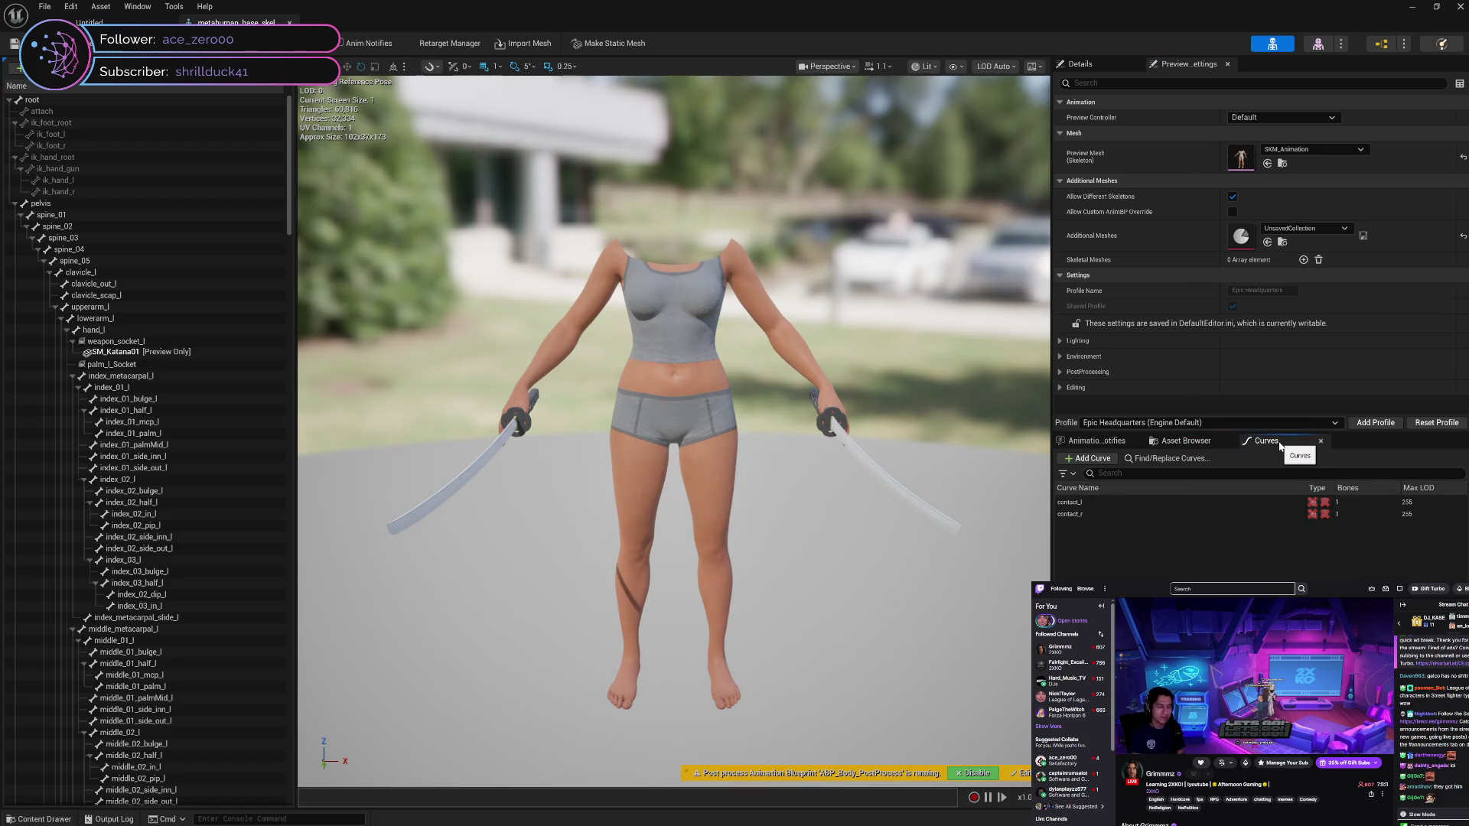
# Find where the contact_l curve is used, then close the Find/Replace Curves panel
pyautogui.rightClick(1114, 505)
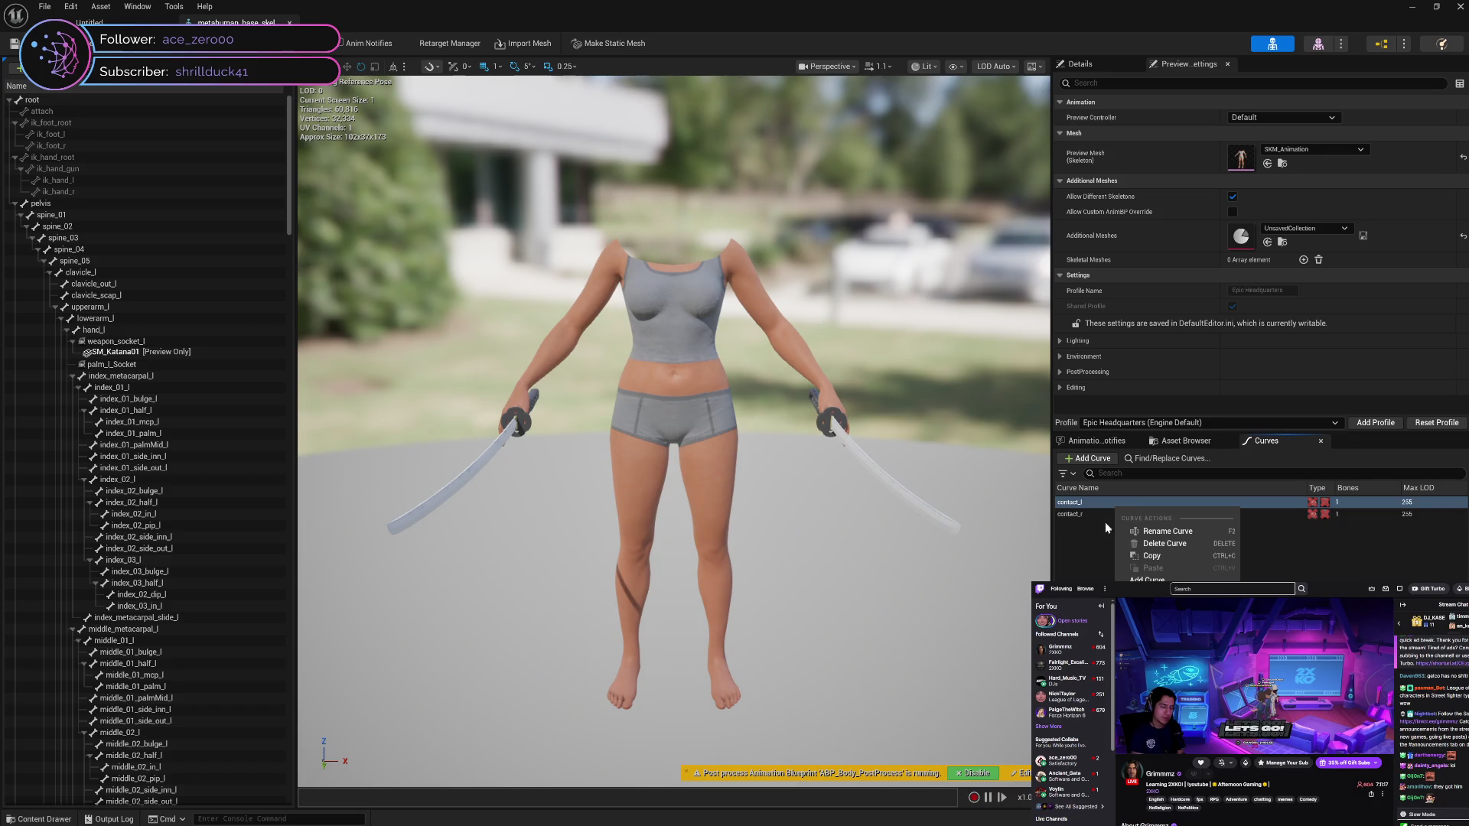
pyautogui.click(1163, 605)
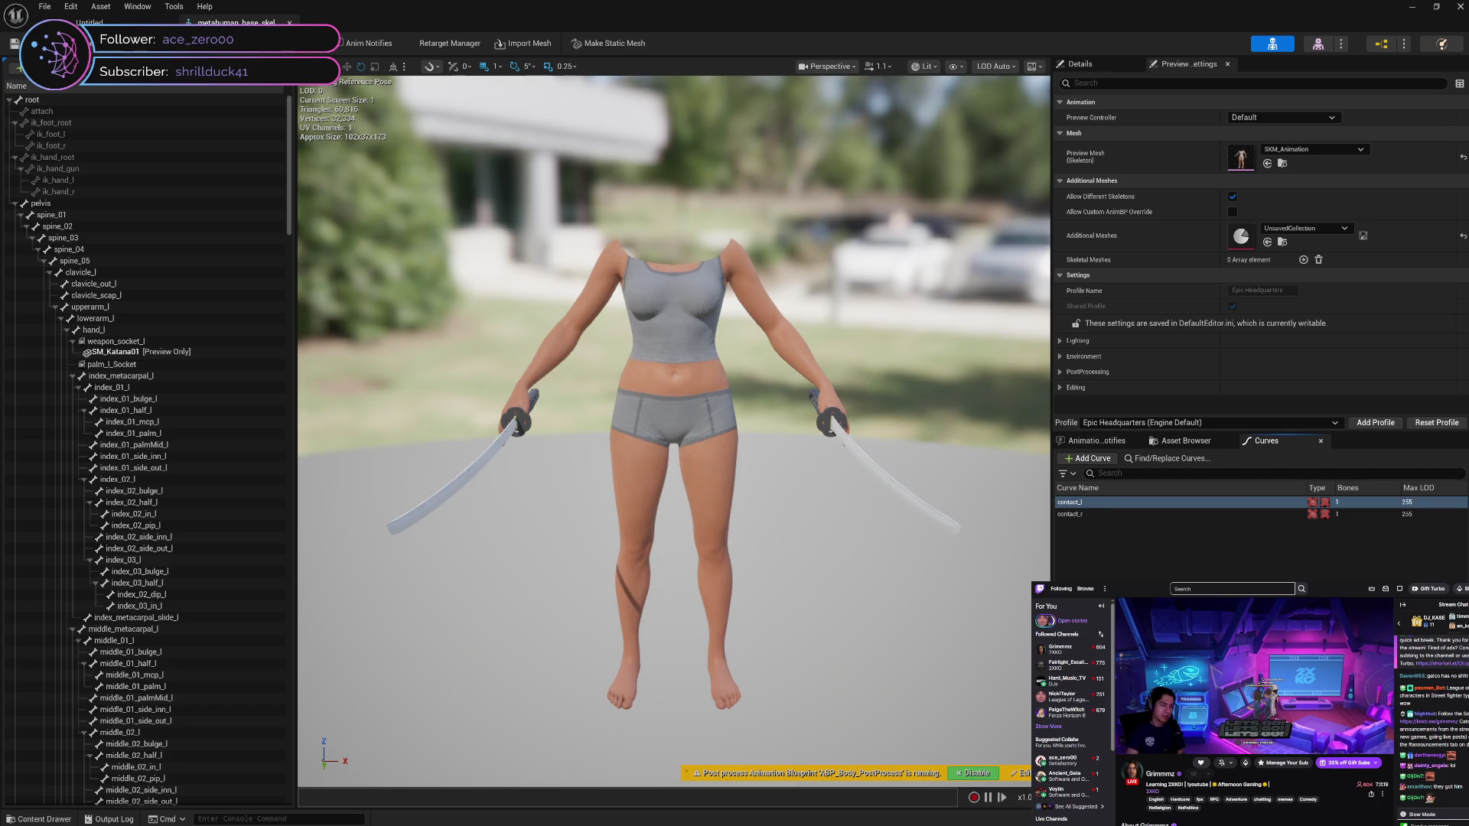
pyautogui.click(447, 558)
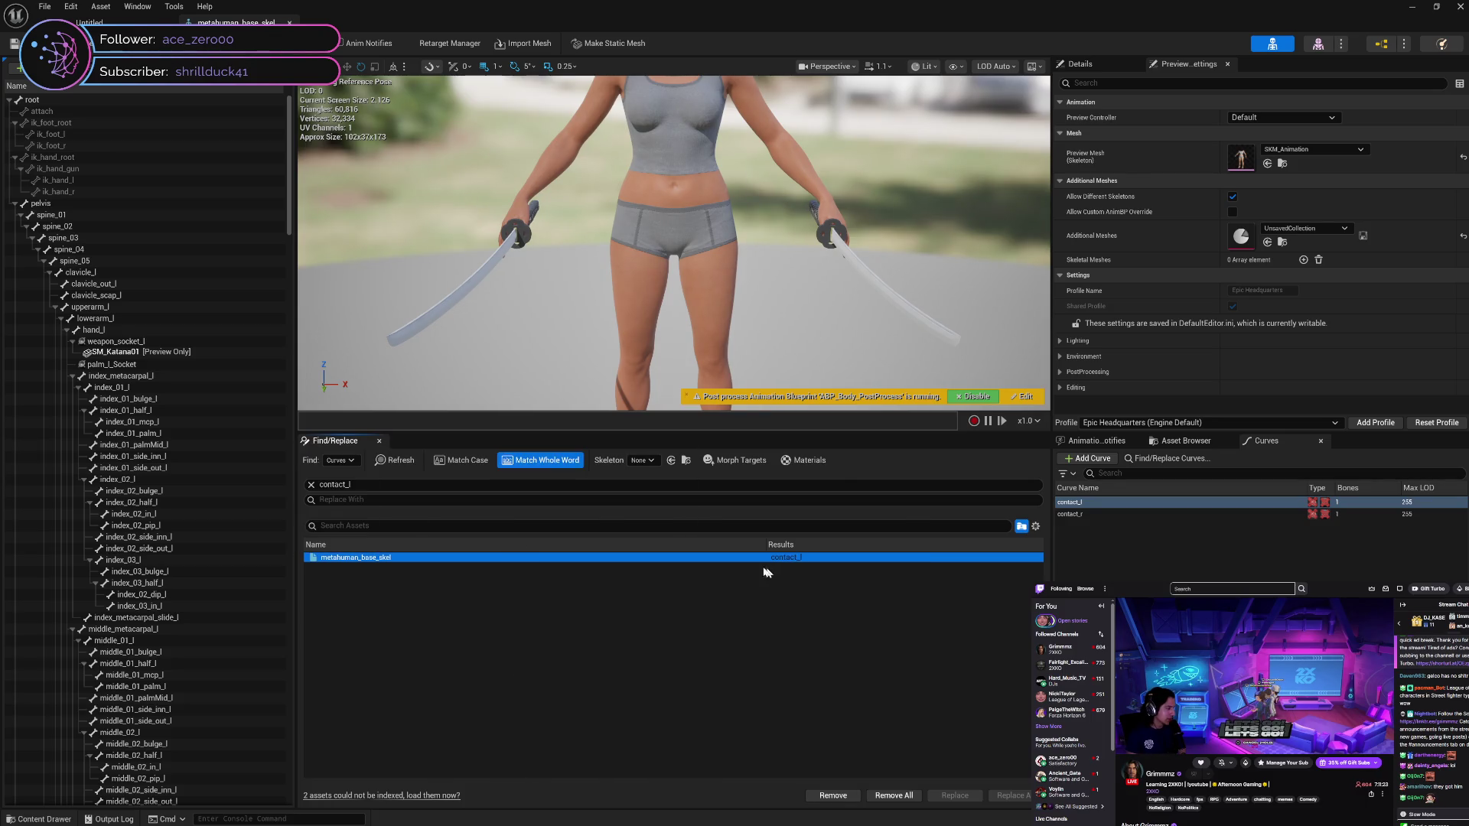
pyautogui.click(383, 436)
pyautogui.click(380, 441)
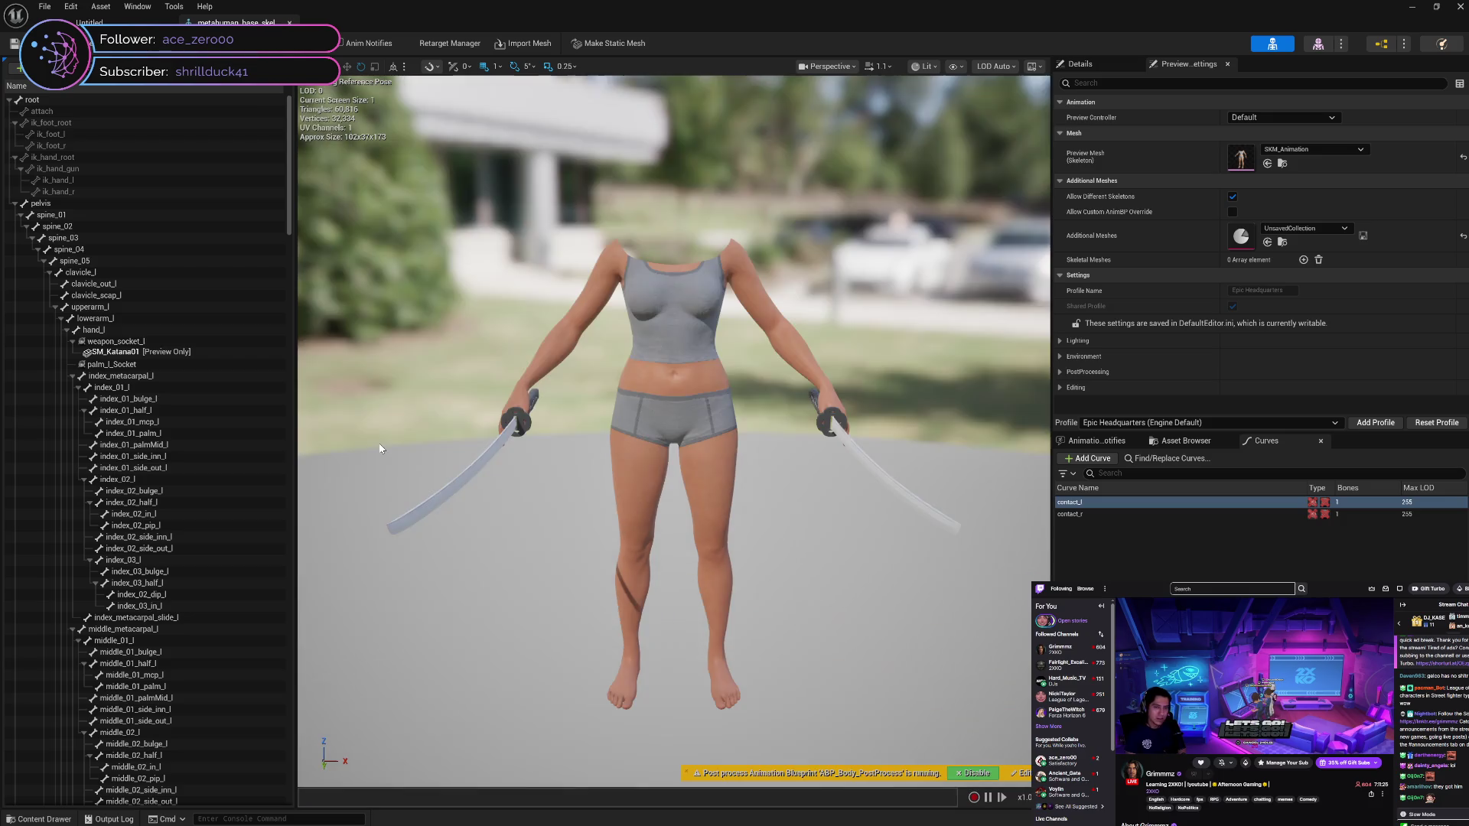
# Select the contact_r and contact_l curves, then switch to Animation Notifies via Asset Browser
pyautogui.click(1164, 512)
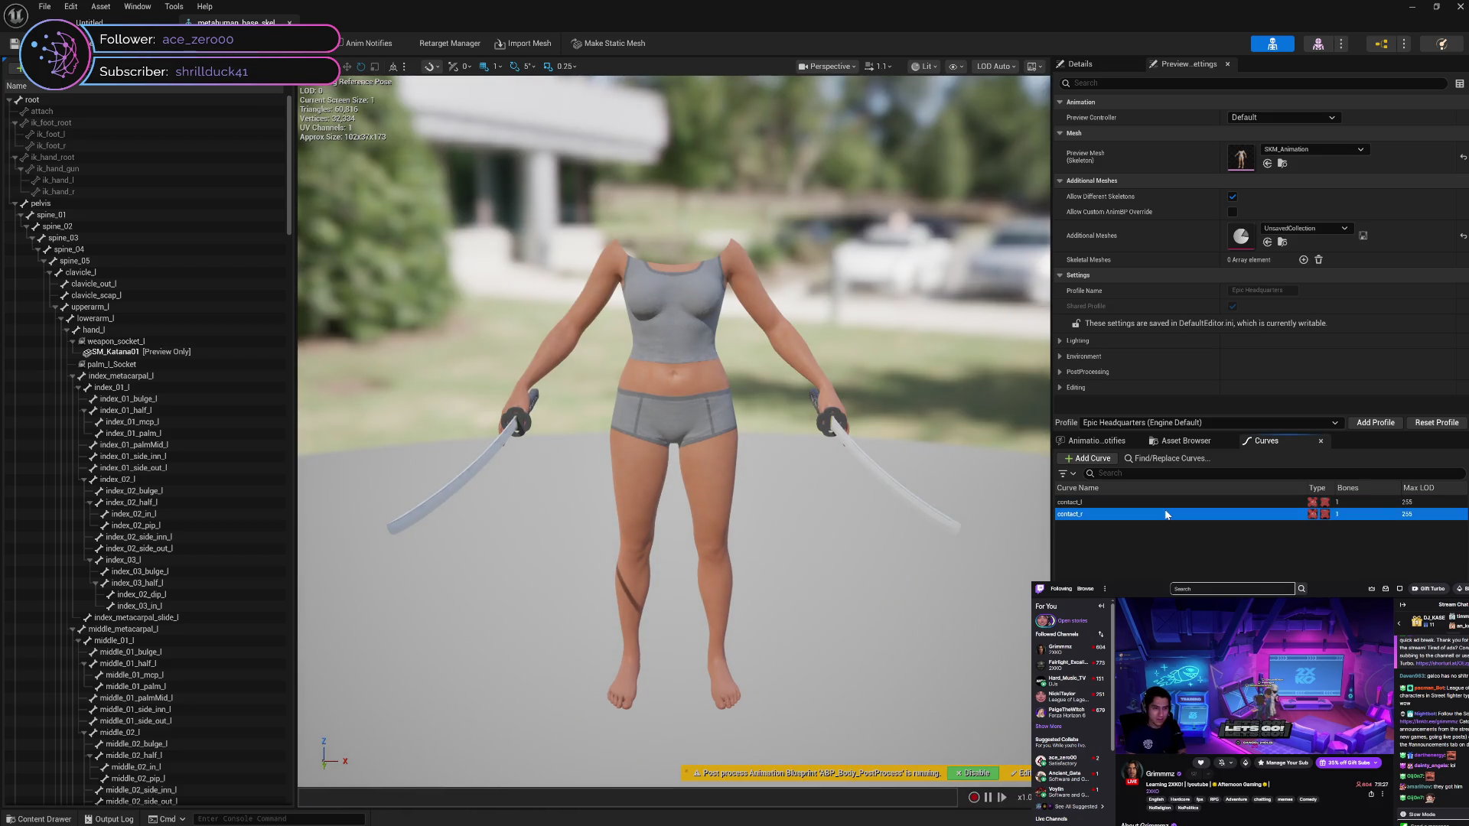
pyautogui.click(1165, 502)
pyautogui.click(1162, 512)
pyautogui.click(1163, 503)
pyautogui.click(1163, 513)
pyautogui.click(1163, 503)
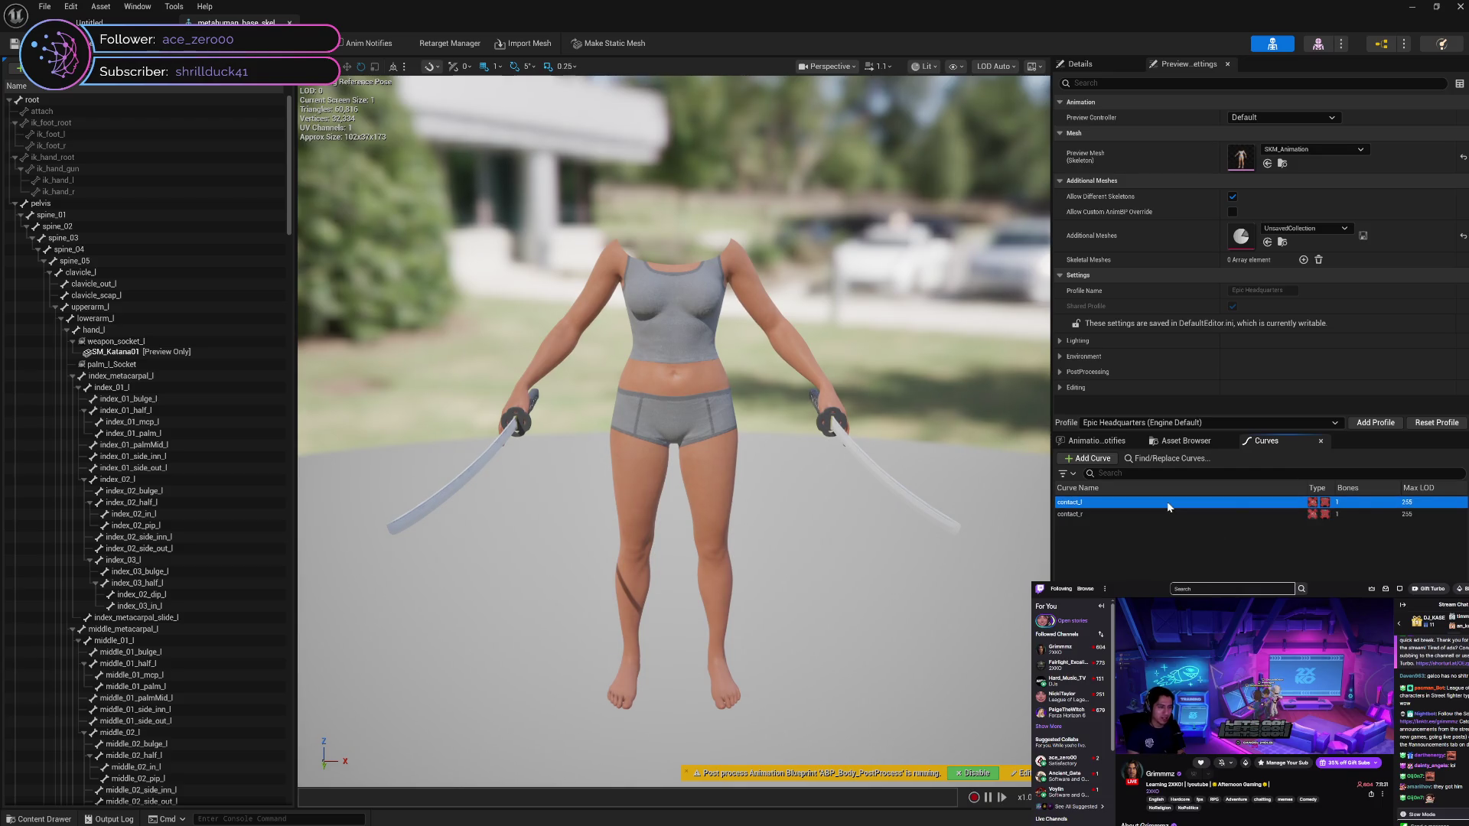
pyautogui.click(1202, 441)
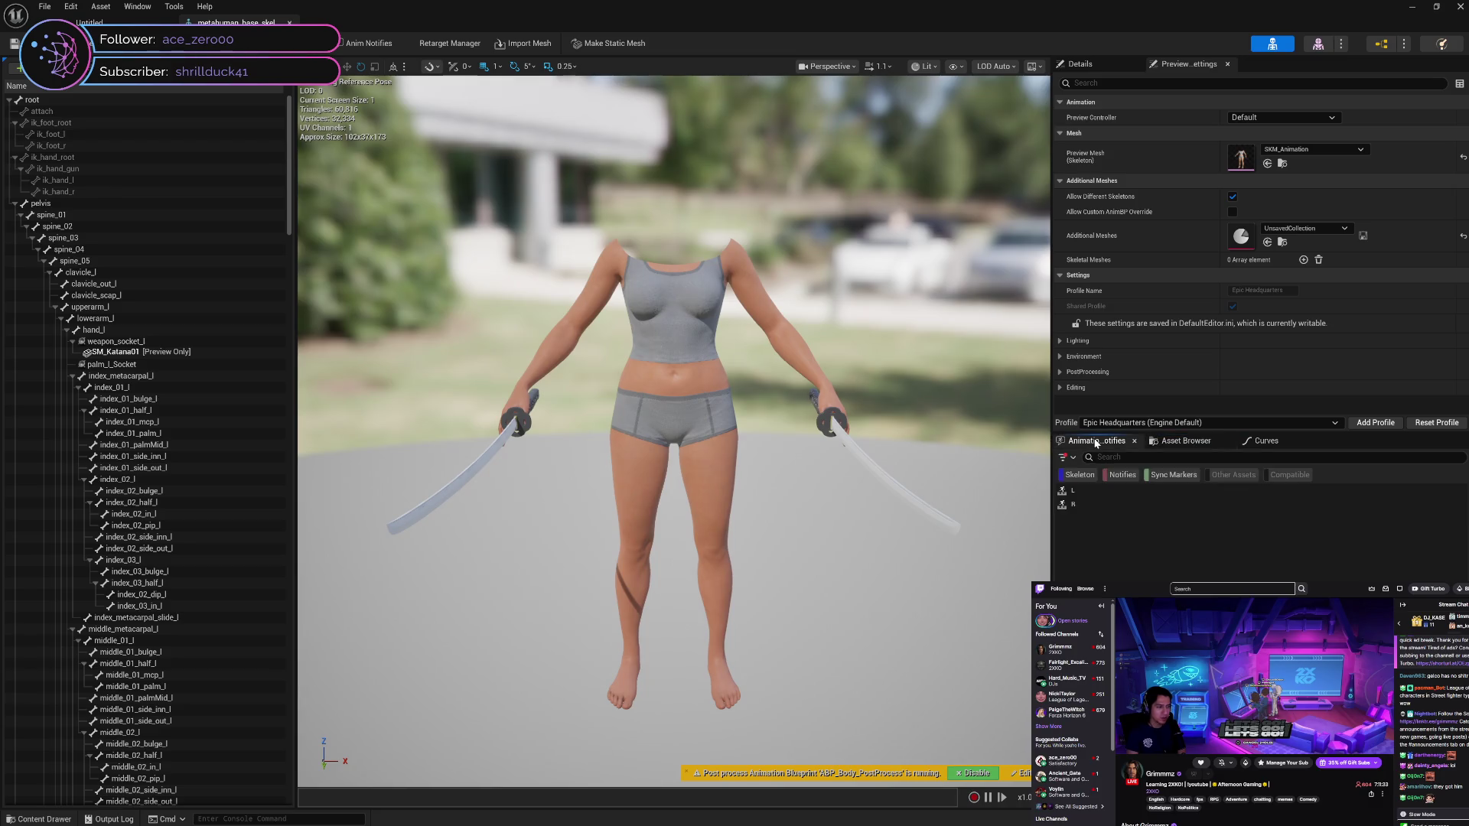
pyautogui.click(1265, 447)
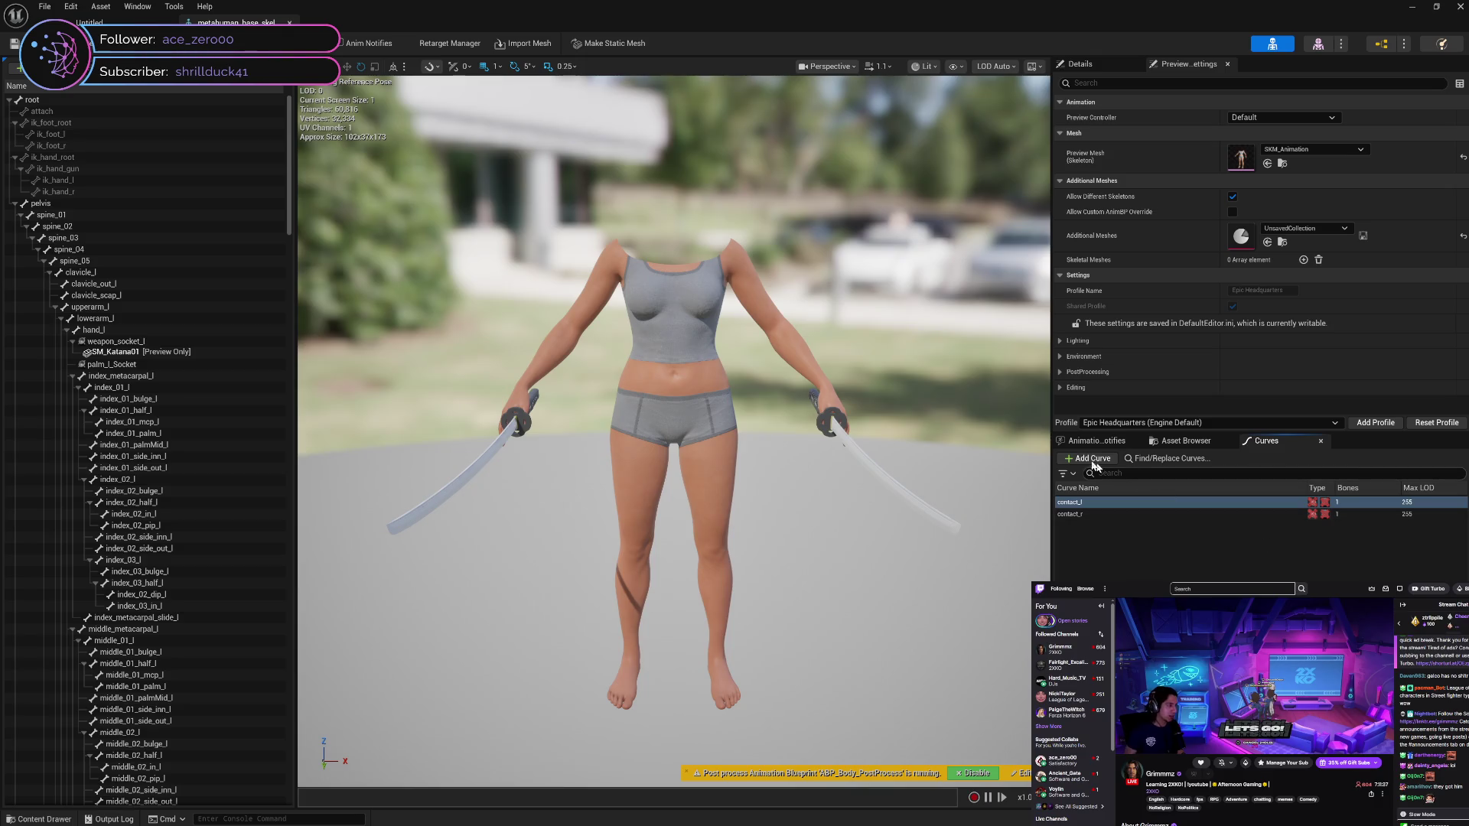
pyautogui.click(1075, 446)
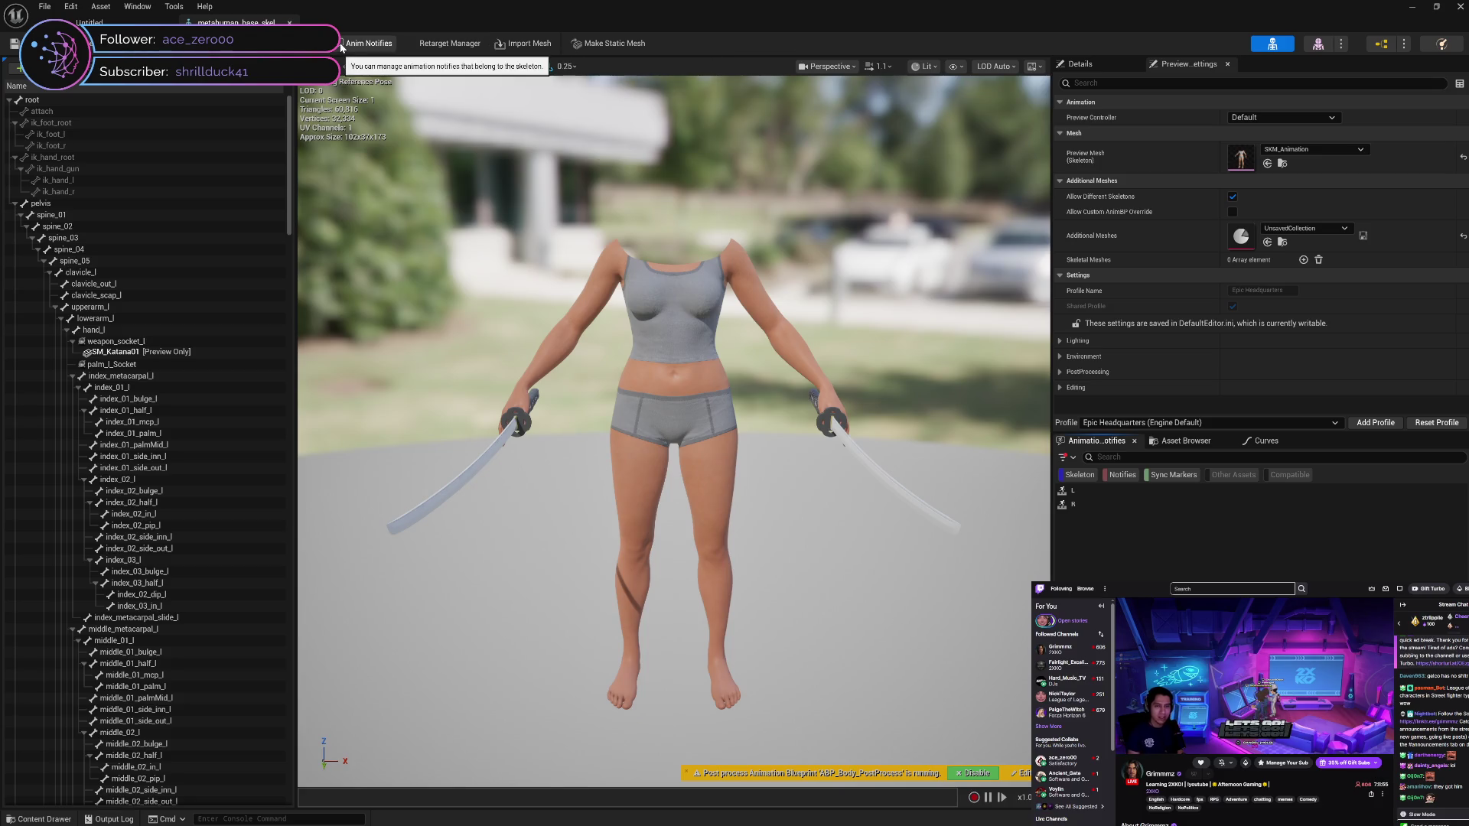
# Dismiss the preview mesh choices unchanged and close the skeleton editor
pyautogui.click(310, 67)
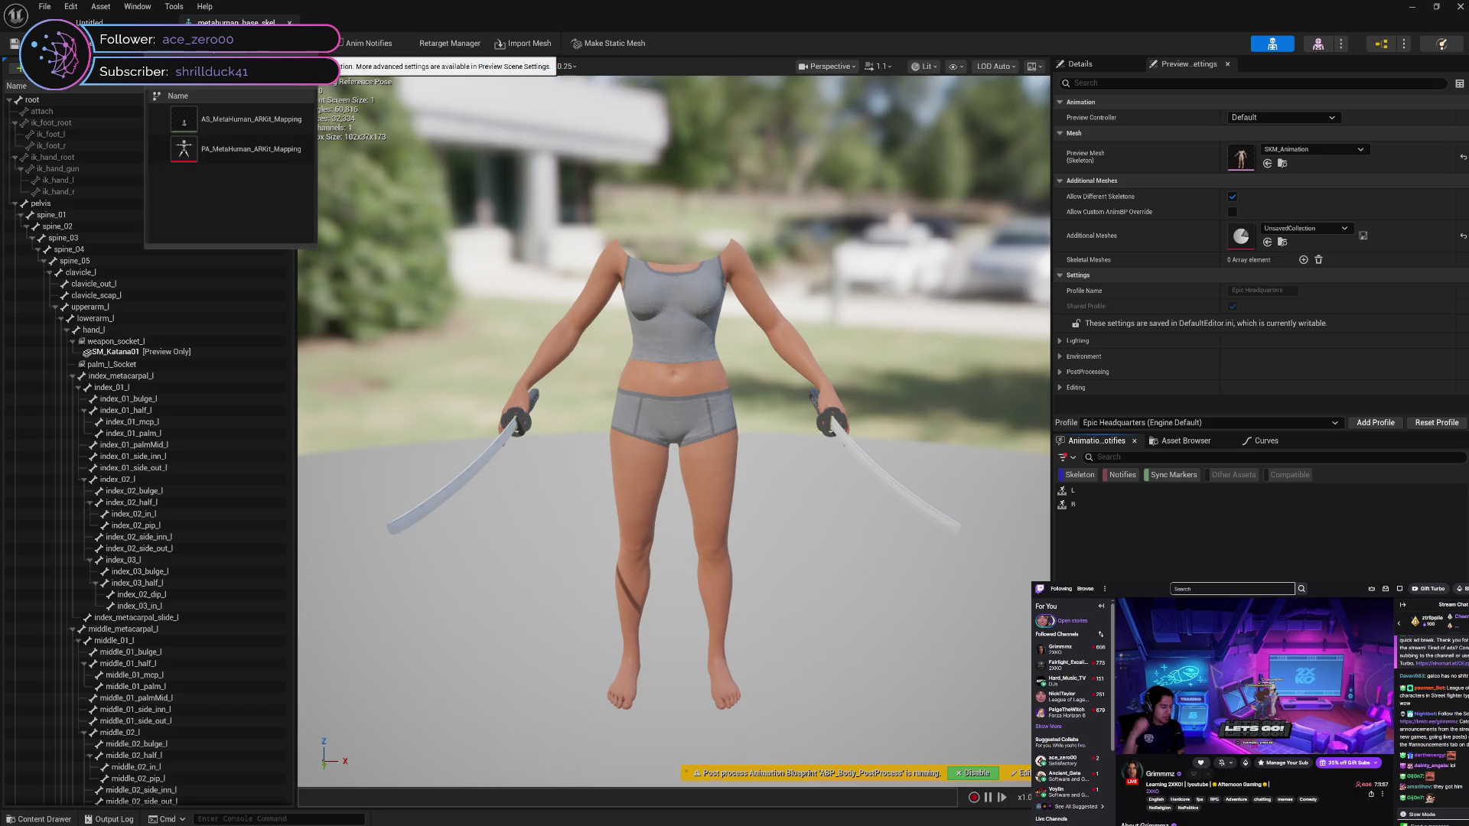
pyautogui.click(310, 67)
pyautogui.click(309, 66)
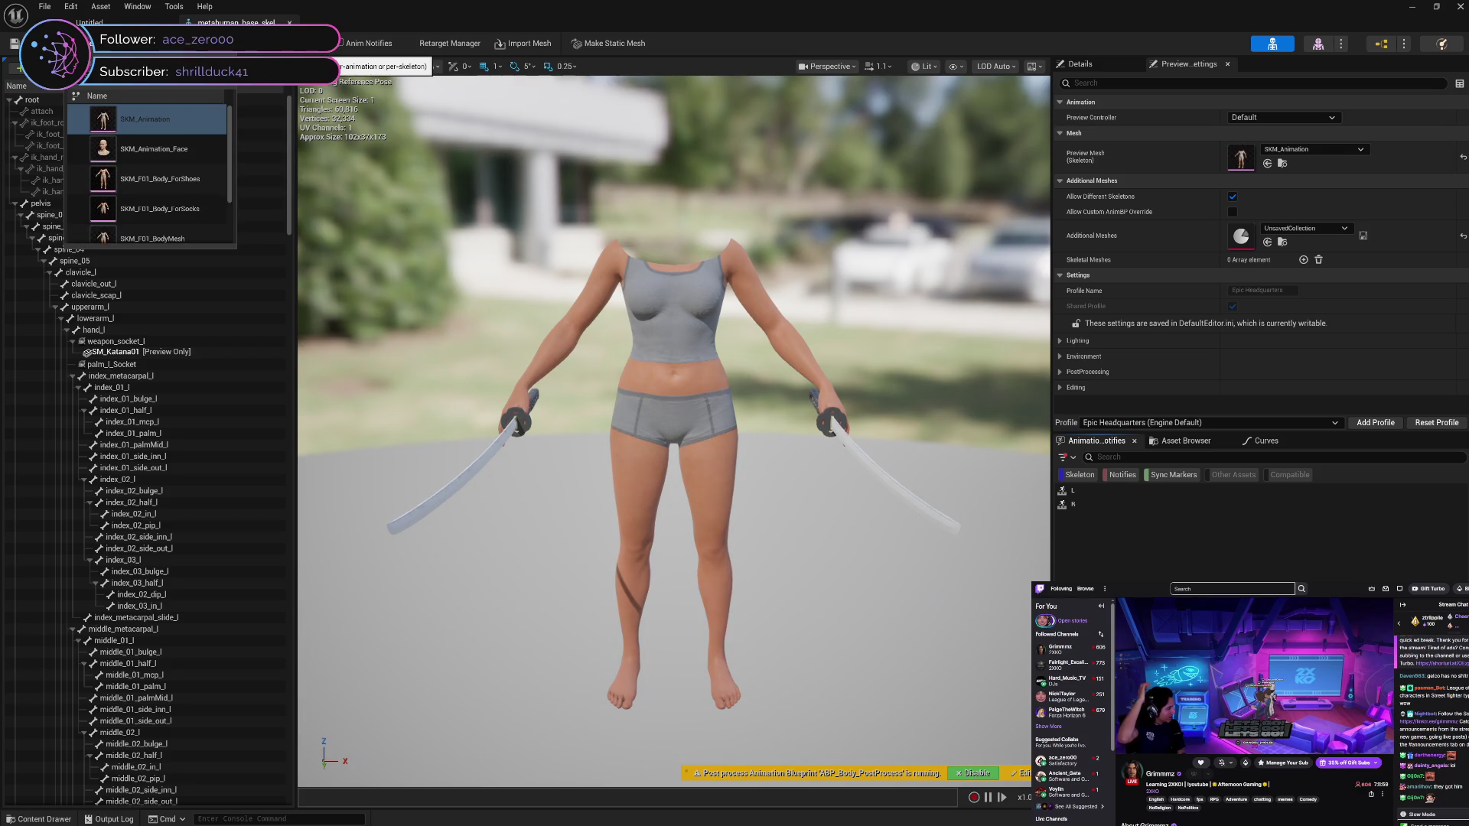
pyautogui.press('Escape')
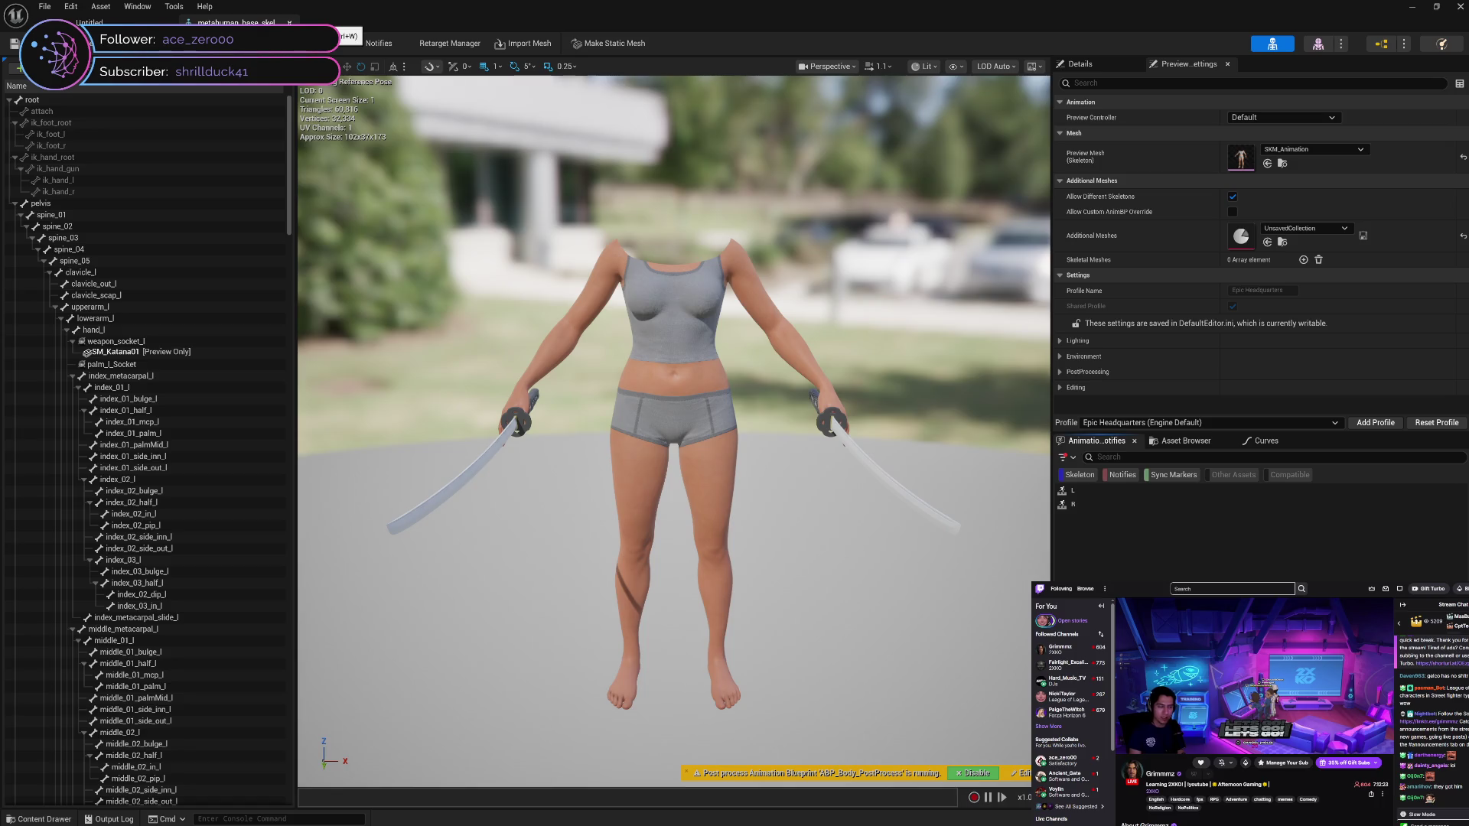
pyautogui.click(289, 22)
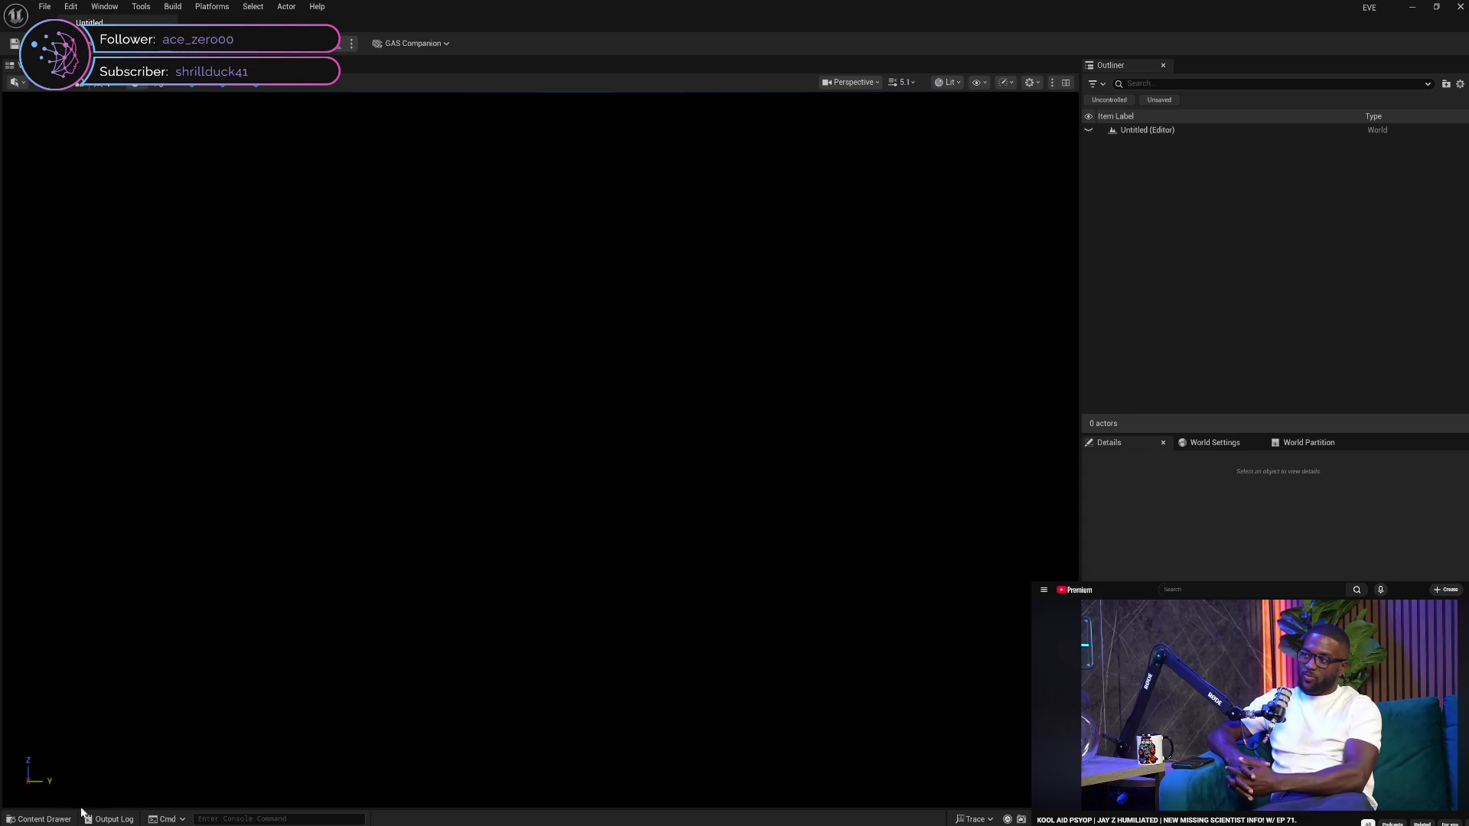
# In the Content Drawer, expand WM_Female_Bundle > DEMO > Characters and open Character_TwinKatana
pyautogui.click(38, 820)
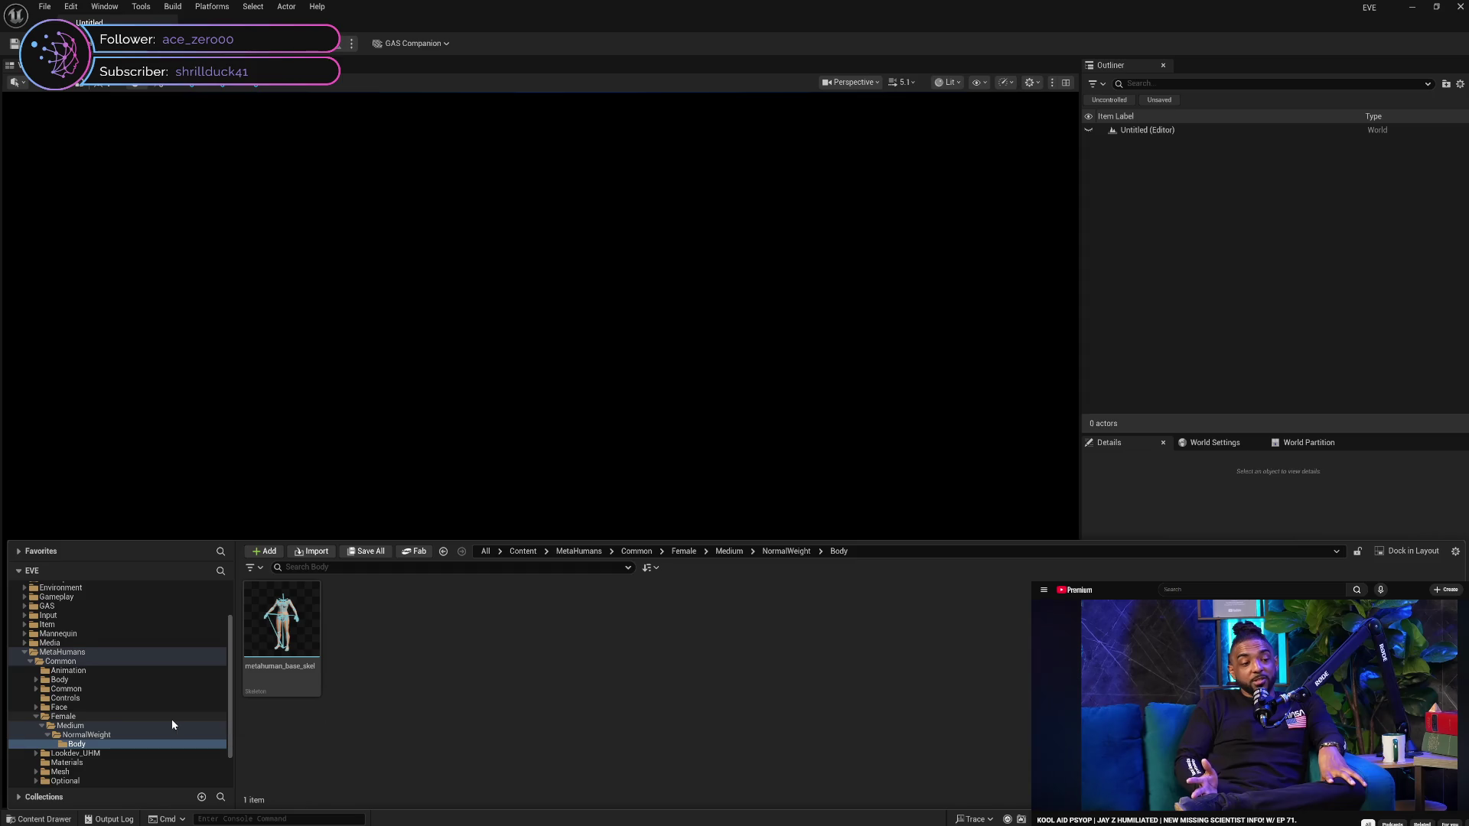
pyautogui.scroll(-2, 172, 723)
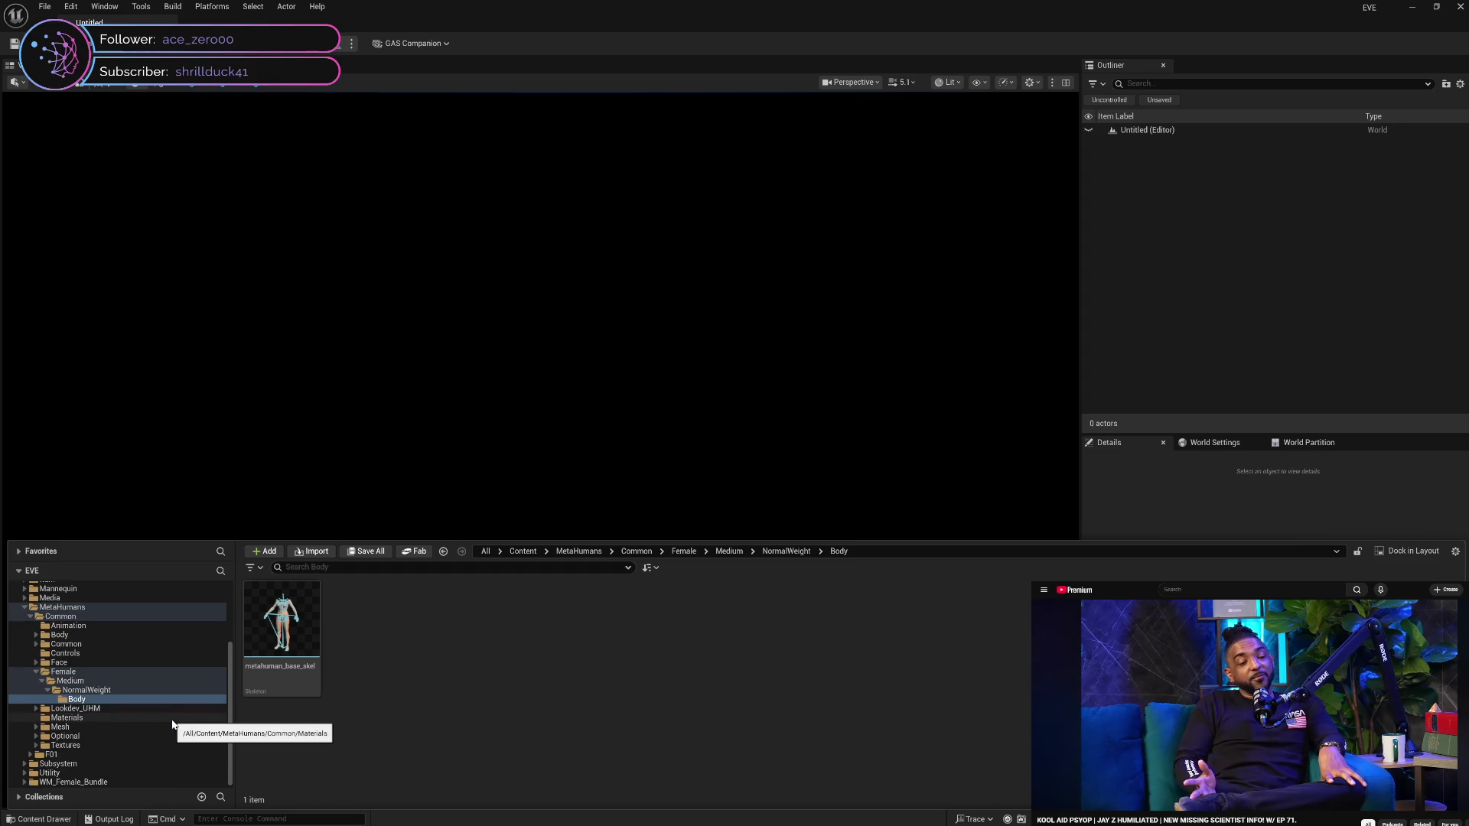
pyautogui.click(72, 782)
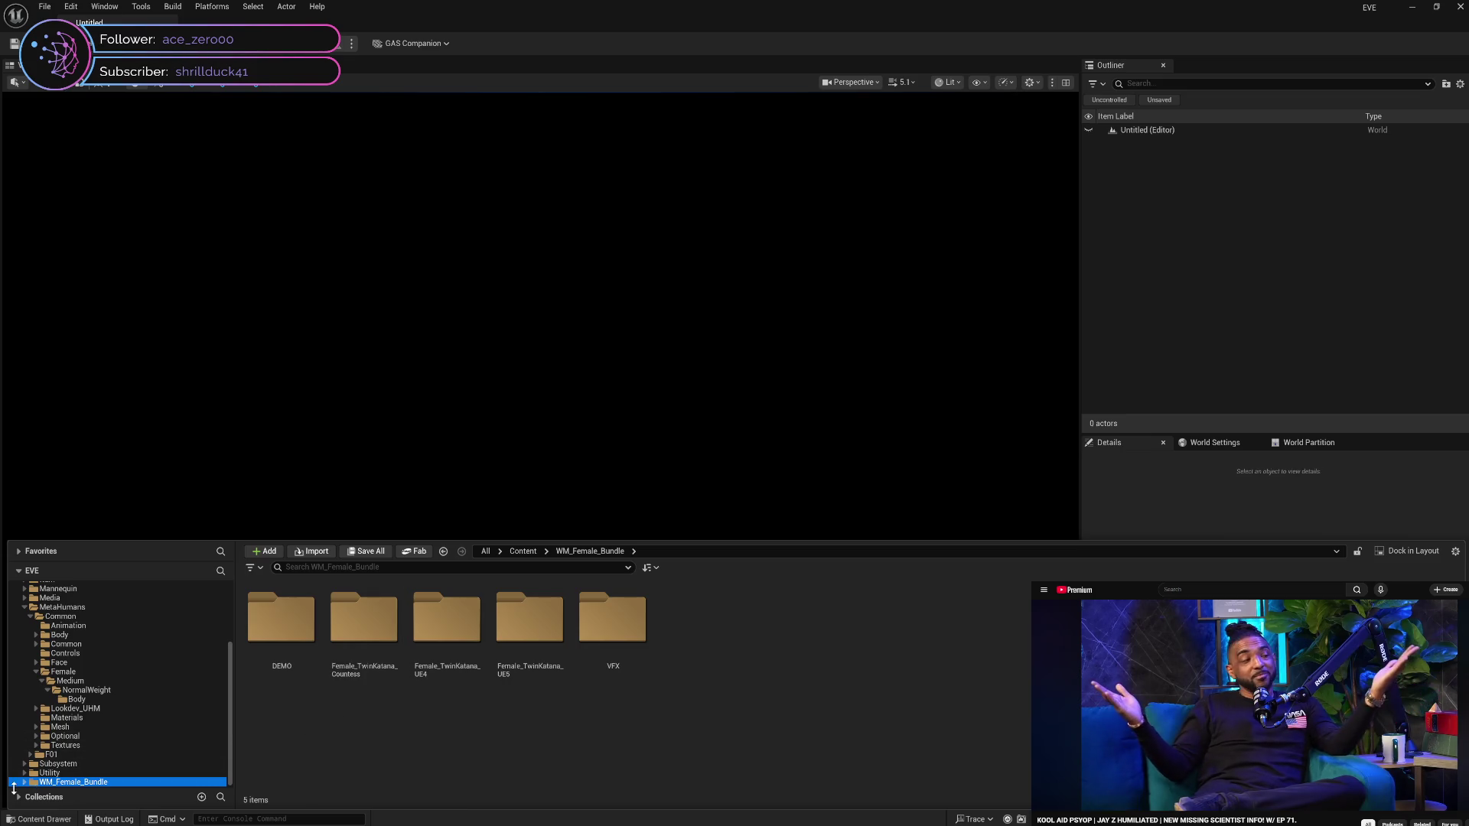
pyautogui.click(24, 782)
pyautogui.click(75, 746)
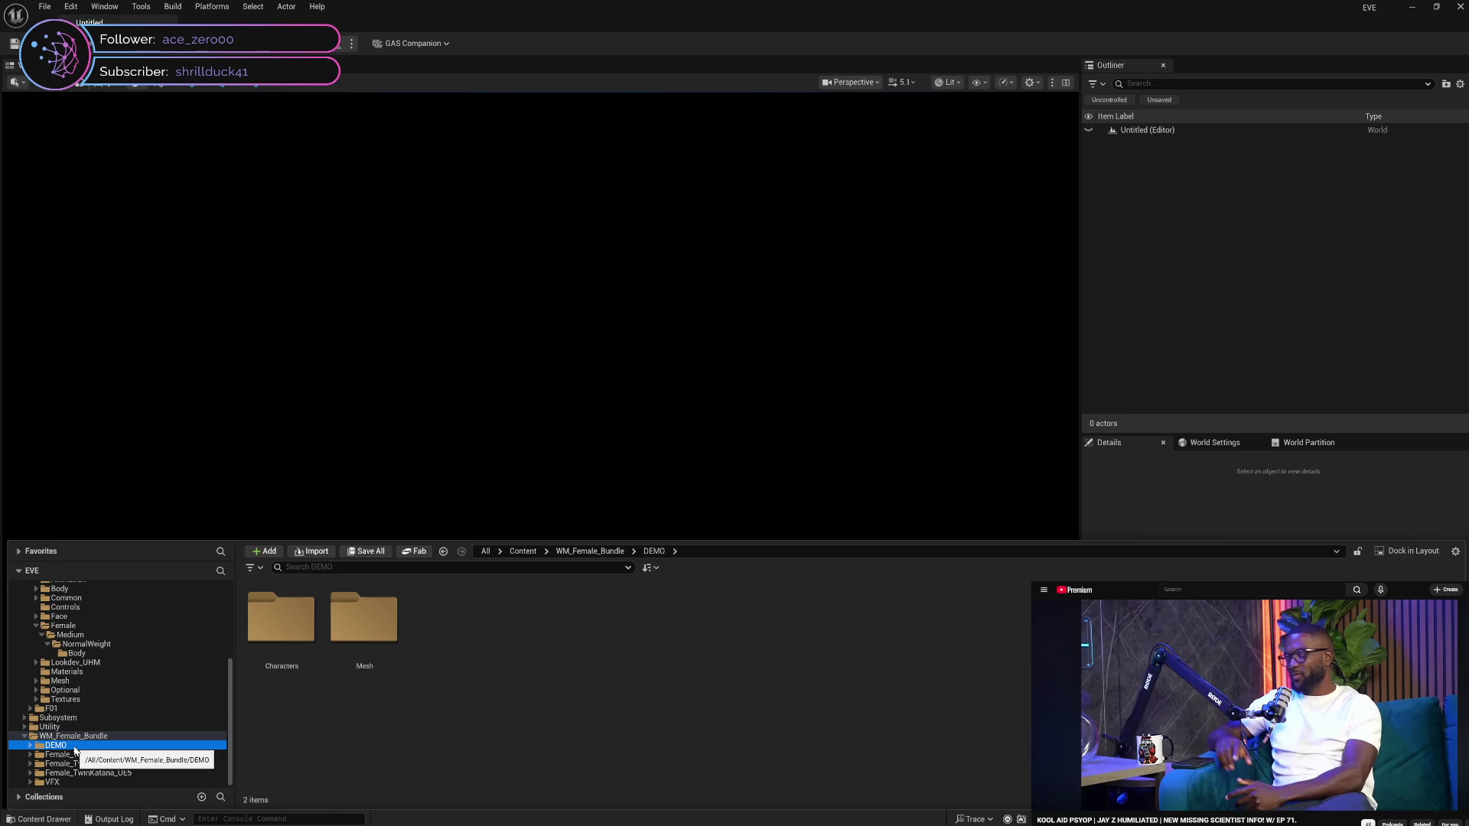
pyautogui.click(30, 746)
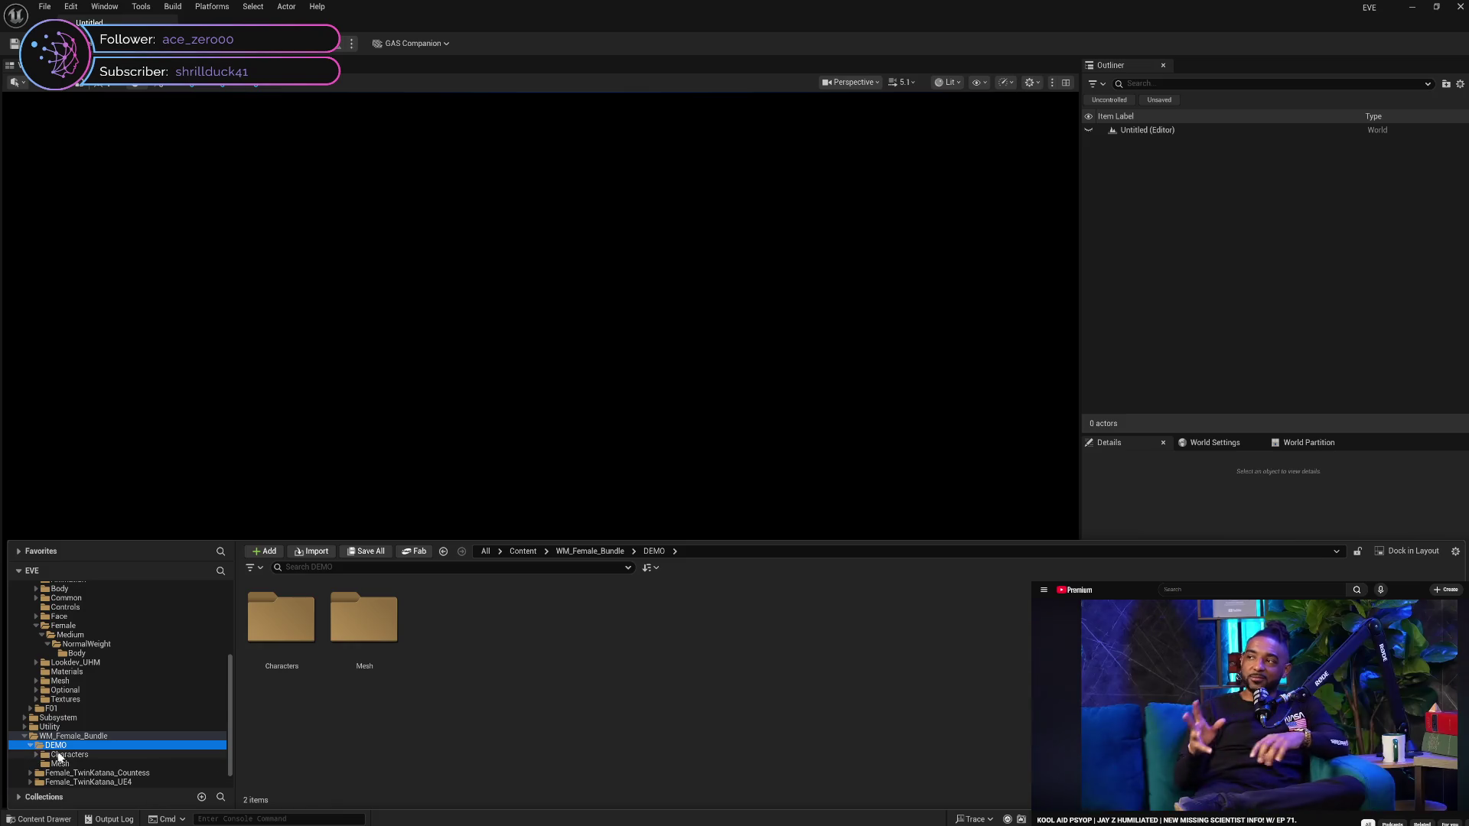
pyautogui.click(68, 755)
pyautogui.click(58, 765)
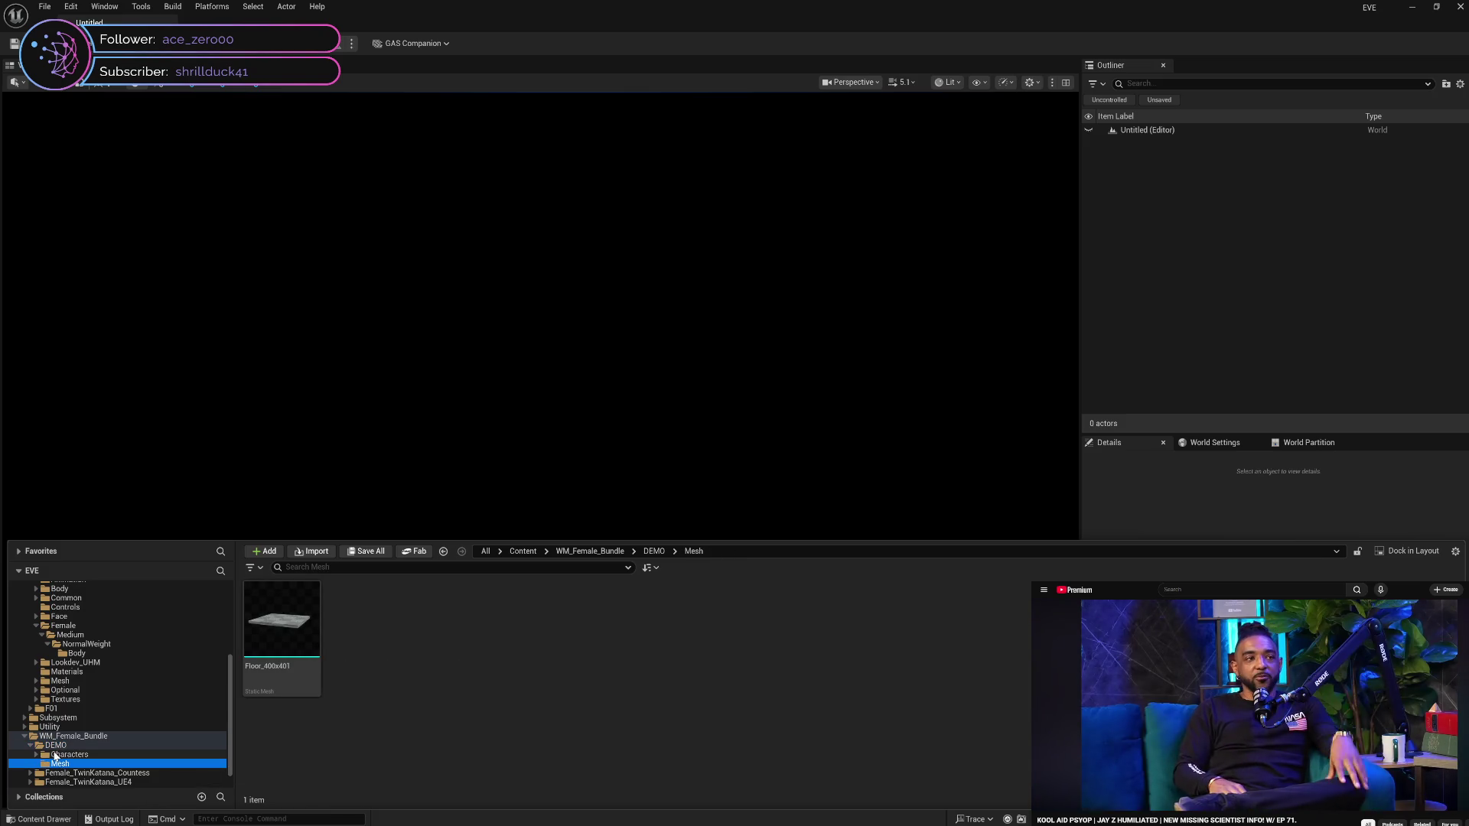
pyautogui.click(50, 755)
pyautogui.click(35, 755)
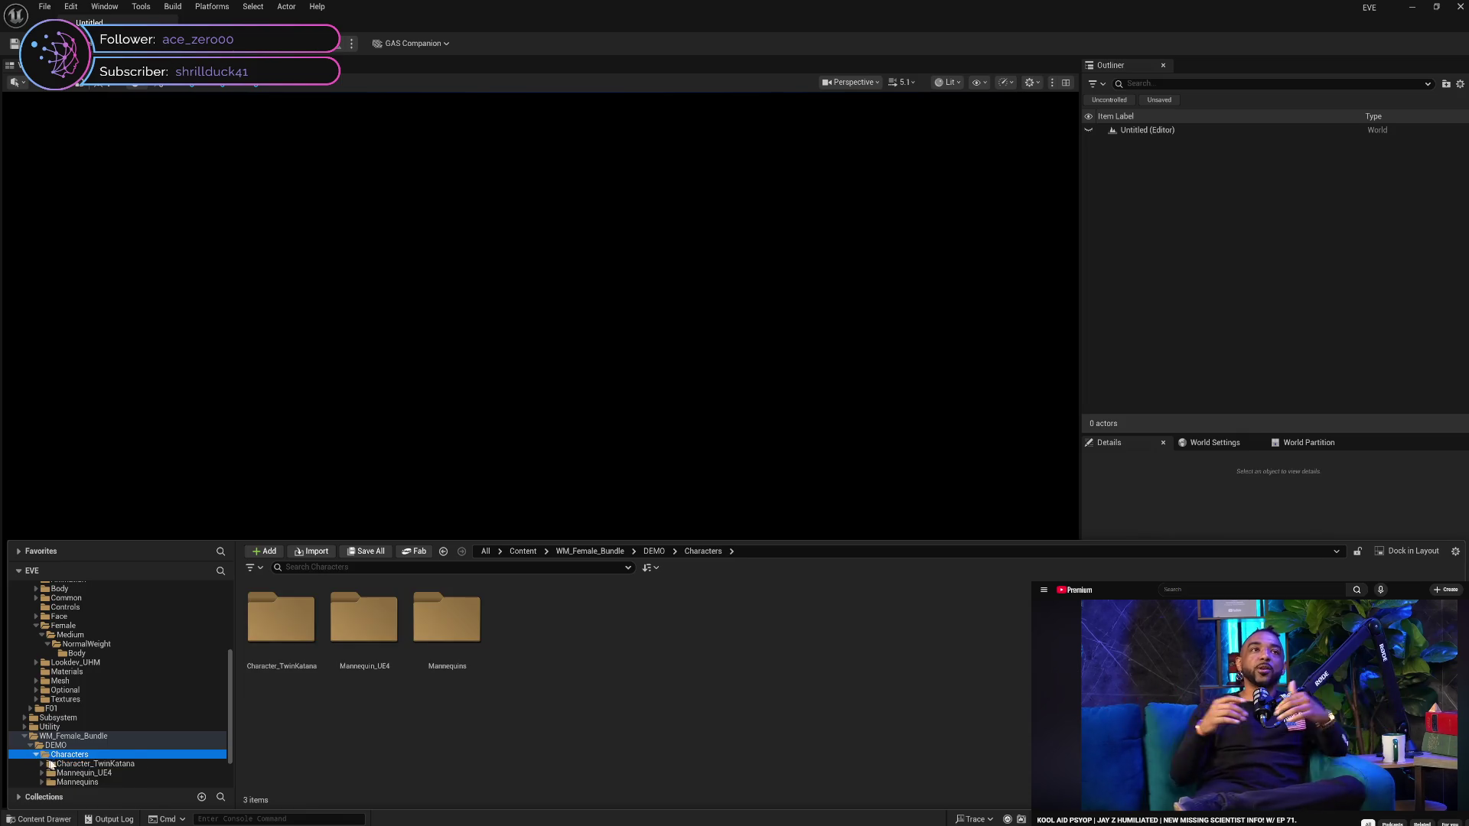
pyautogui.click(93, 764)
# Browse Character_TwinKatana's Materials, Meshes and Weapon (SM_Katana01) folders
pyautogui.scroll(-2, 93, 765)
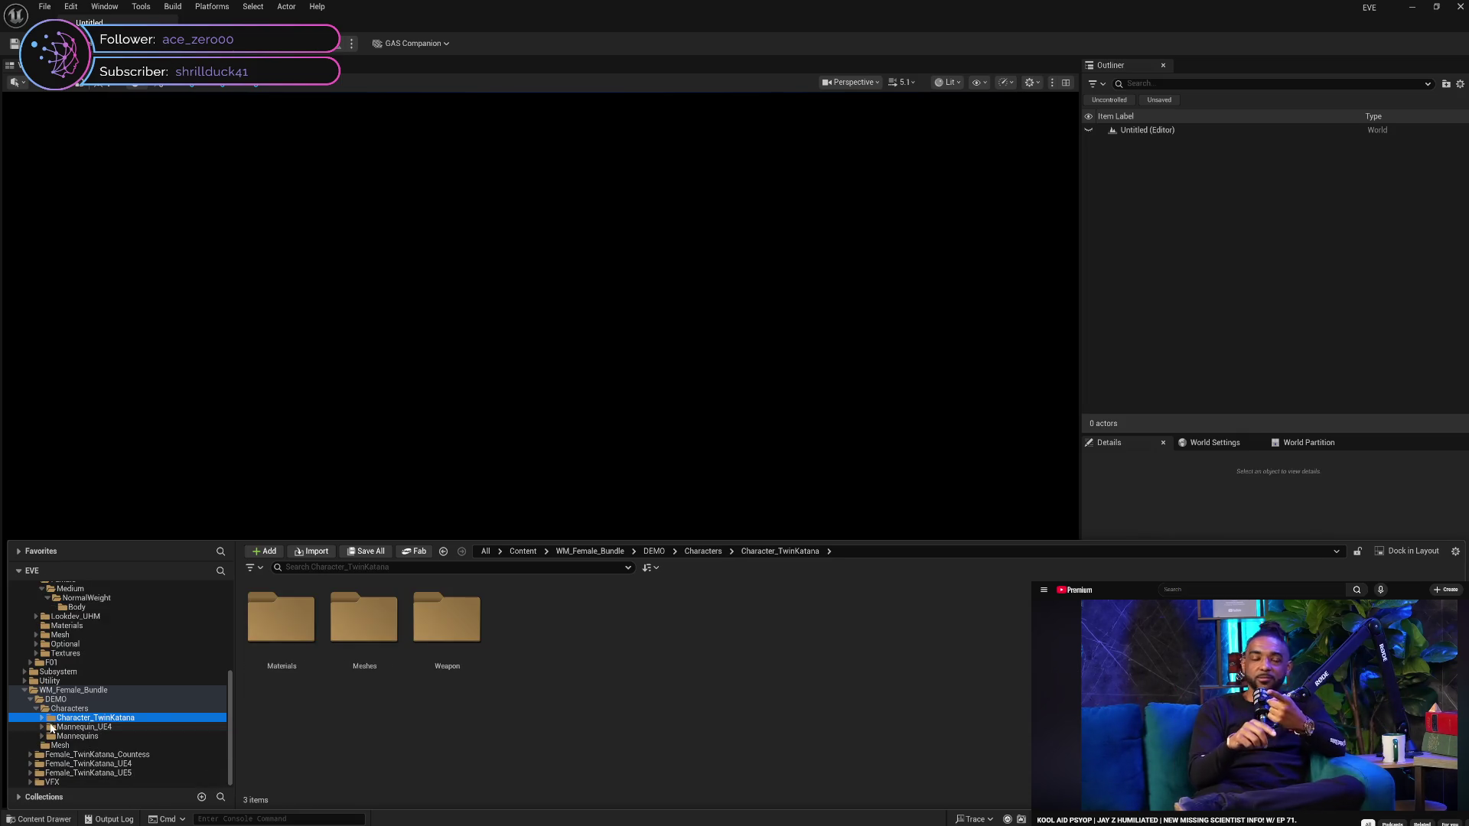
pyautogui.click(41, 717)
pyautogui.click(76, 727)
pyautogui.click(76, 737)
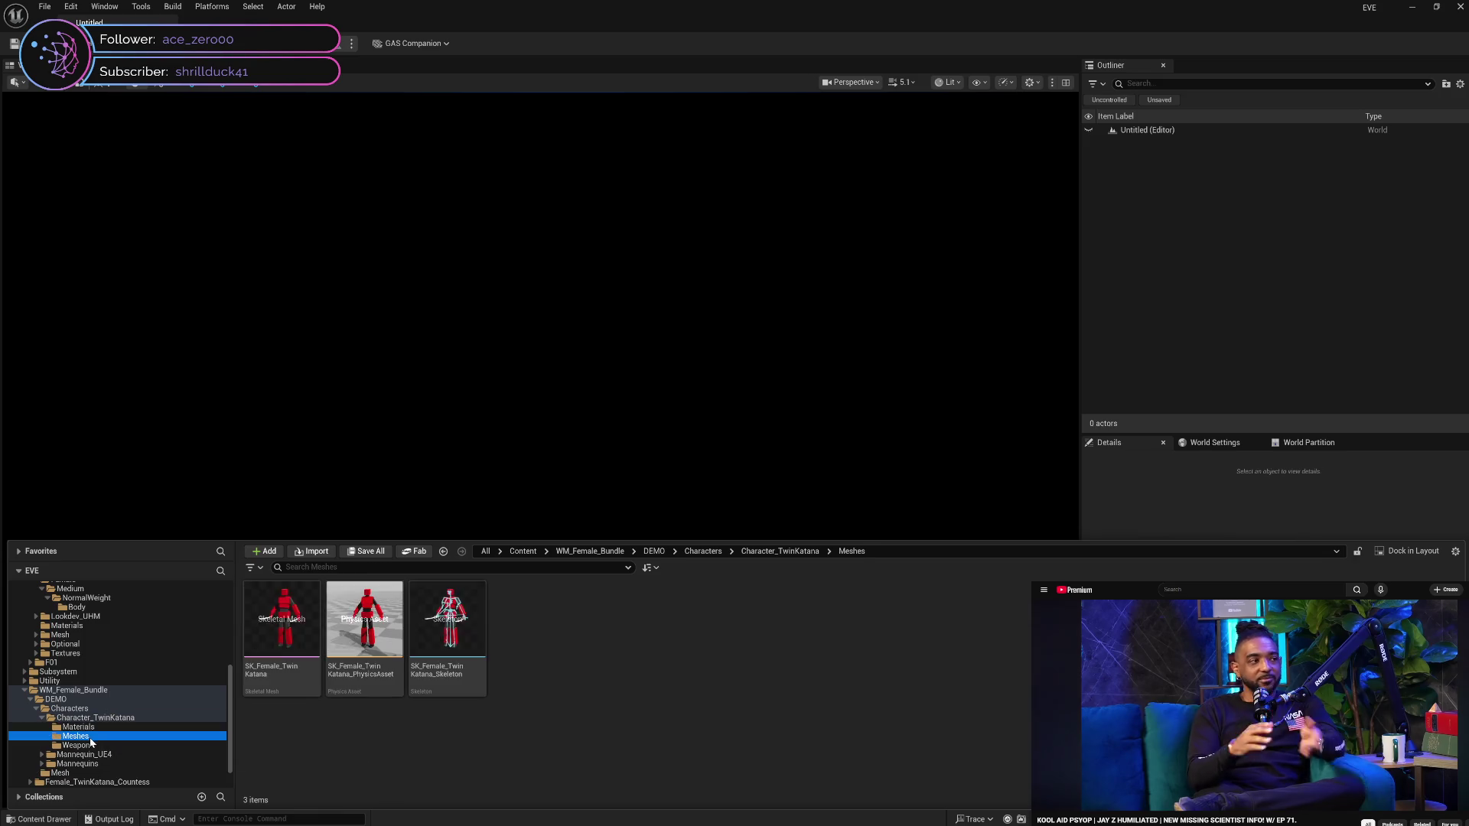
pyautogui.click(80, 746)
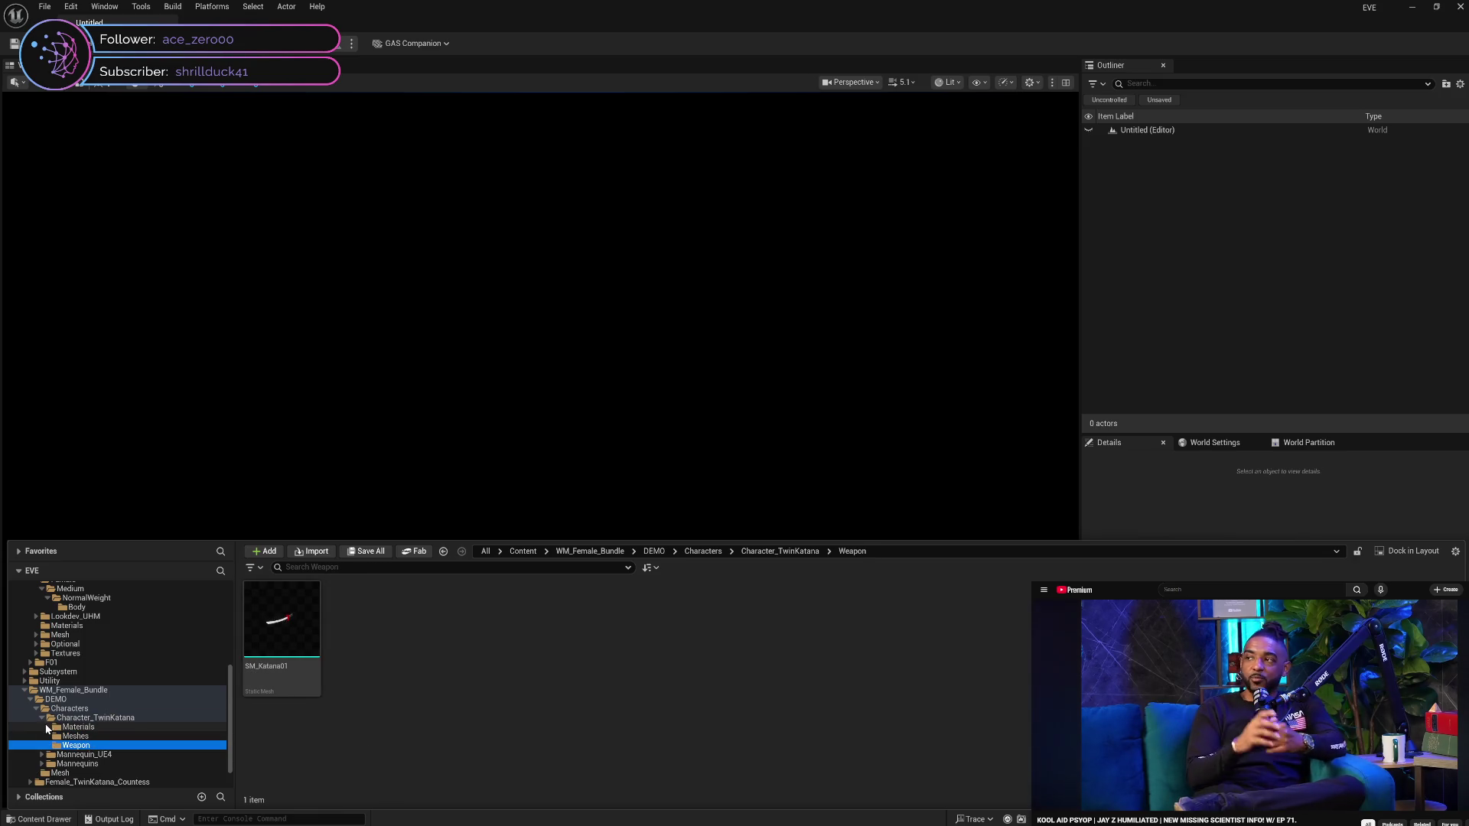
# Expand Characters > Mannequins and browse its Meshes, Animations and Rigs folders
pyautogui.click(42, 719)
pyautogui.click(37, 710)
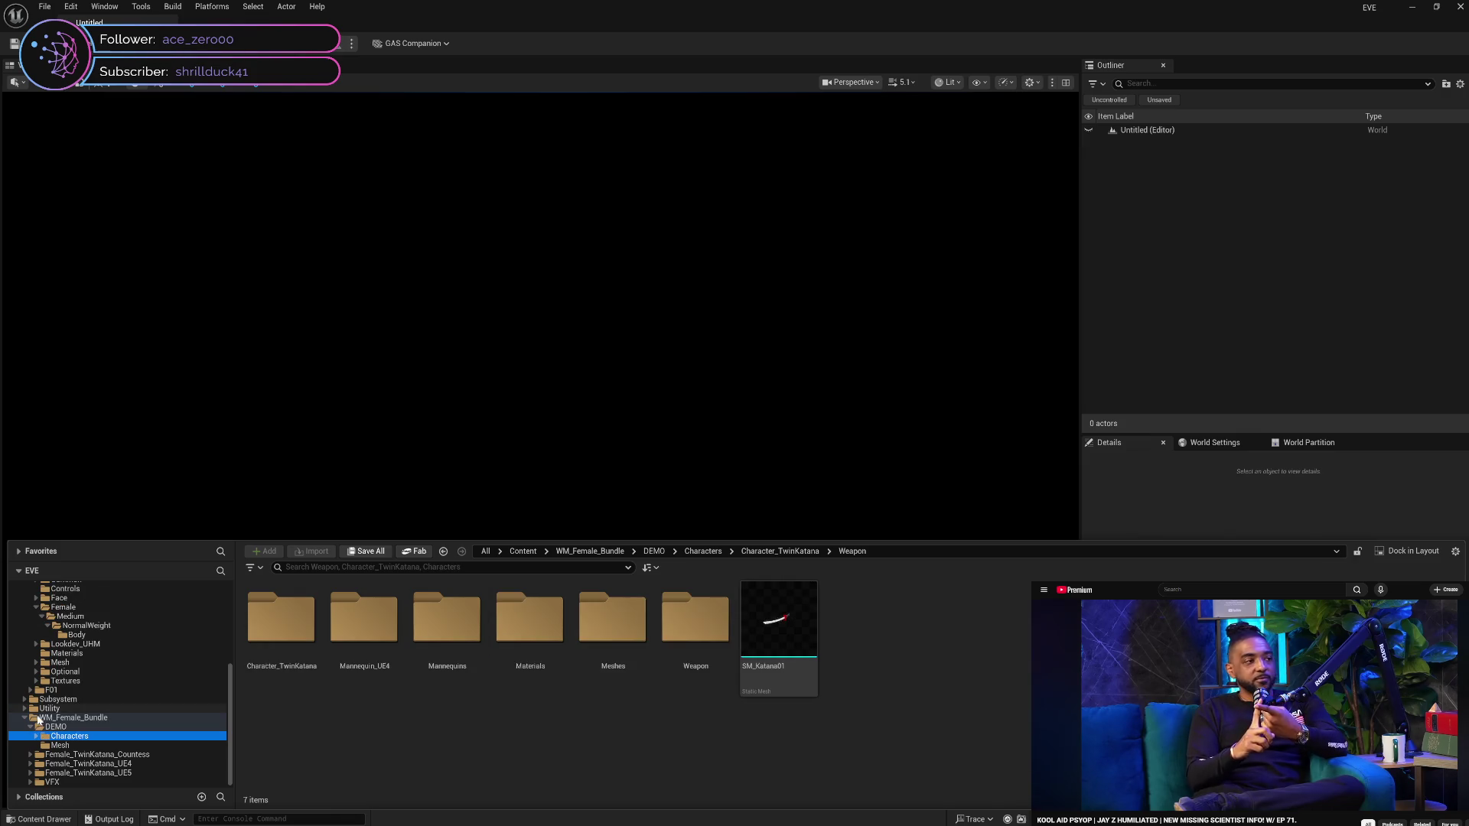
pyautogui.click(34, 736)
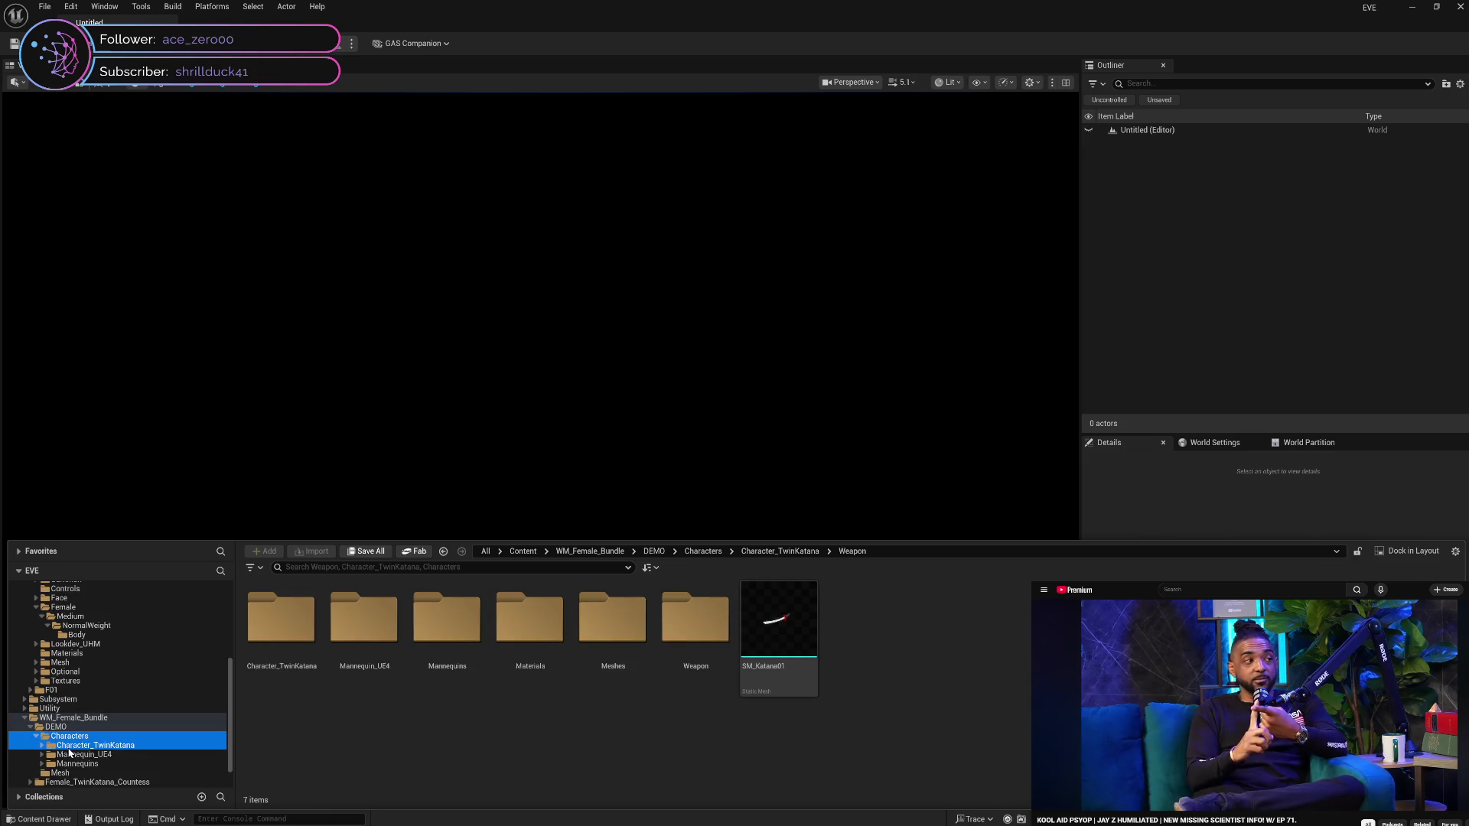
pyautogui.click(46, 764)
pyautogui.click(42, 764)
pyautogui.scroll(-2, 43, 768)
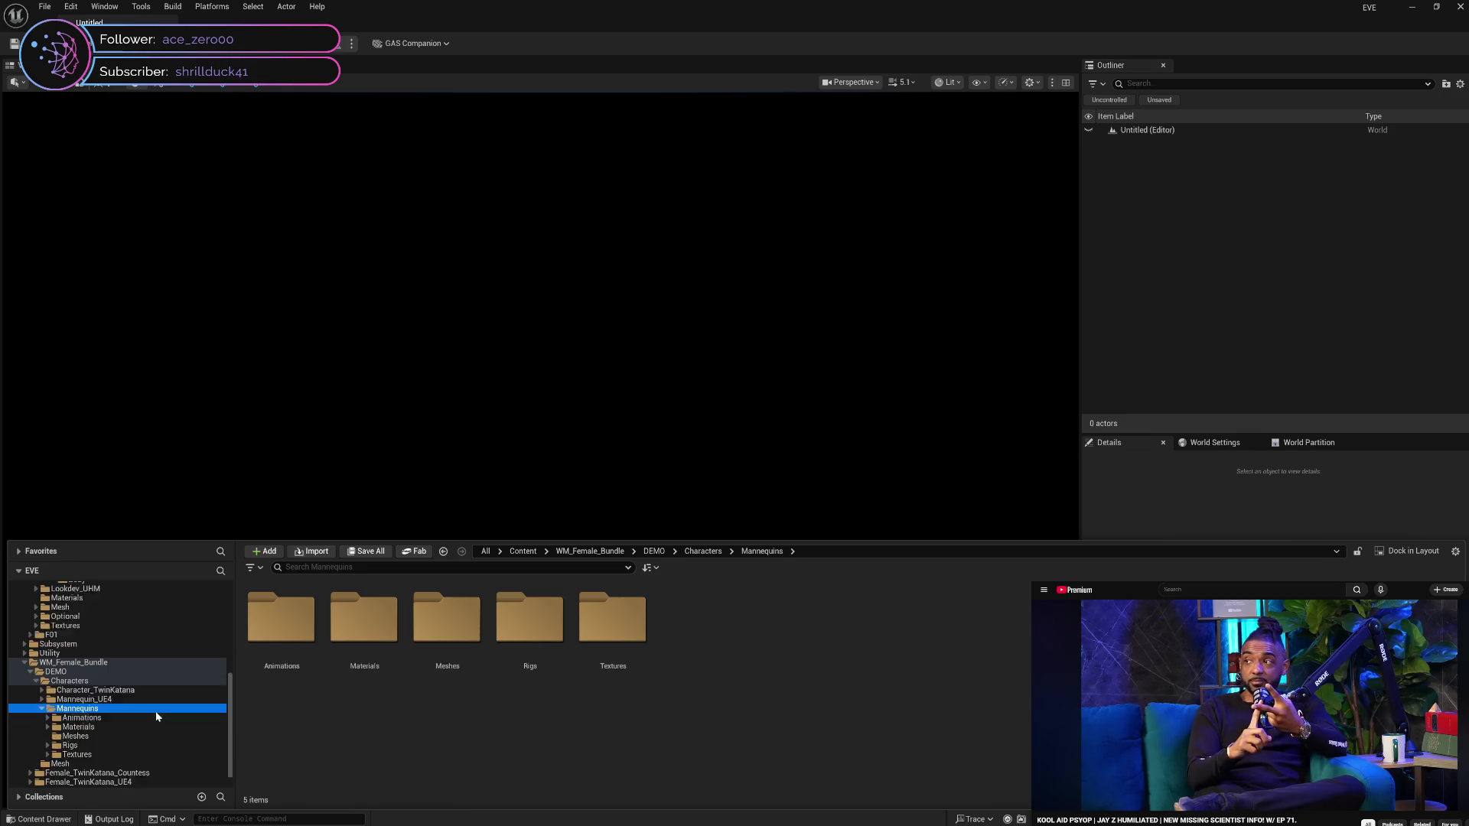
pyautogui.click(43, 721)
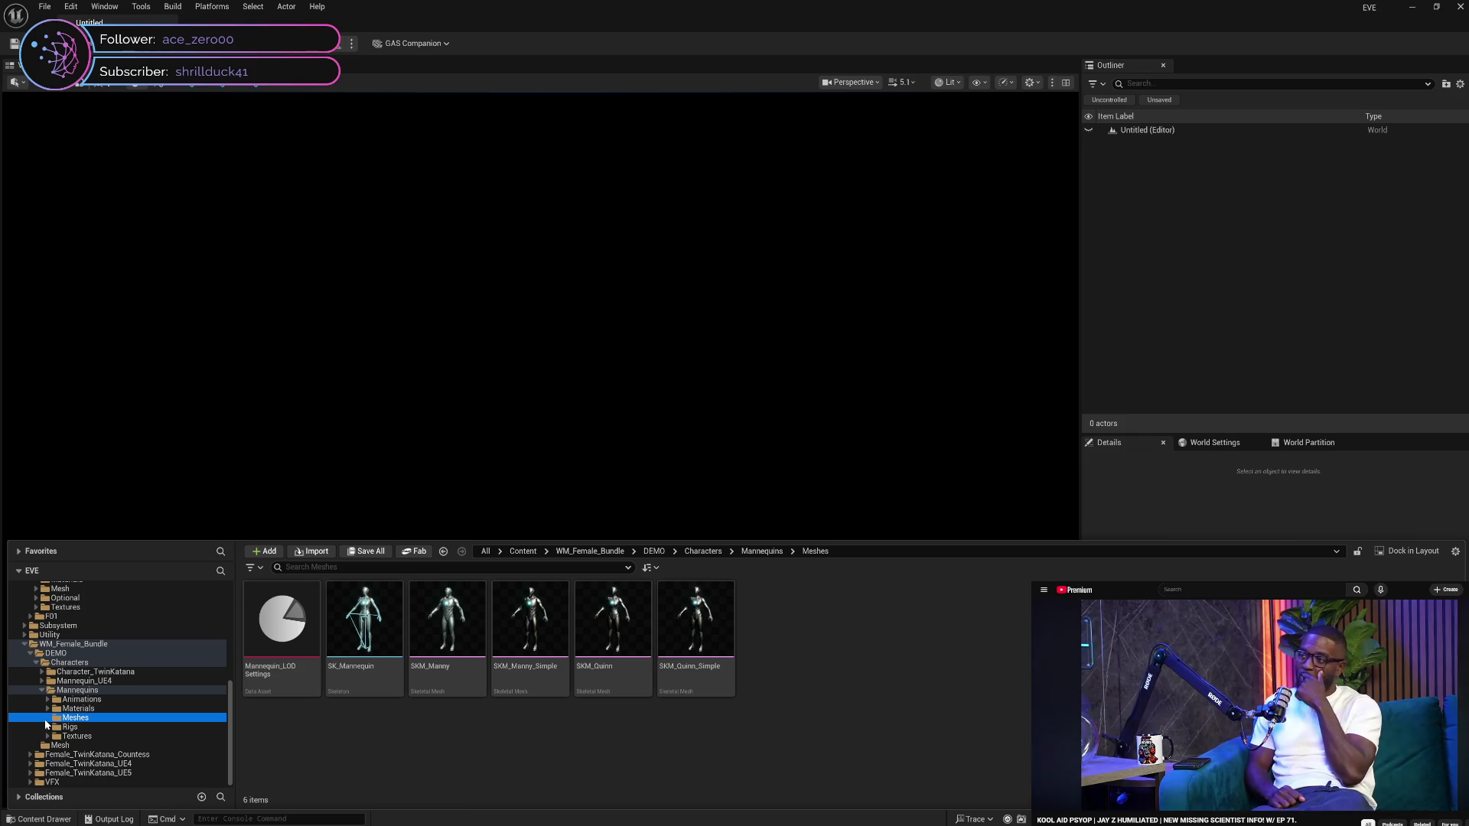
pyautogui.click(84, 700)
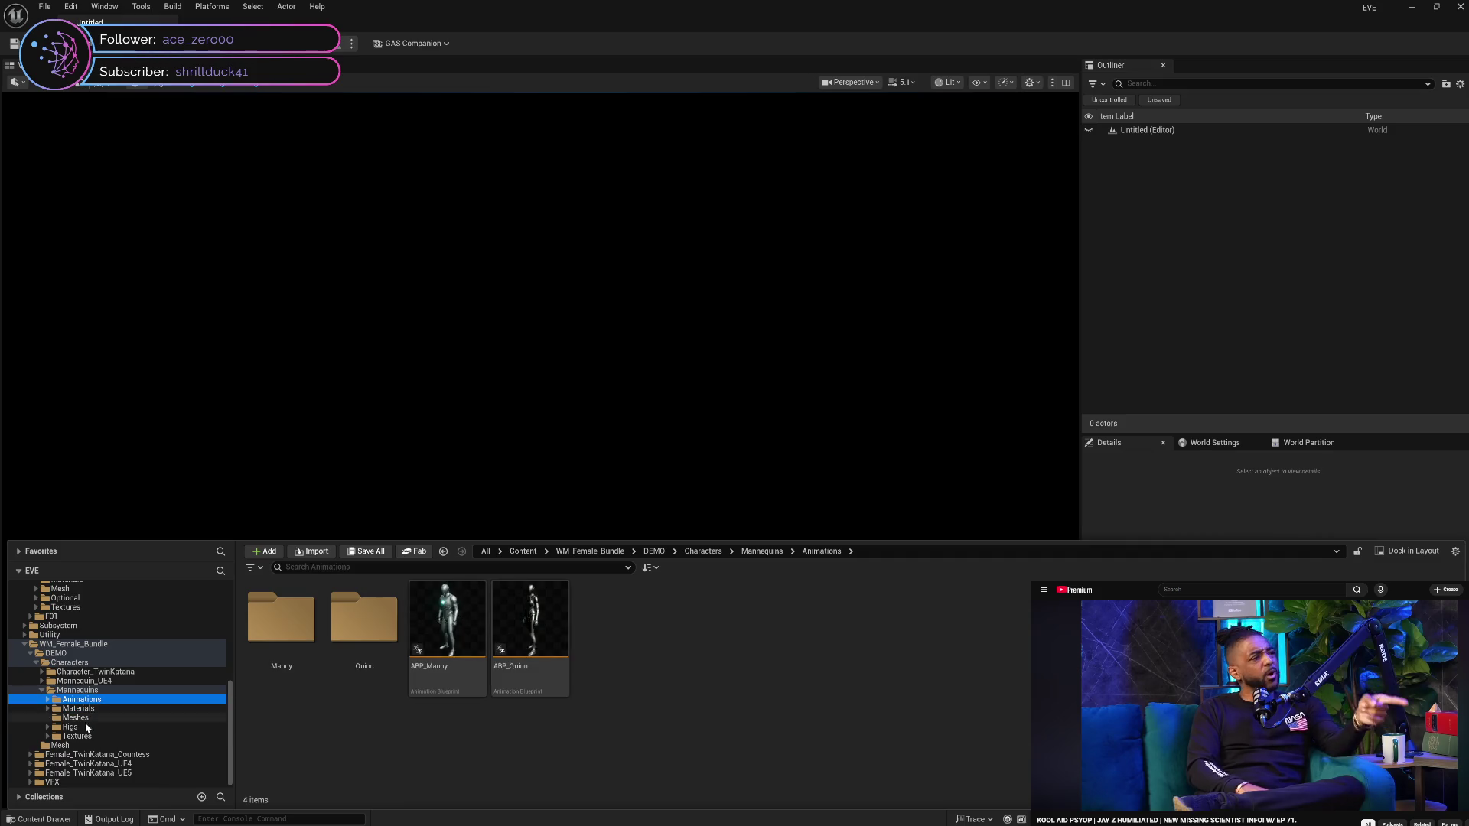
pyautogui.click(84, 729)
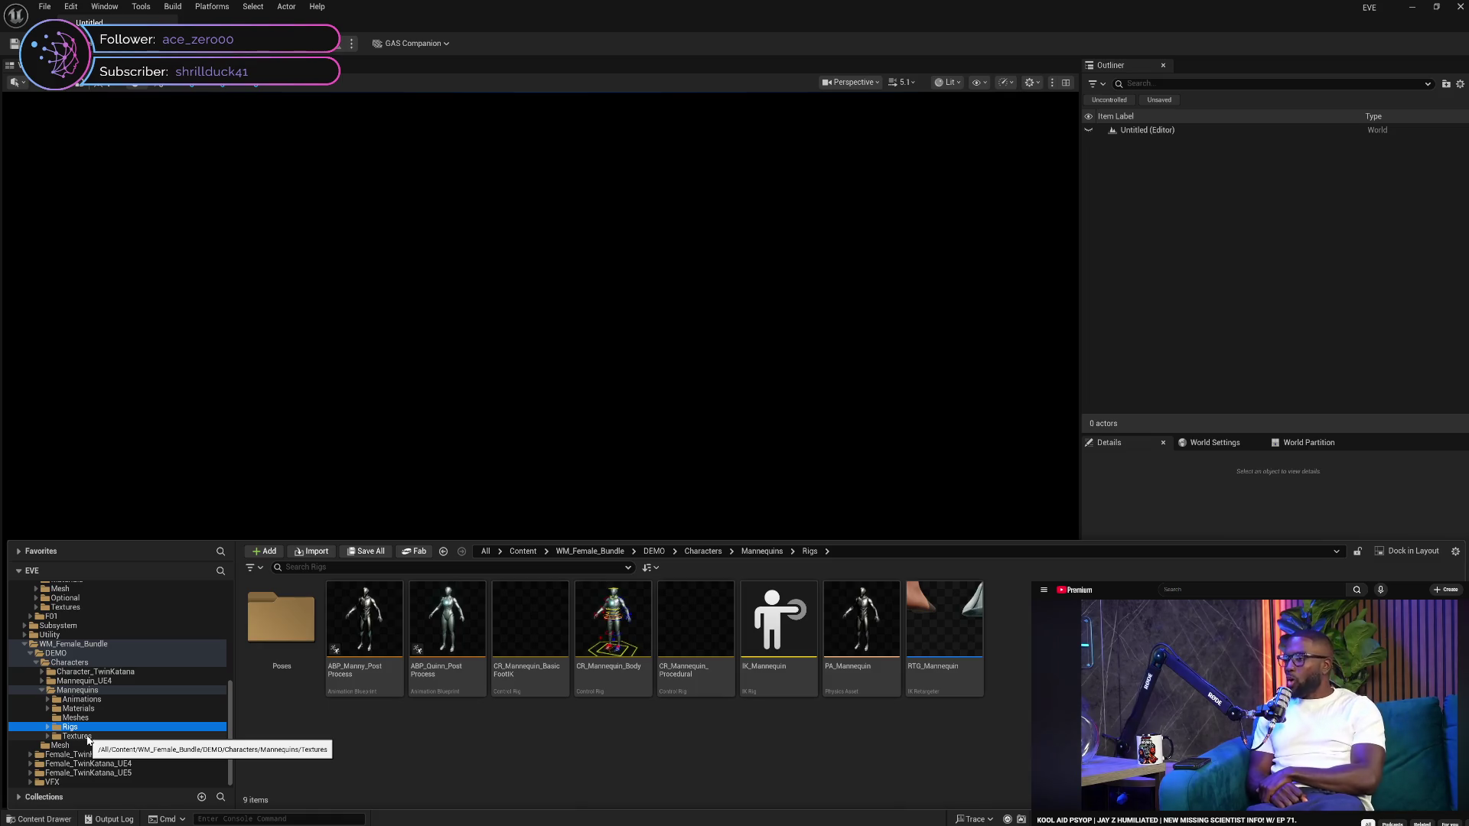
# Open RTG_Mannequin and clear its default target IK rig, applying it to all ops
pyautogui.doubleClick(956, 694)
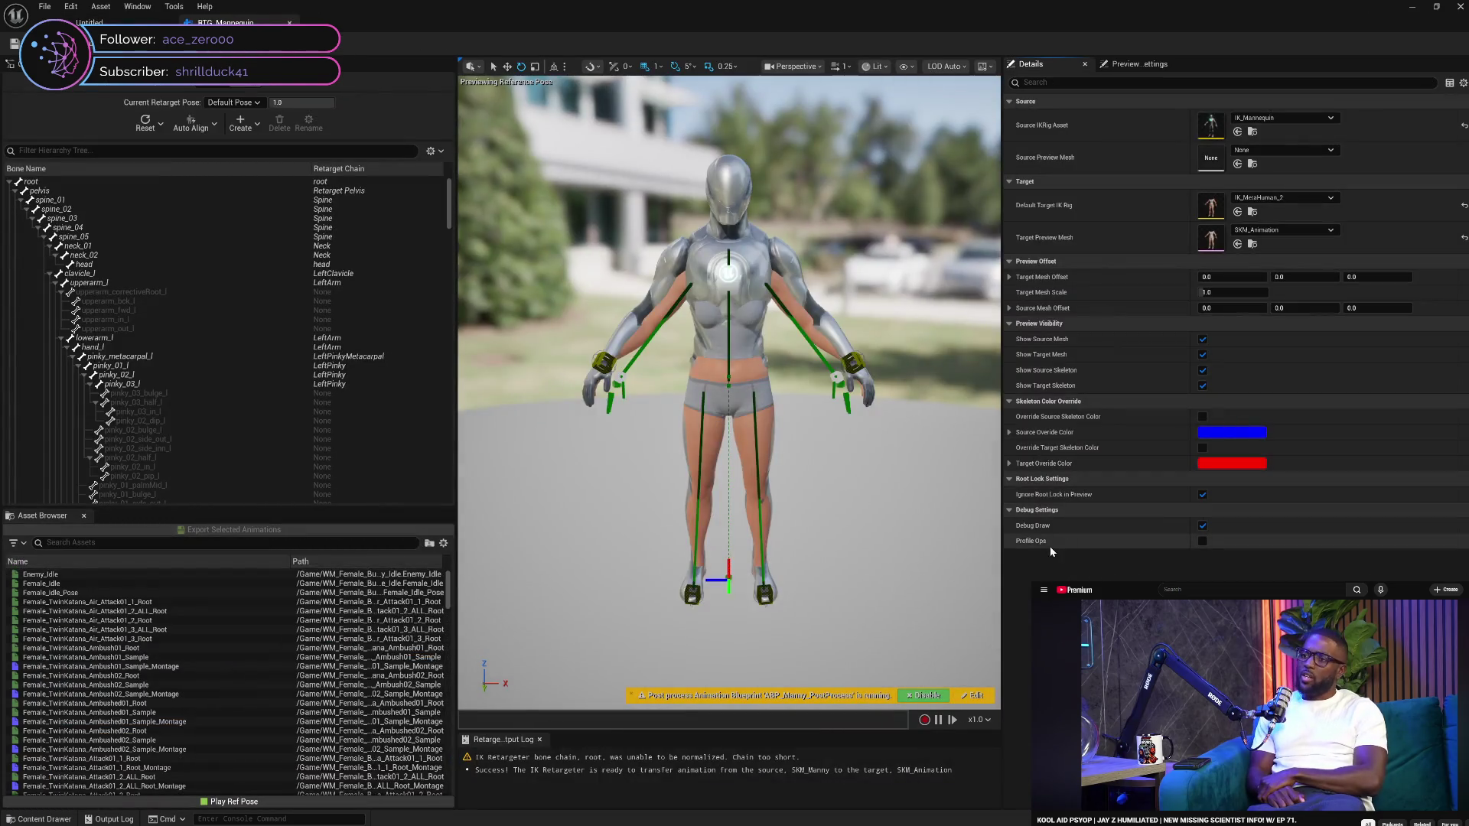
pyautogui.click(1317, 231)
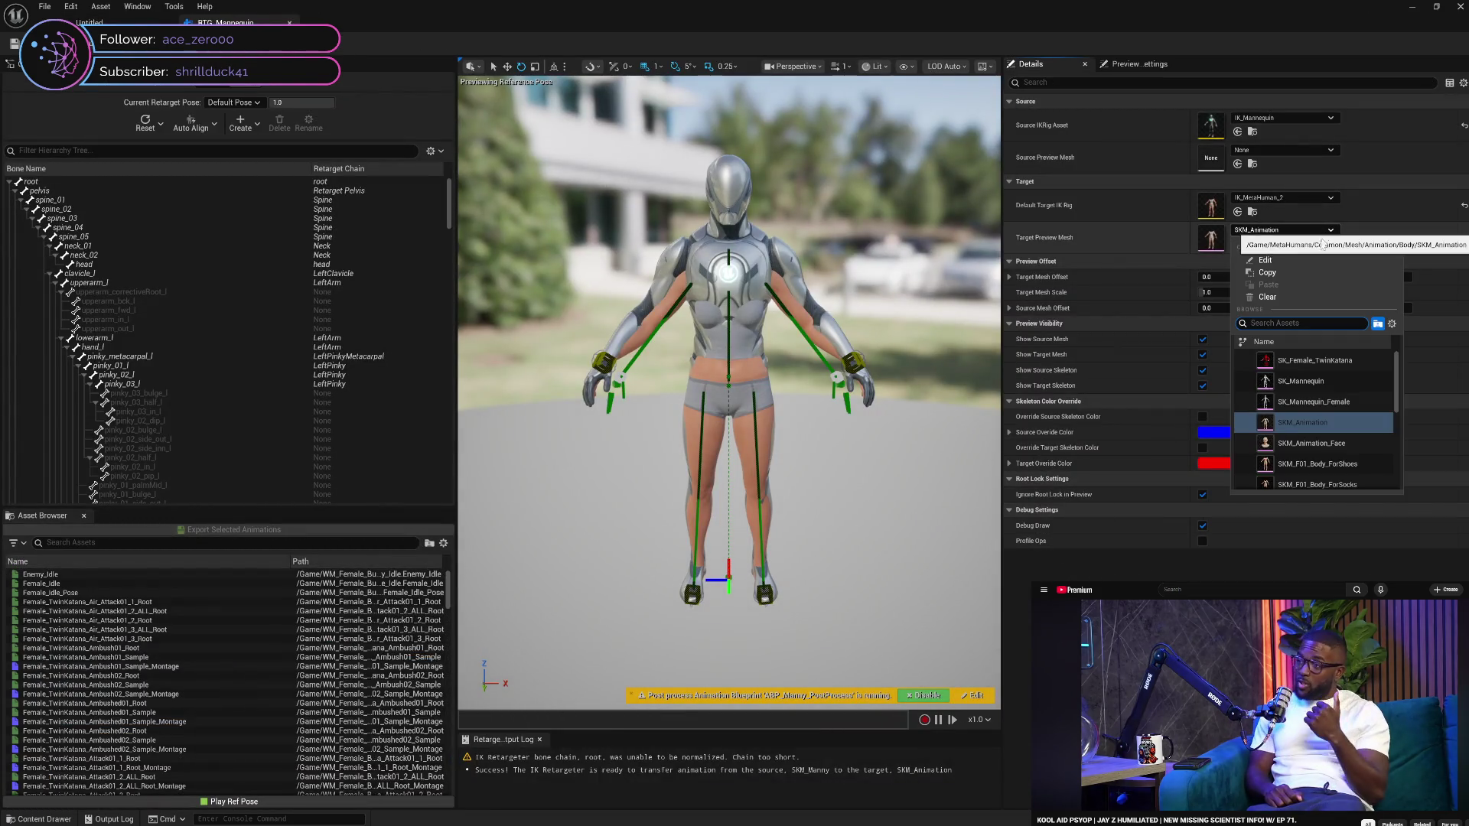
pyautogui.press('Escape')
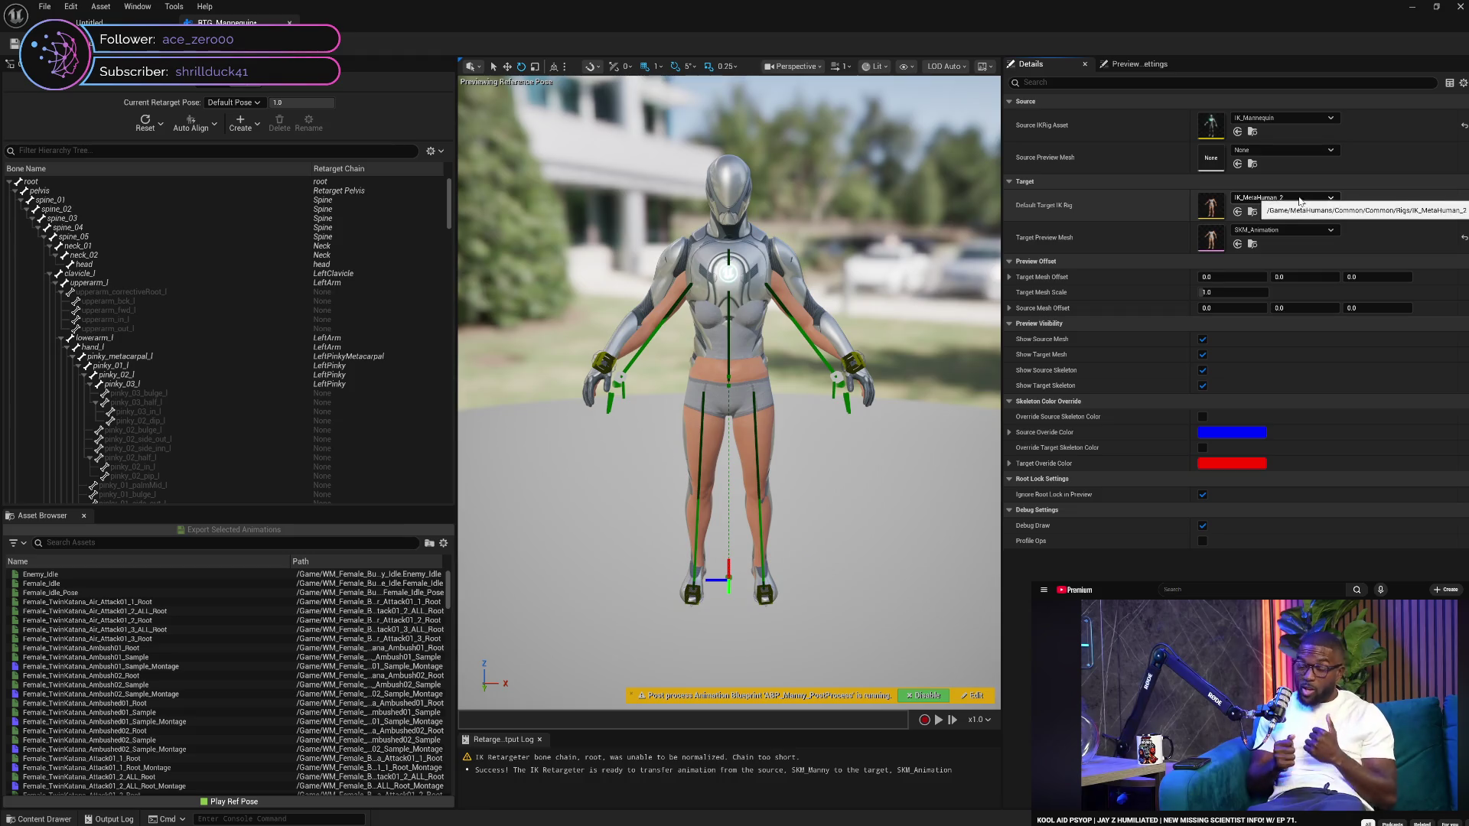
pyautogui.click(1293, 197)
pyautogui.click(1285, 290)
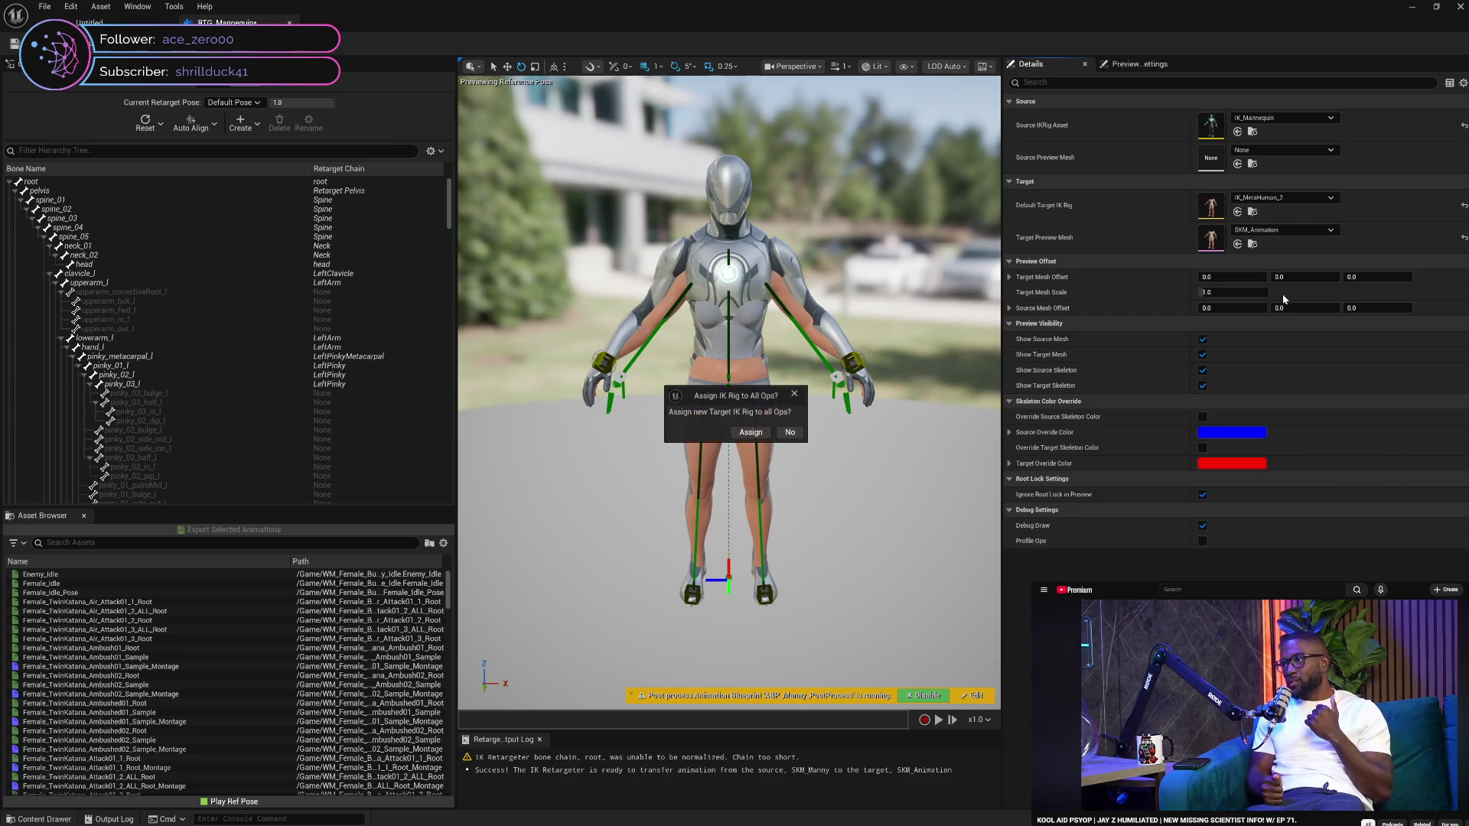
pyautogui.click(750, 433)
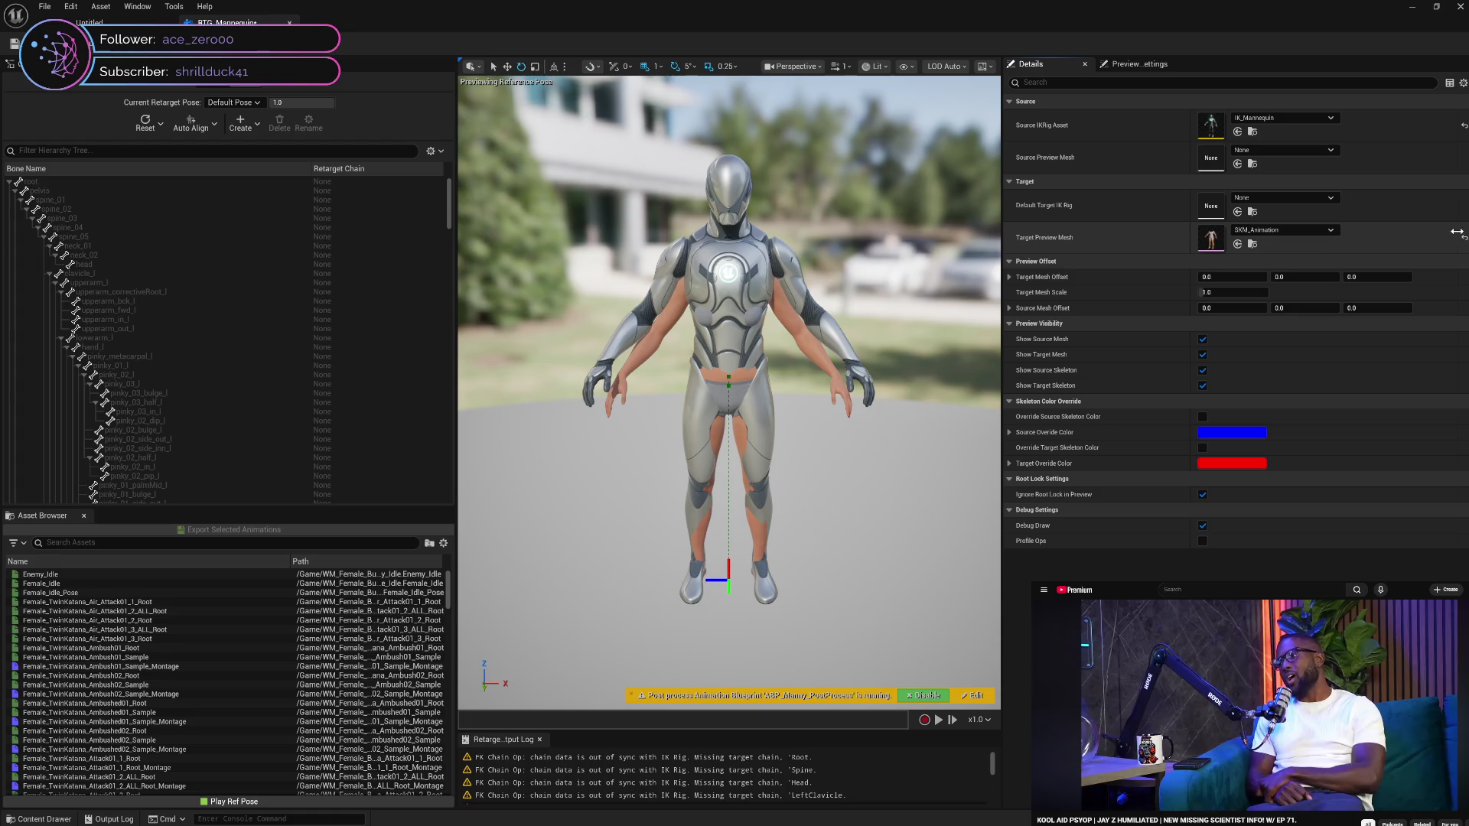
# Set the retargeter's target preview mesh to None and close it
pyautogui.click(1294, 230)
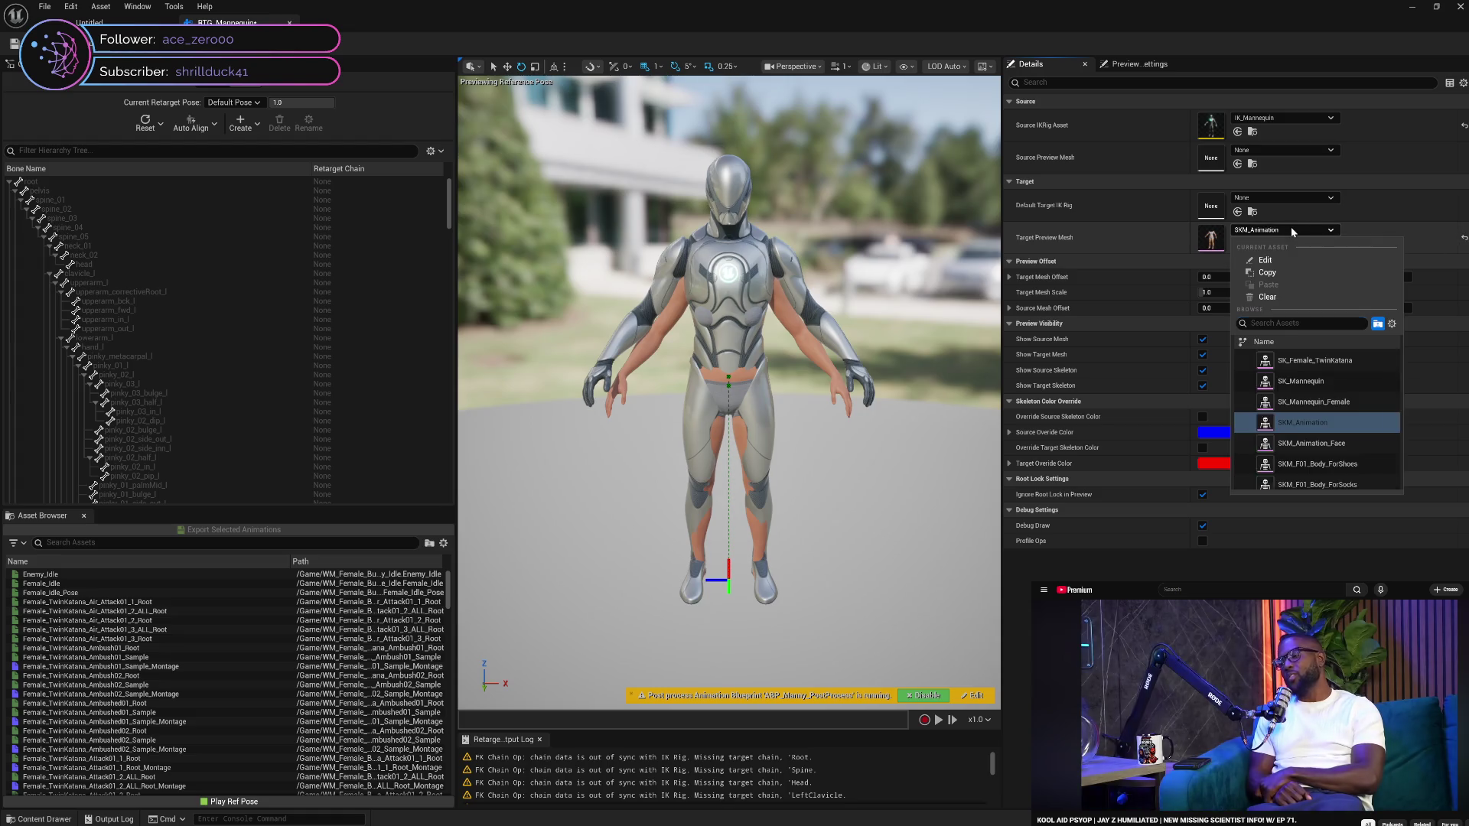
pyautogui.click(1270, 298)
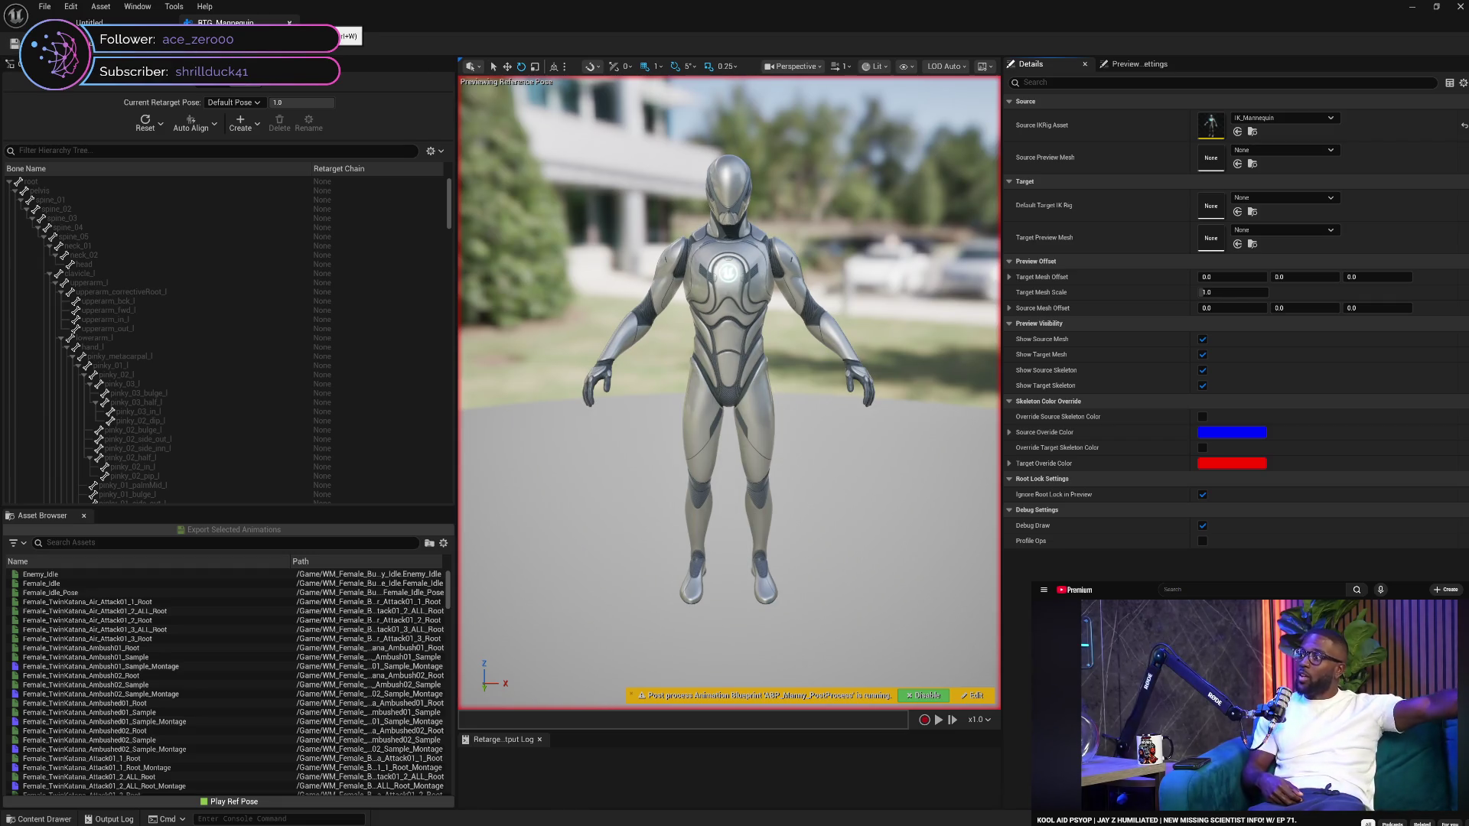
pyautogui.click(290, 23)
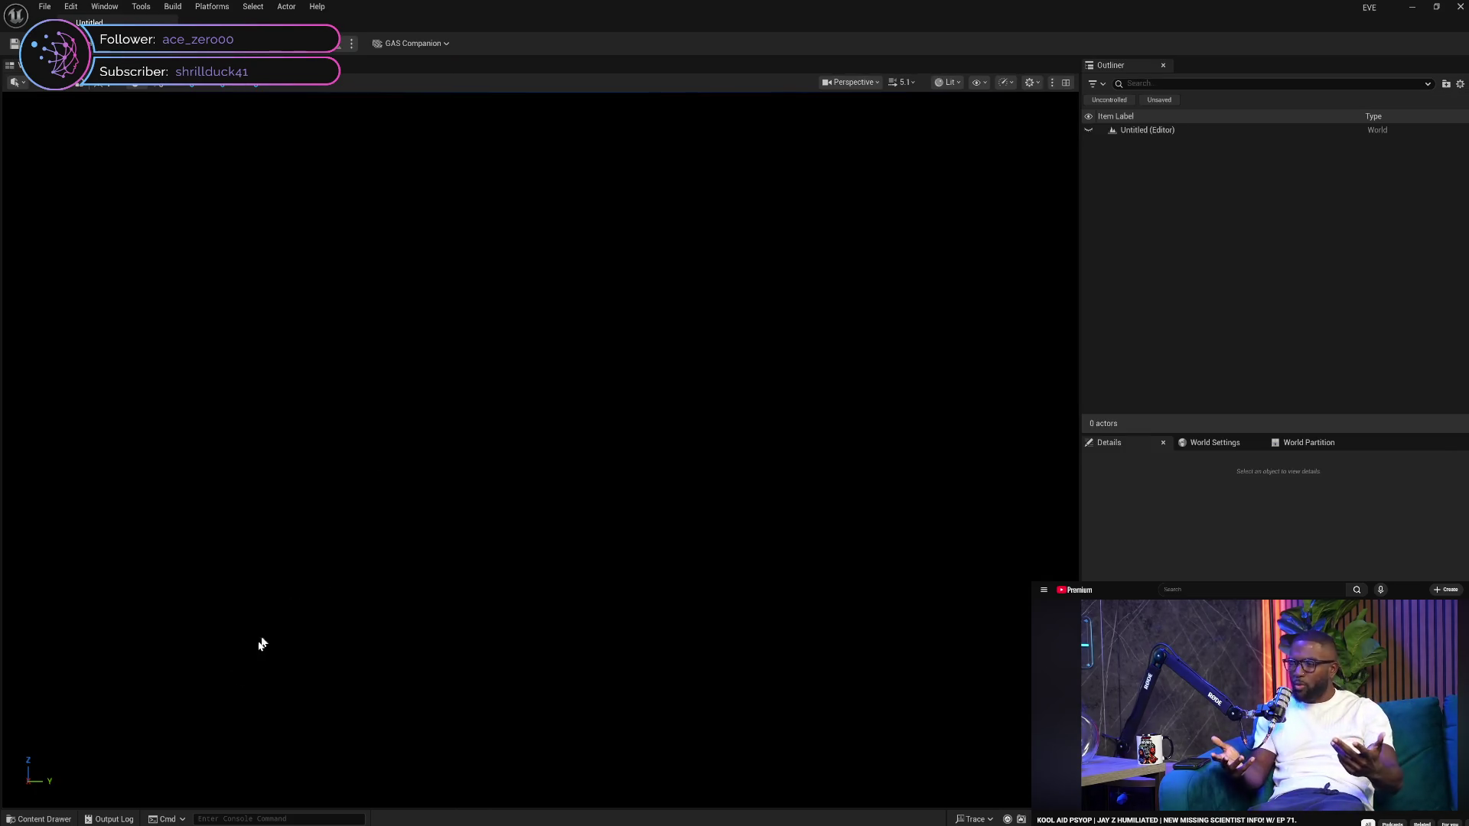
# Attempt to delete RTG_Mannequin, then cancel and deselect it
pyautogui.click(37, 819)
pyautogui.click(946, 689)
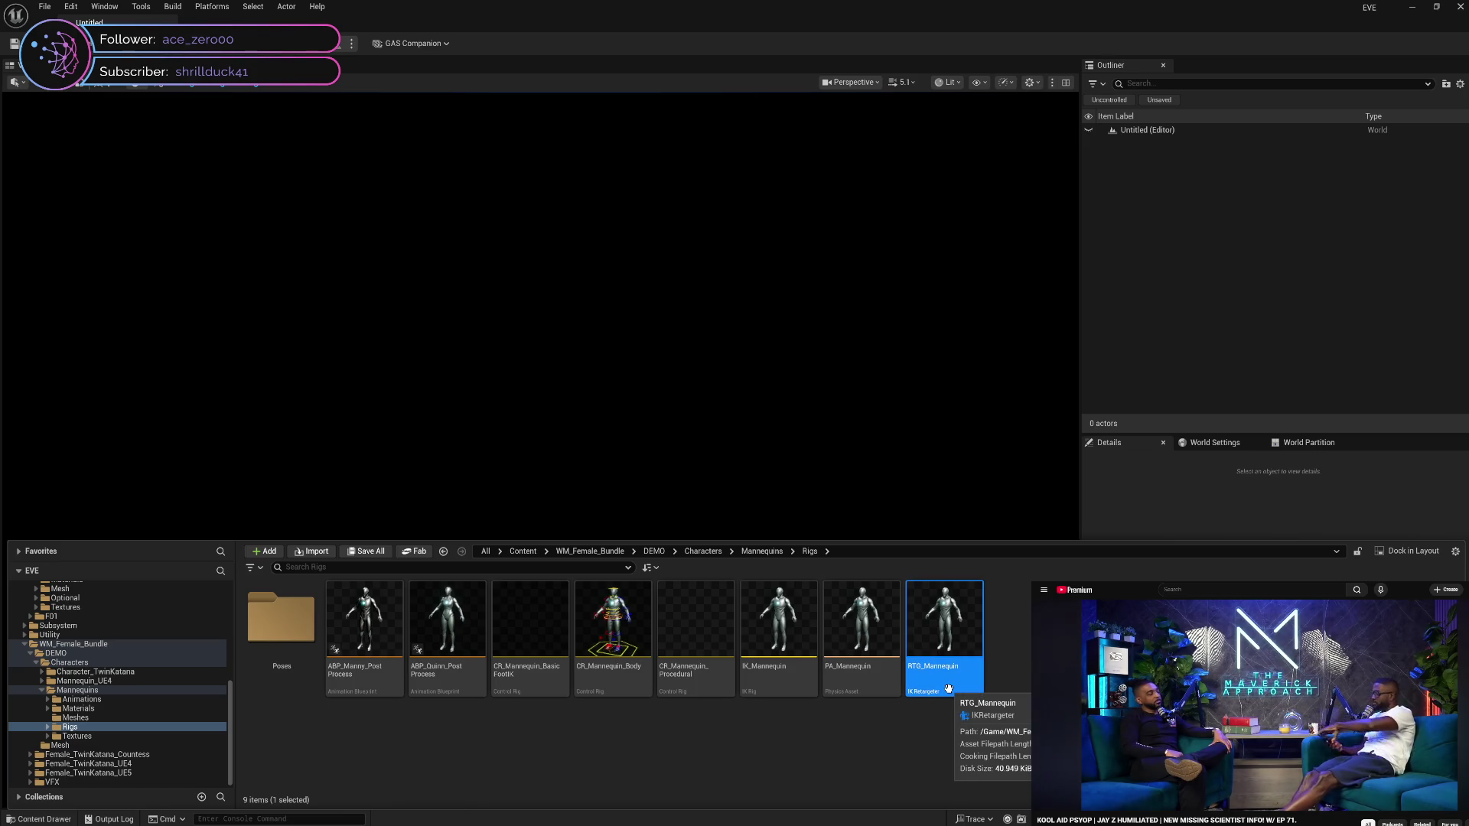
pyautogui.press('Delete')
pyautogui.click(788, 609)
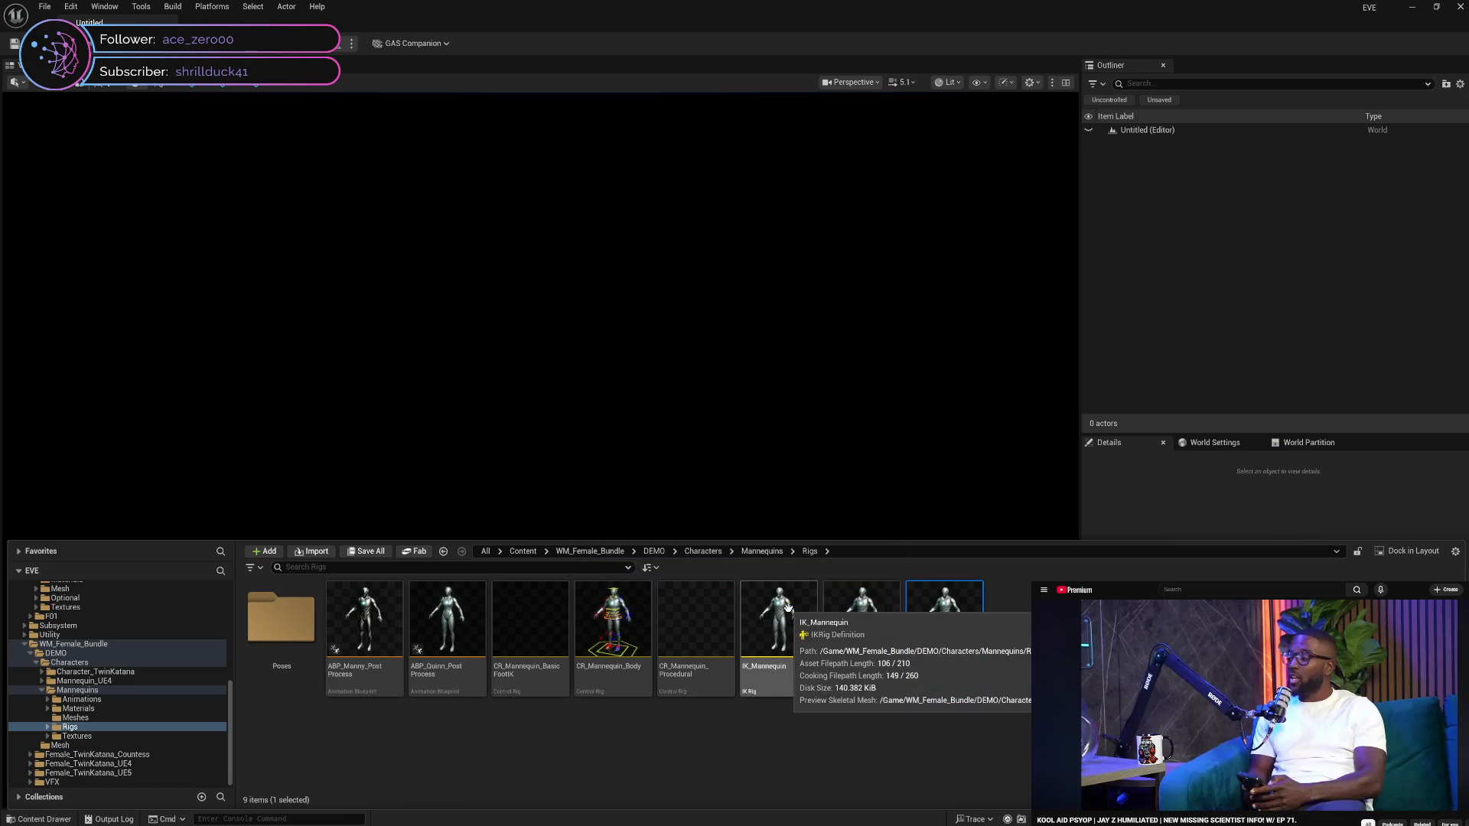
pyautogui.click(571, 732)
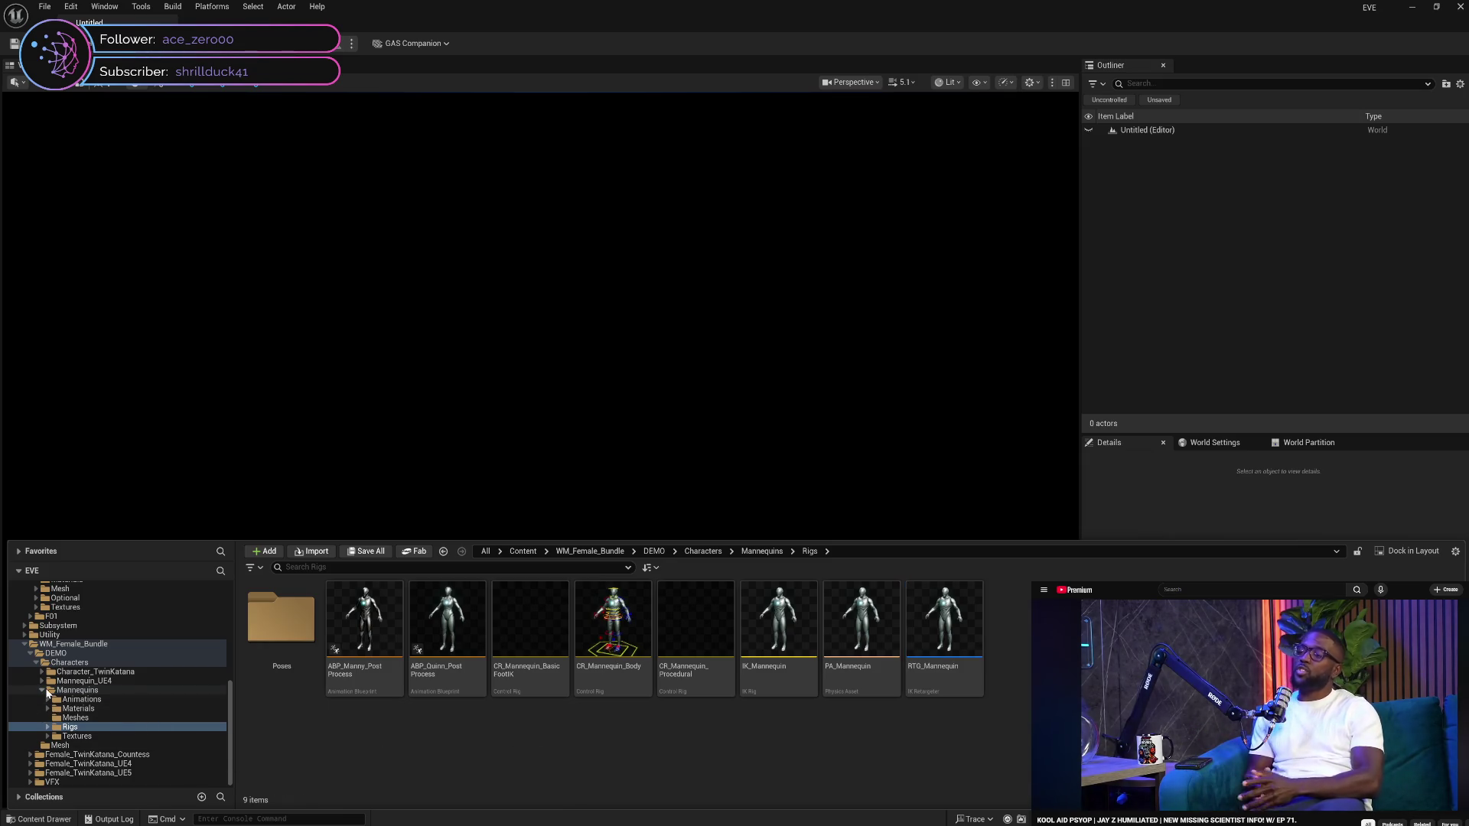
# Collapse Mannequins, Characters and DEMO, then browse the Countess, UE5 and VFX folders
pyautogui.click(45, 692)
pyautogui.click(41, 711)
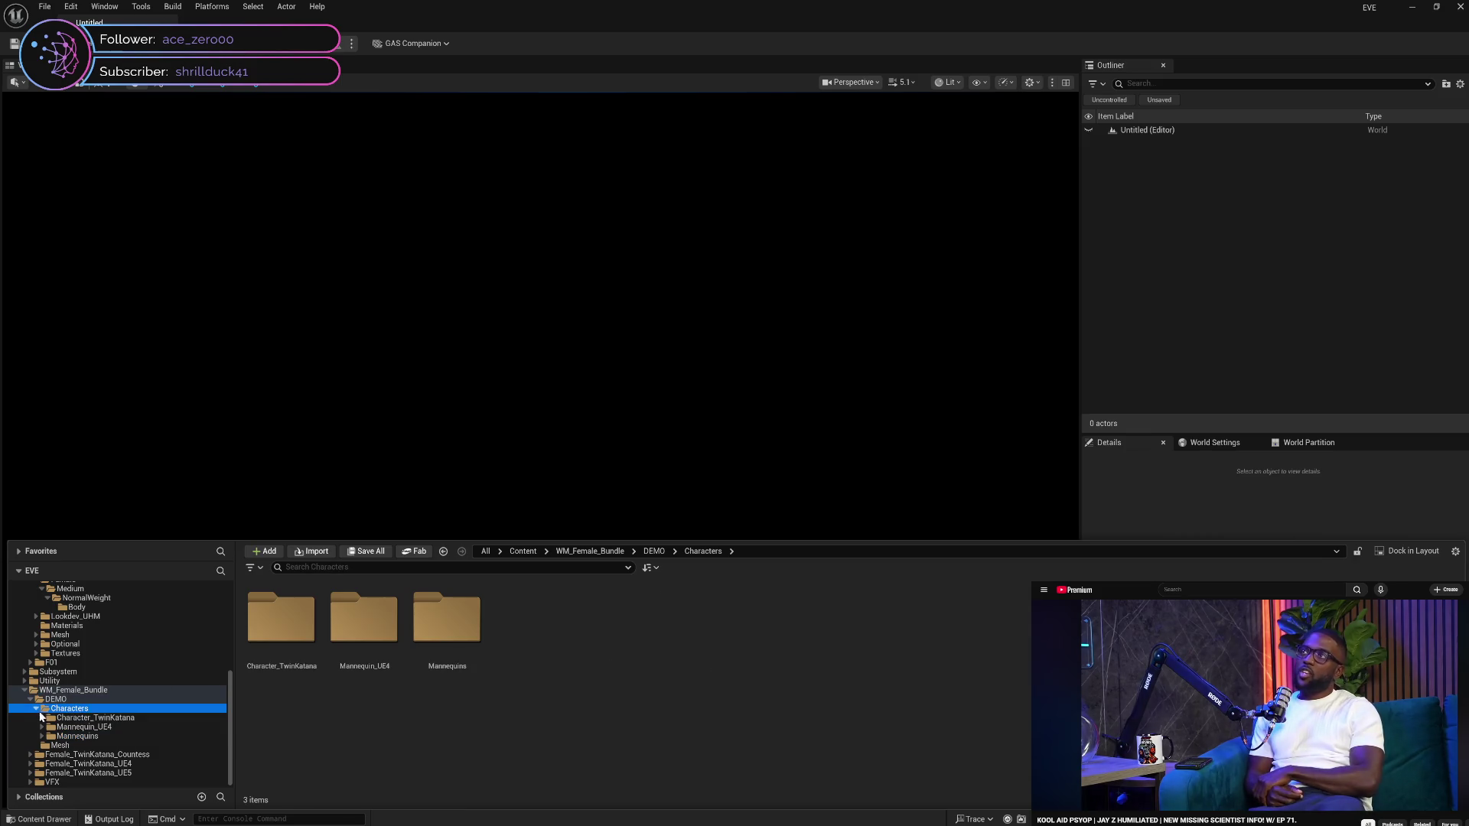
pyautogui.click(36, 708)
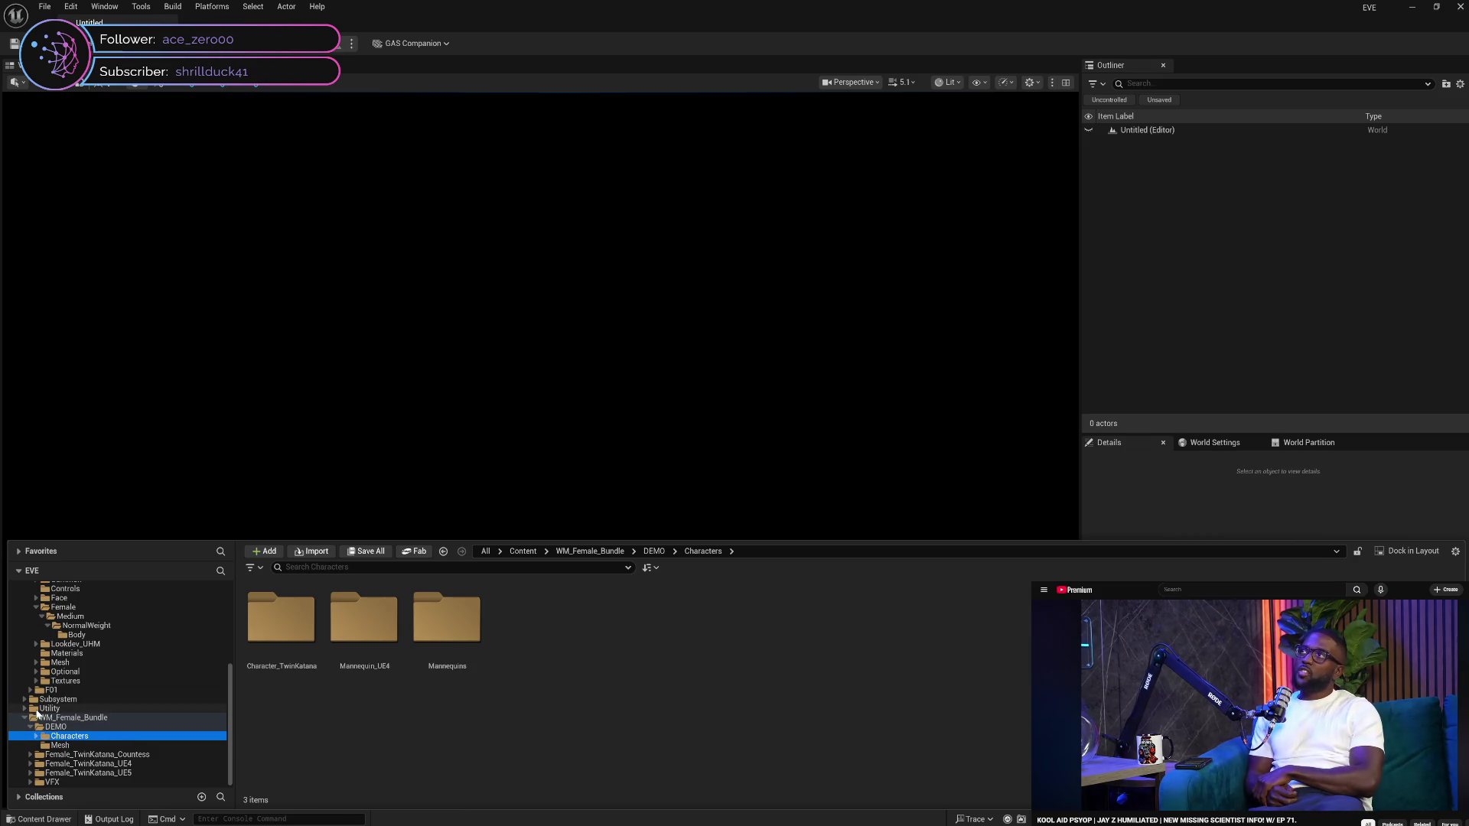
pyautogui.click(29, 729)
pyautogui.click(96, 754)
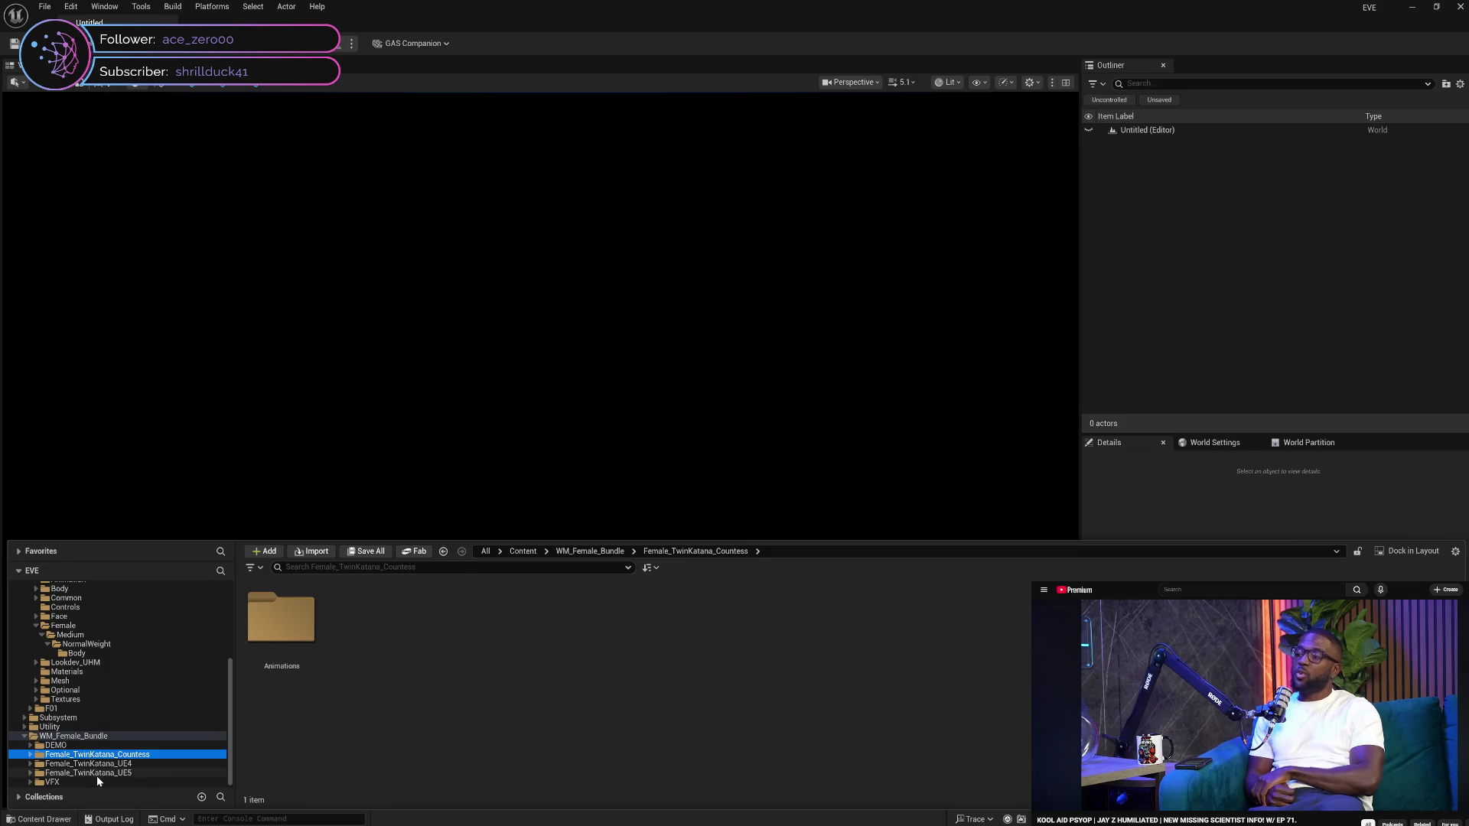
pyautogui.click(96, 775)
pyautogui.click(92, 782)
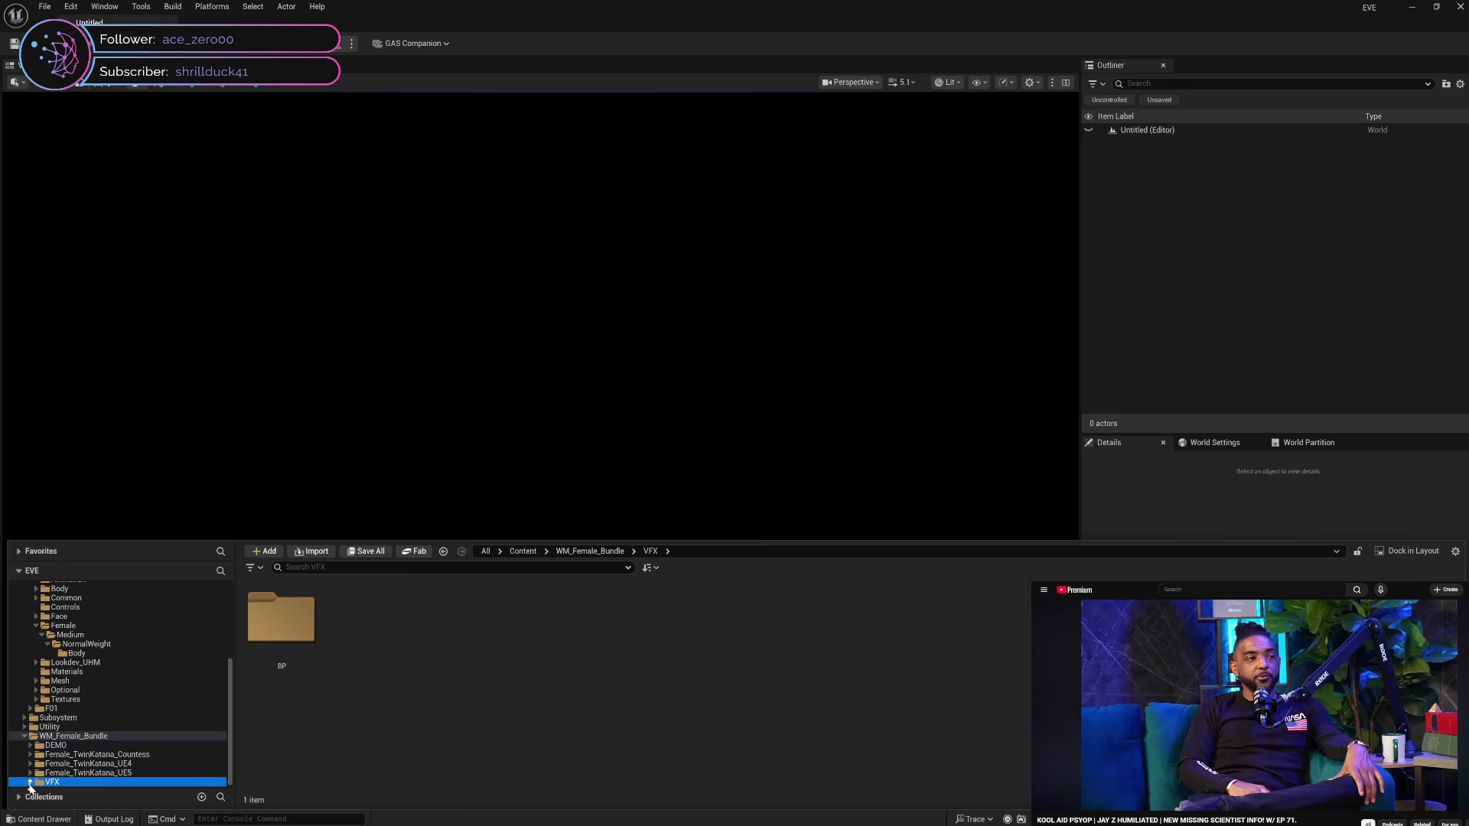
# Expand VFX > BP > CameraShake down to CS_Slash, then collapse VFX
pyautogui.click(30, 782)
pyautogui.click(52, 783)
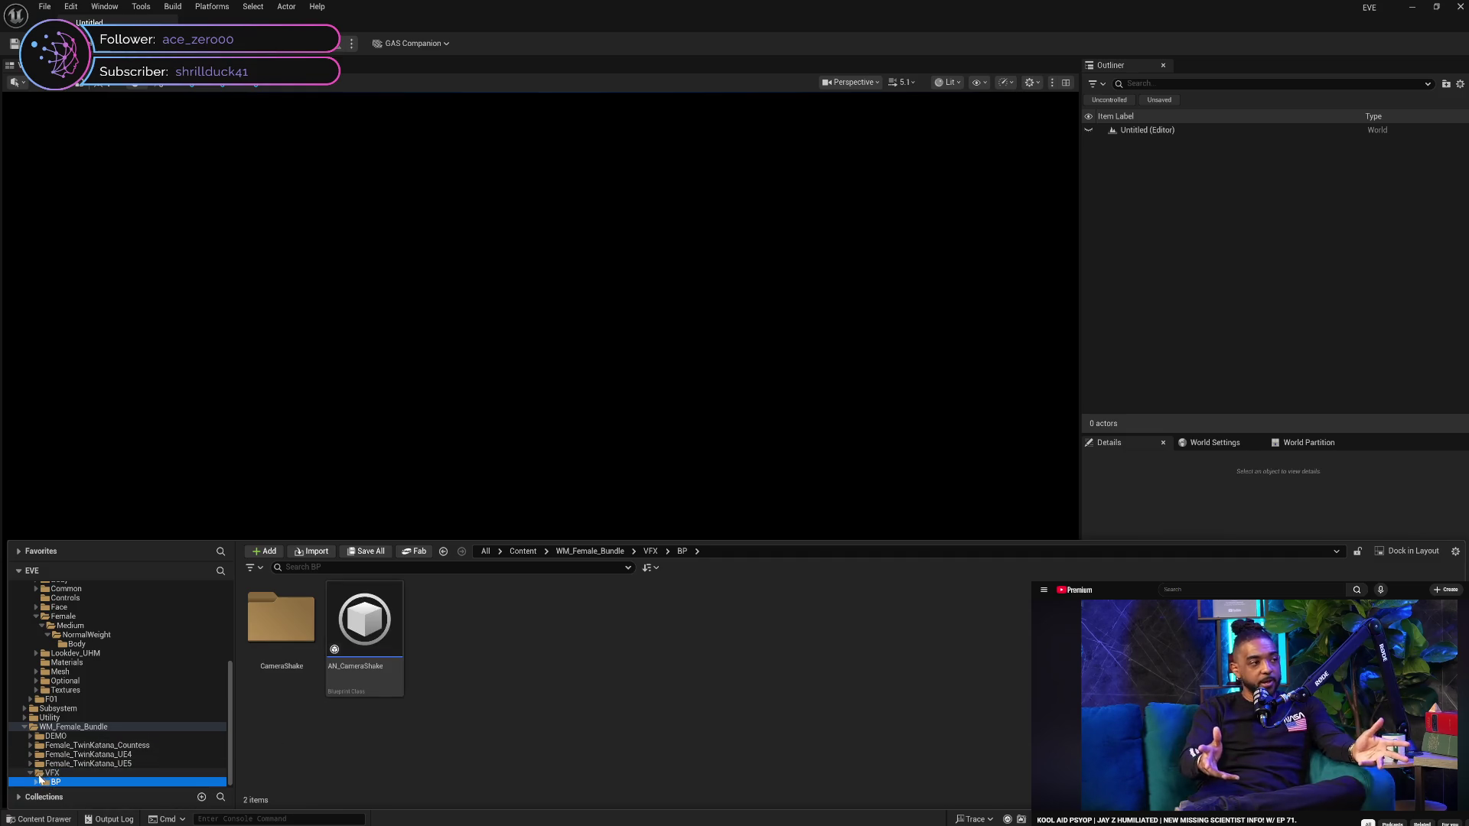
pyautogui.click(36, 782)
pyautogui.click(80, 782)
pyautogui.click(41, 782)
pyautogui.click(74, 782)
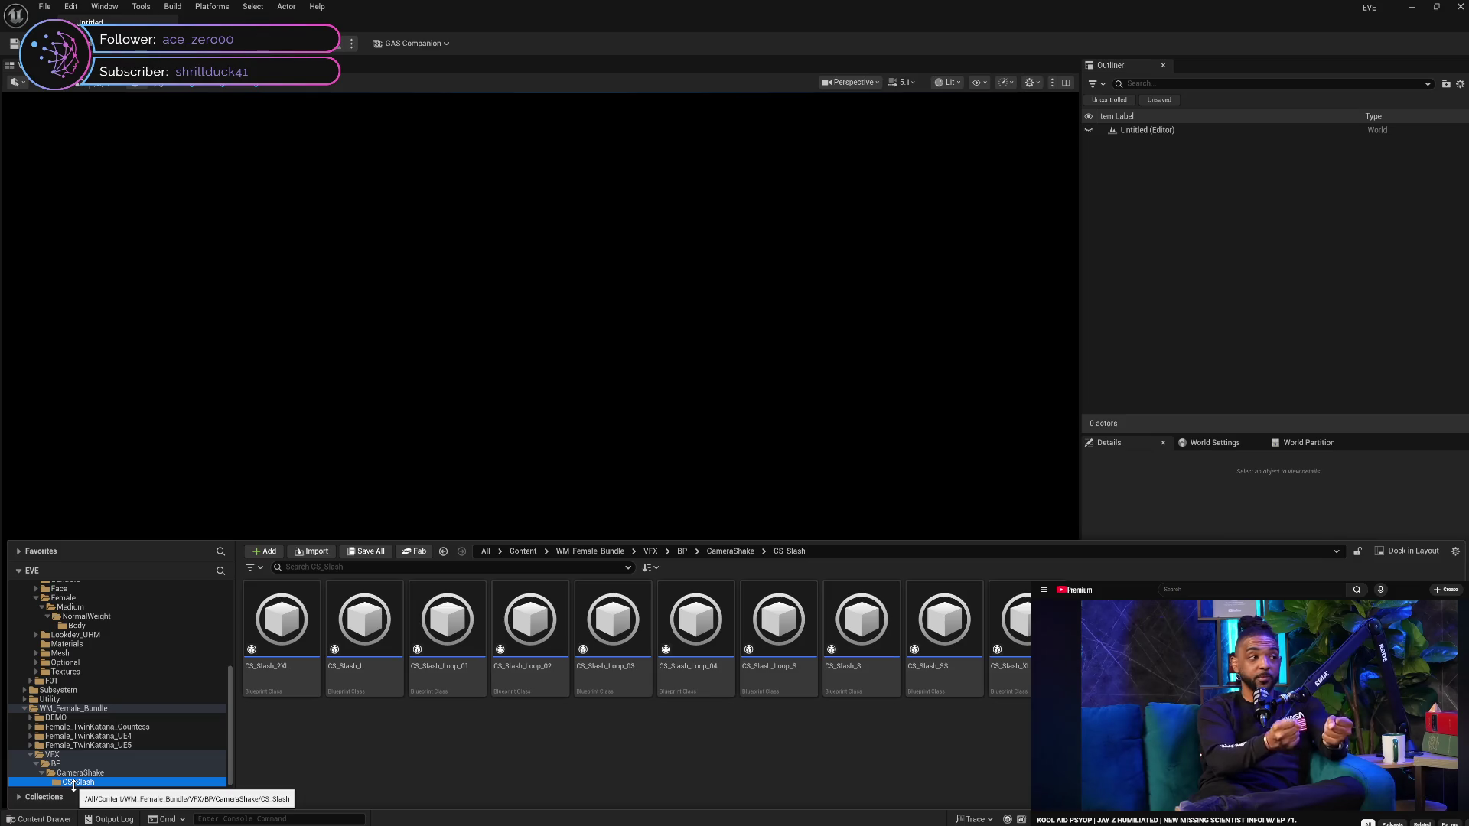
pyautogui.click(30, 756)
# Revisit DEMO and its Mesh folder, then select the DEMO folder for deletion
pyautogui.click(67, 747)
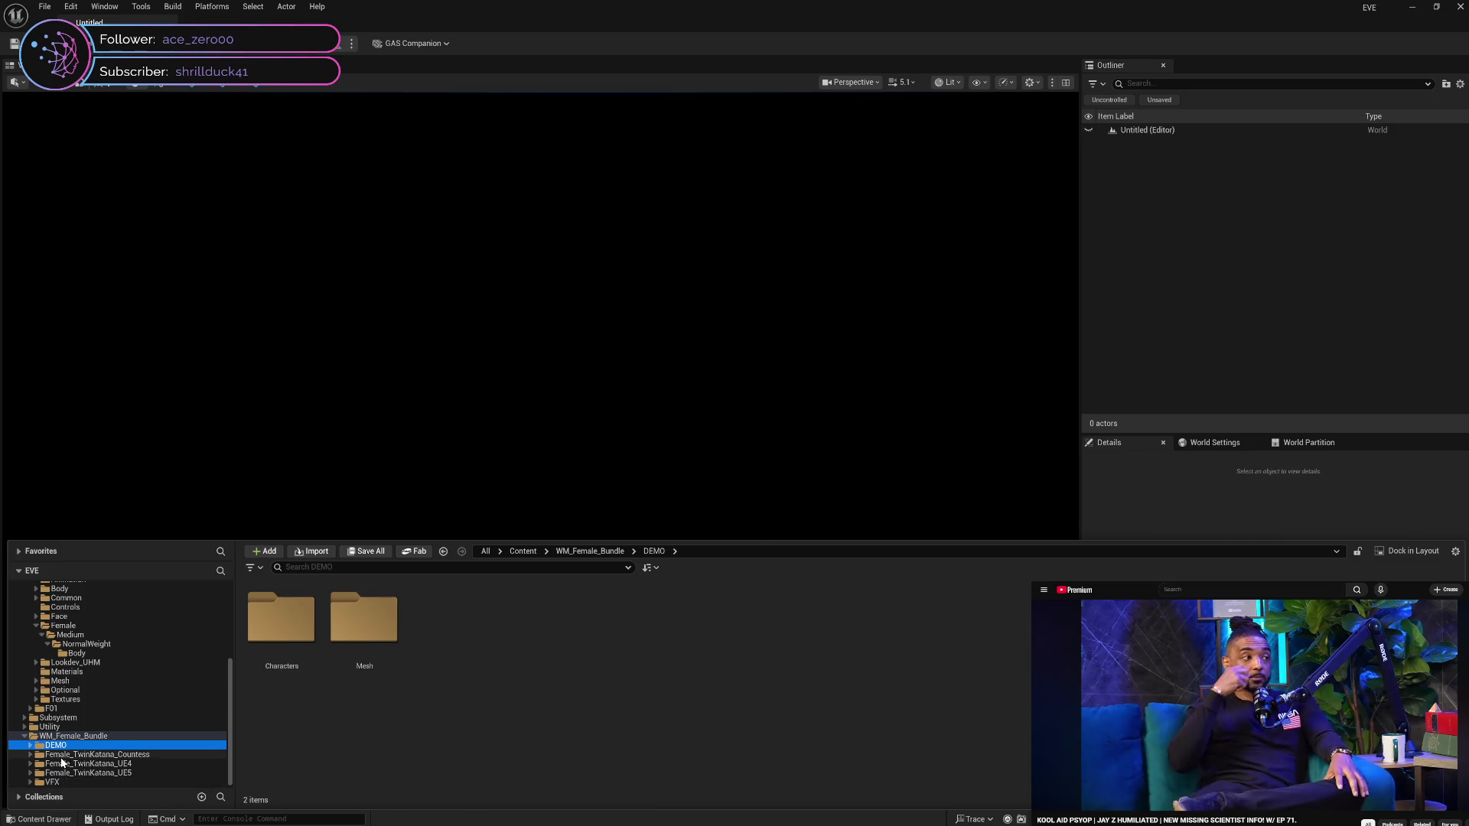
pyautogui.click(73, 755)
pyautogui.click(78, 746)
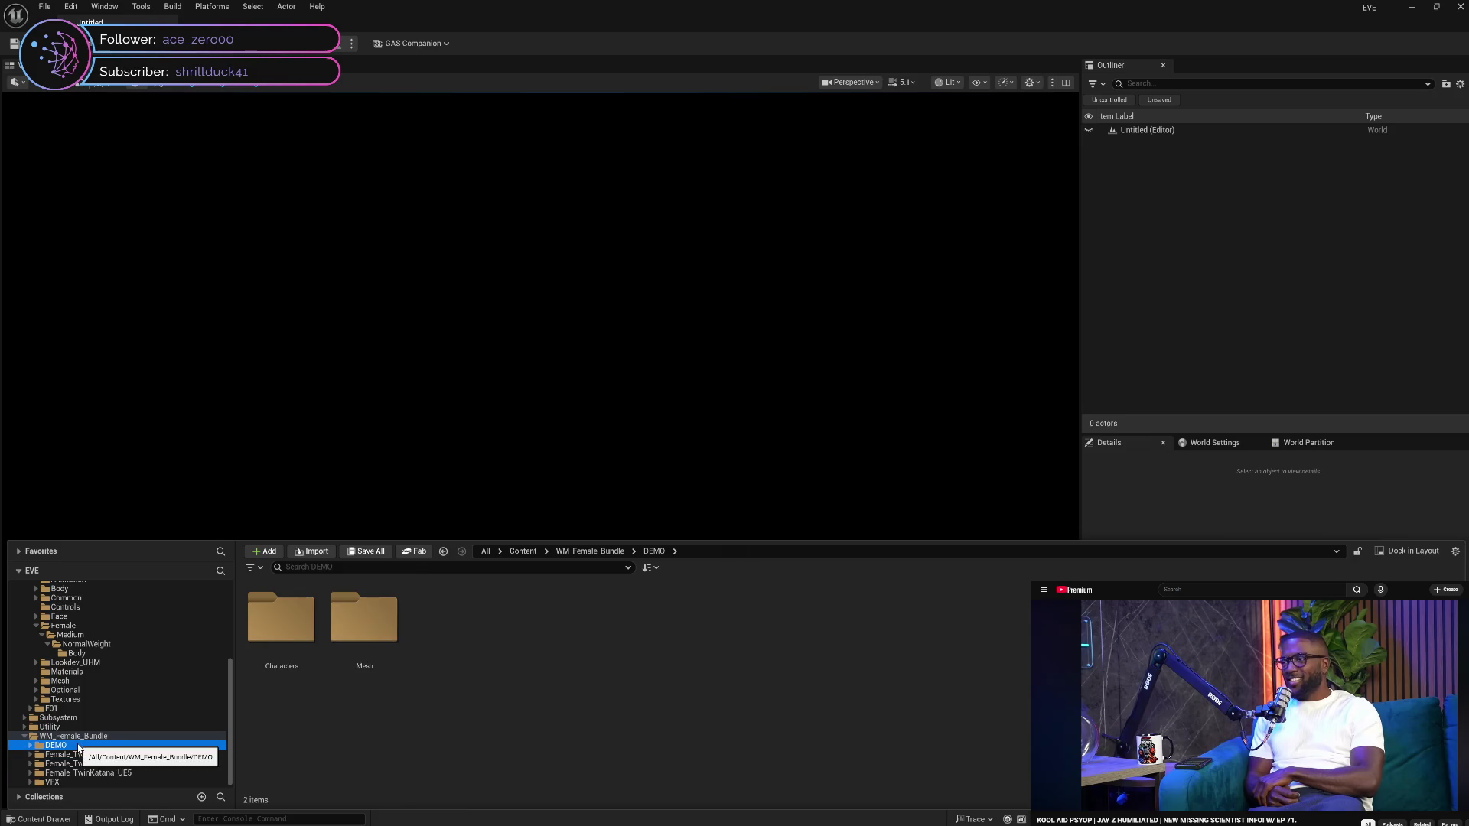
pyautogui.click(30, 745)
pyautogui.click(41, 764)
pyautogui.click(30, 745)
pyautogui.click(69, 736)
pyautogui.click(56, 746)
pyautogui.press('Delete')
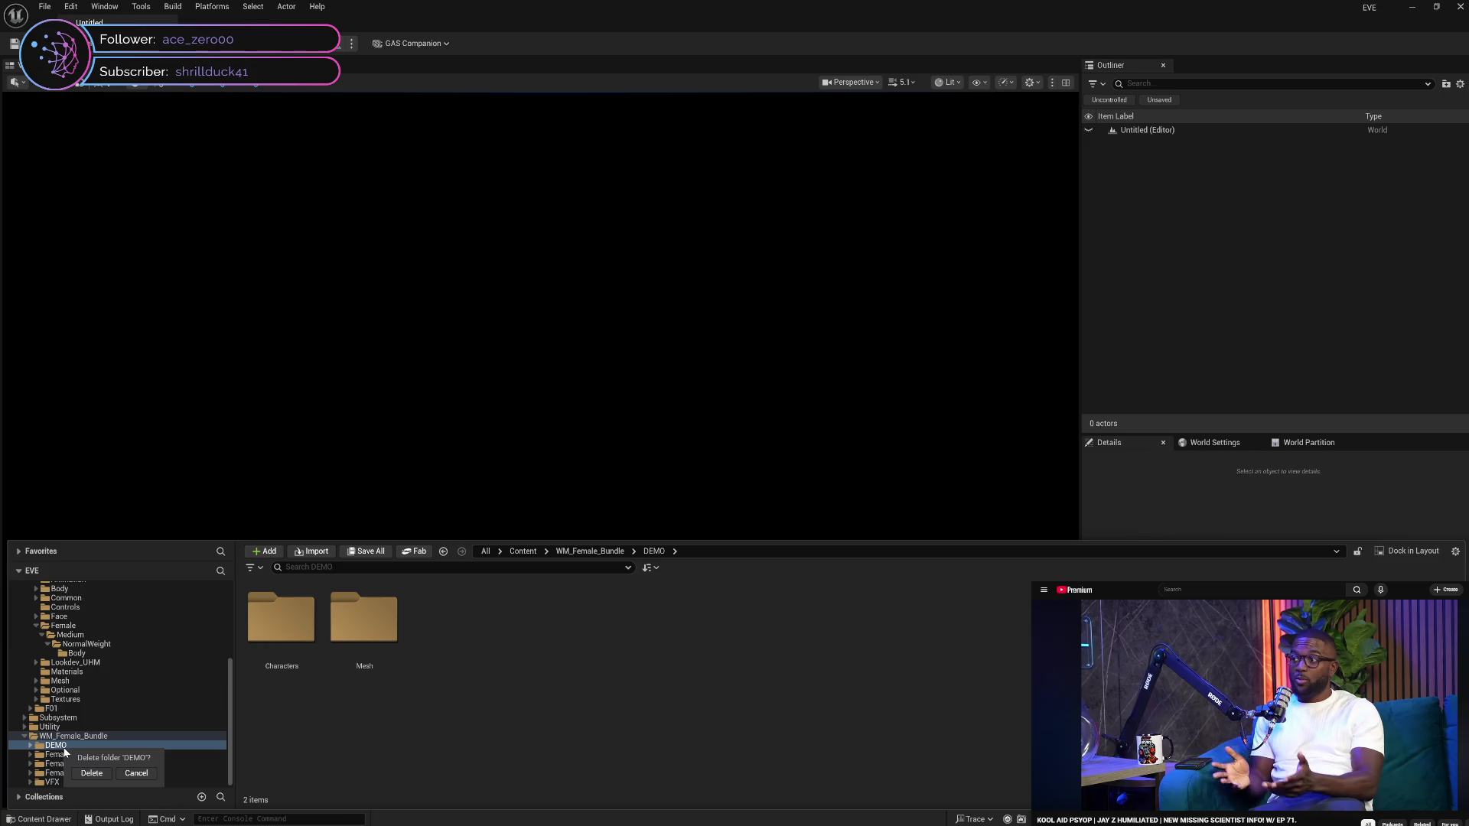
pyautogui.click(91, 773)
pyautogui.click(780, 439)
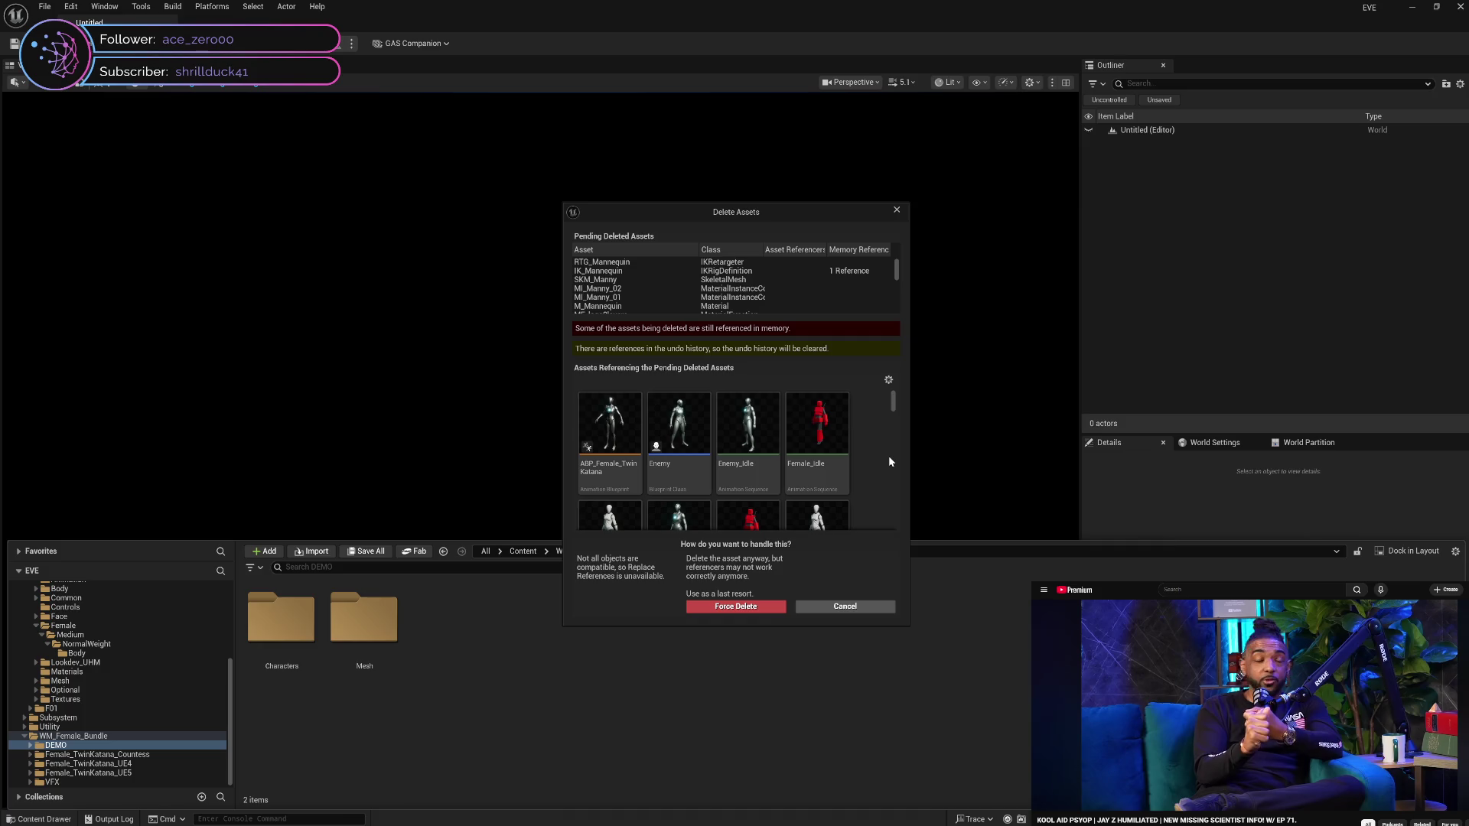
pyautogui.moveTo(892, 412)
pyautogui.mouseDown()
pyautogui.moveTo(893, 523)
pyautogui.moveTo(908, 396)
pyautogui.mouseUp()
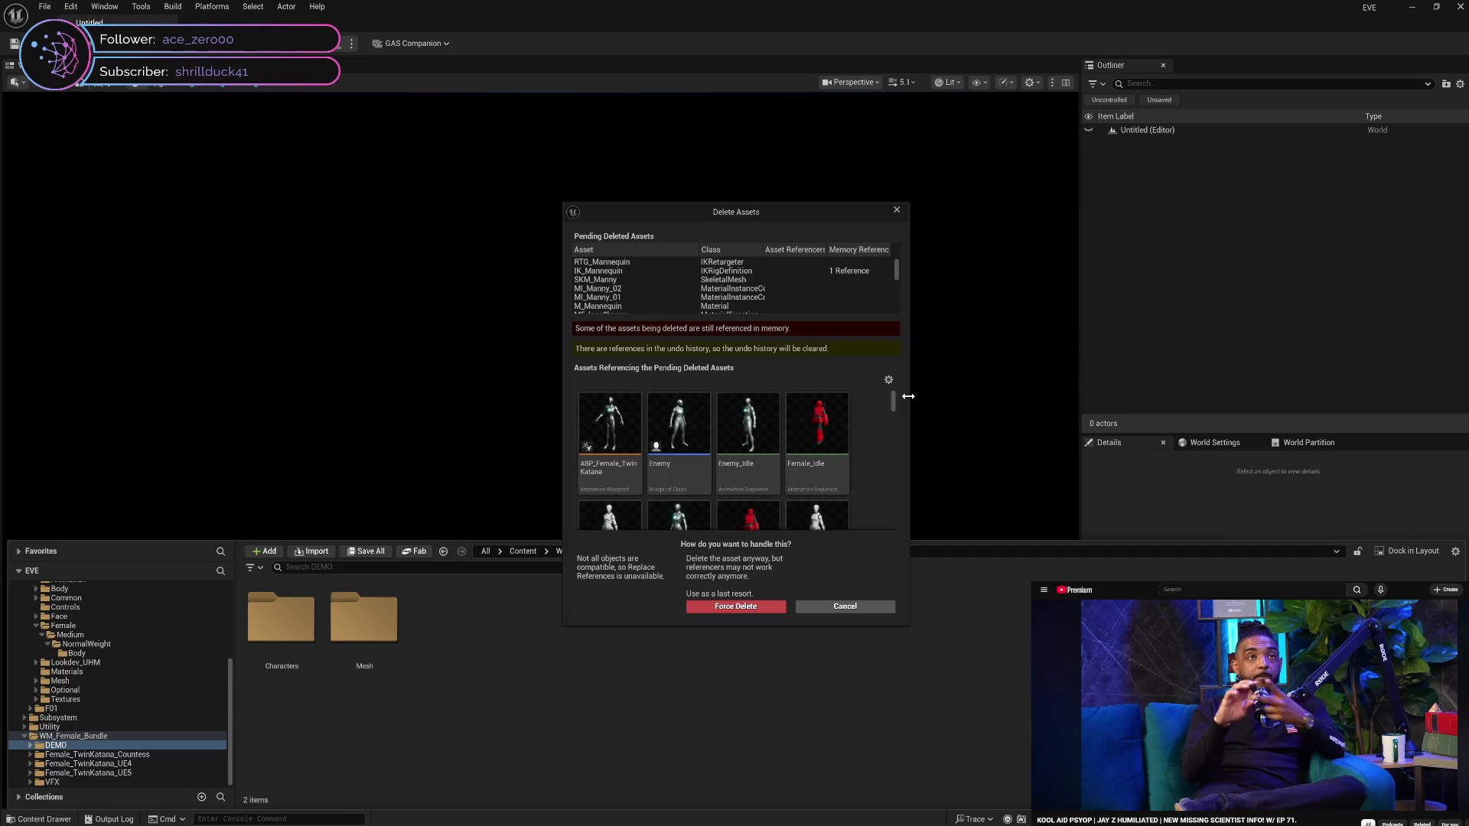
pyautogui.moveTo(682, 479)
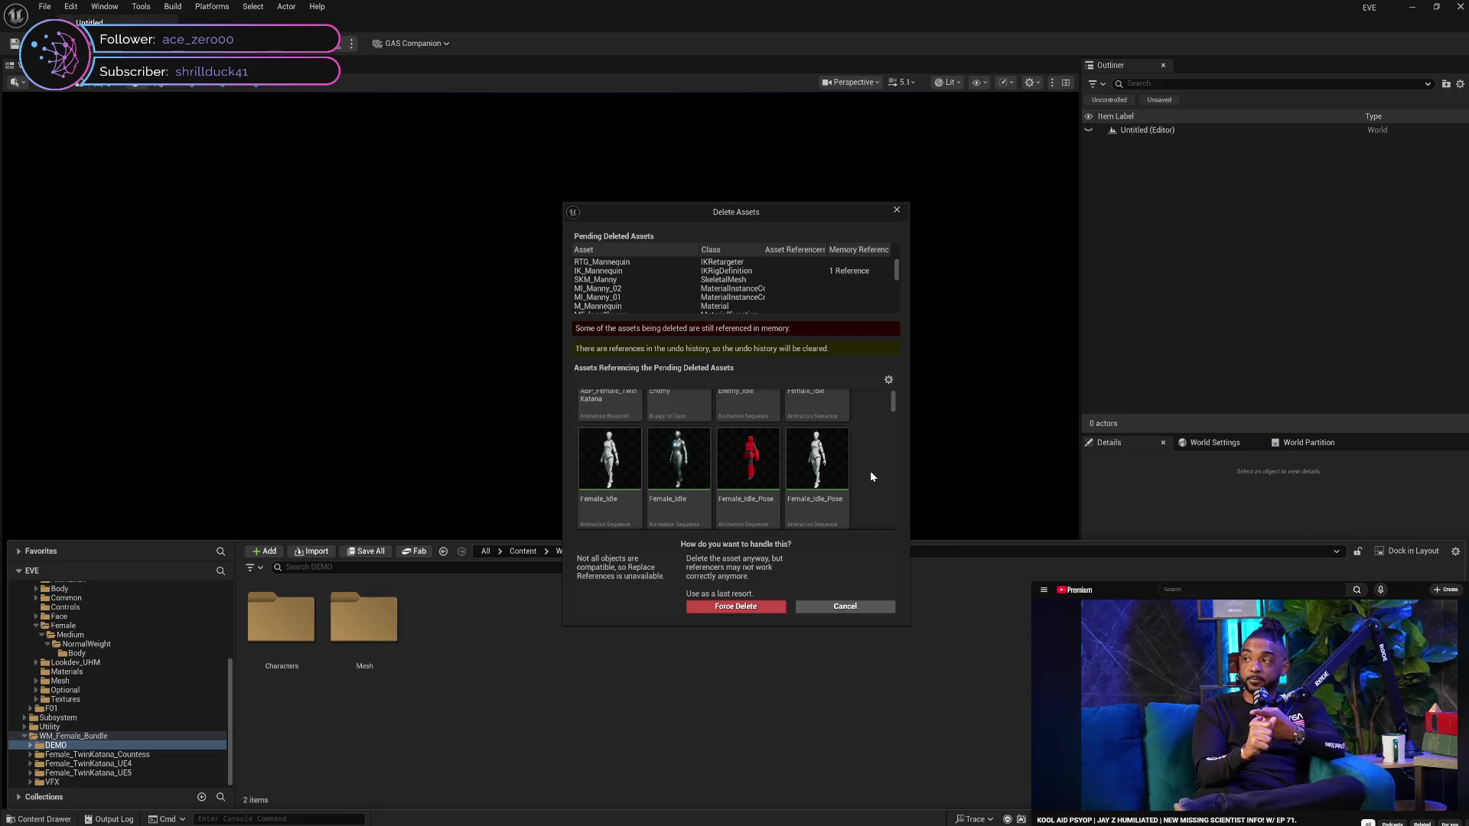
pyautogui.click(845, 607)
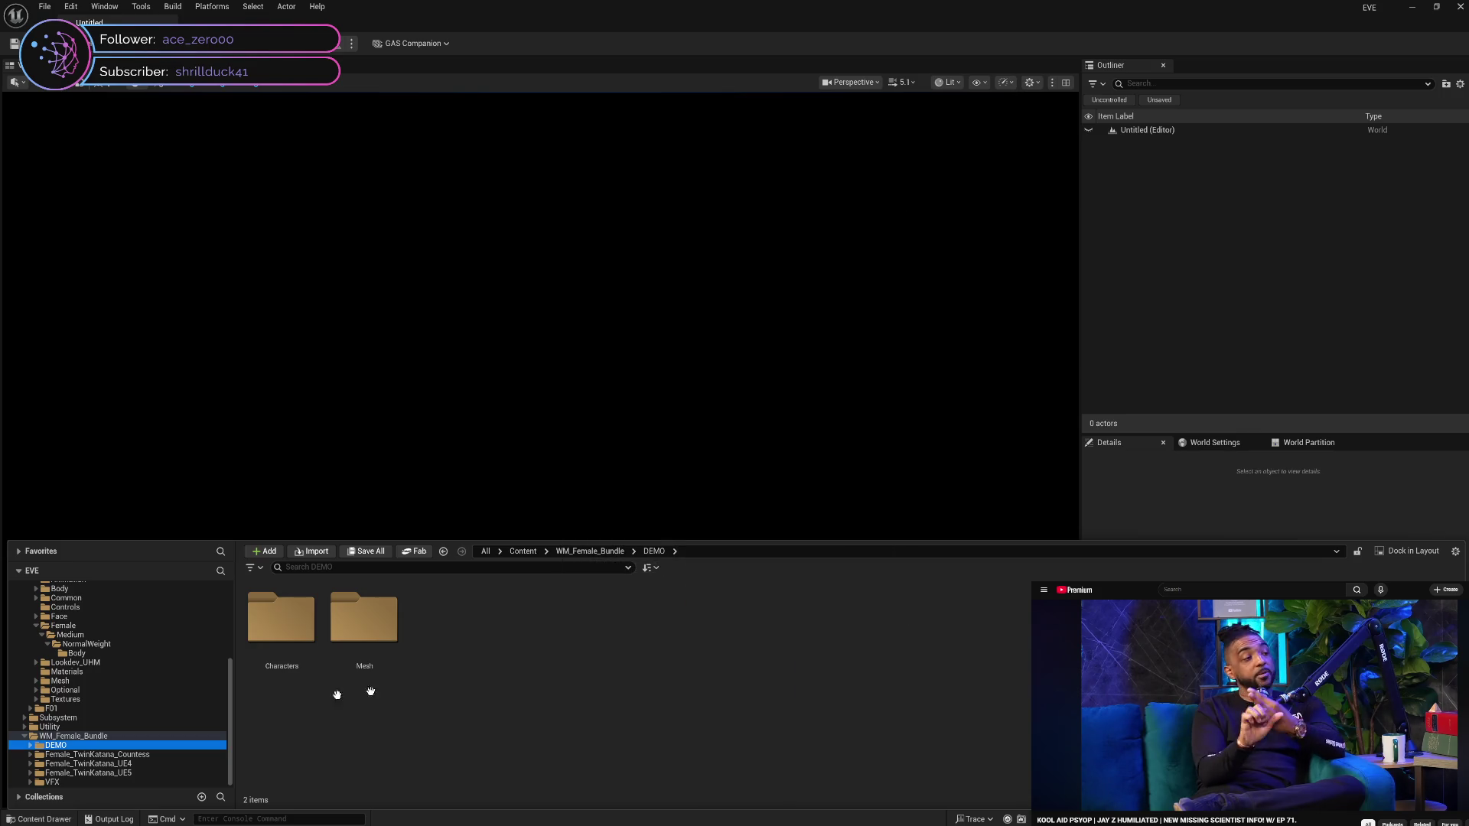
# Delete the whole WM_Female_Bundle folder, agreeing to load all 893 assets
pyautogui.click(72, 756)
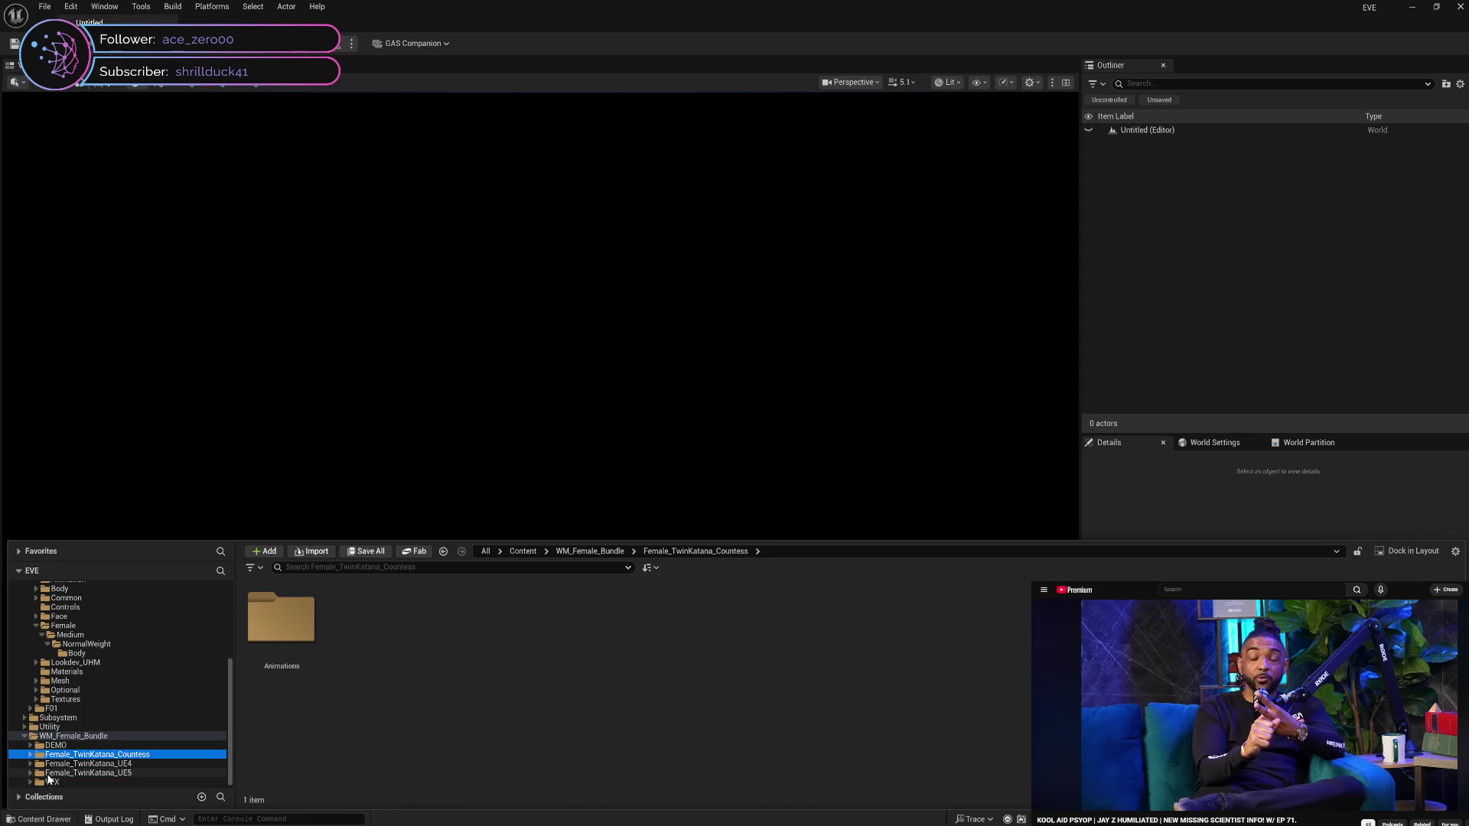
pyautogui.click(140, 763)
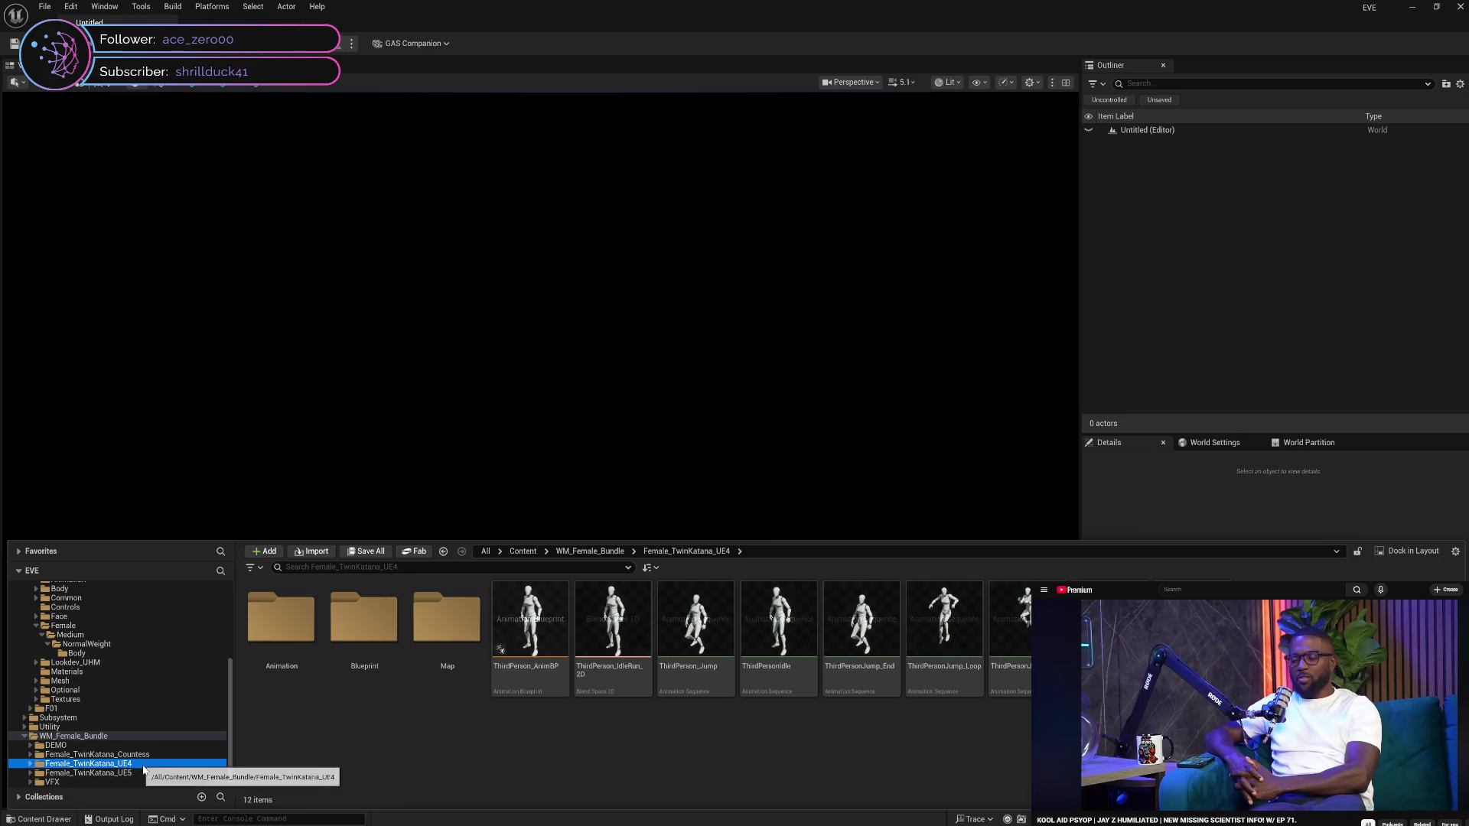
pyautogui.click(59, 738)
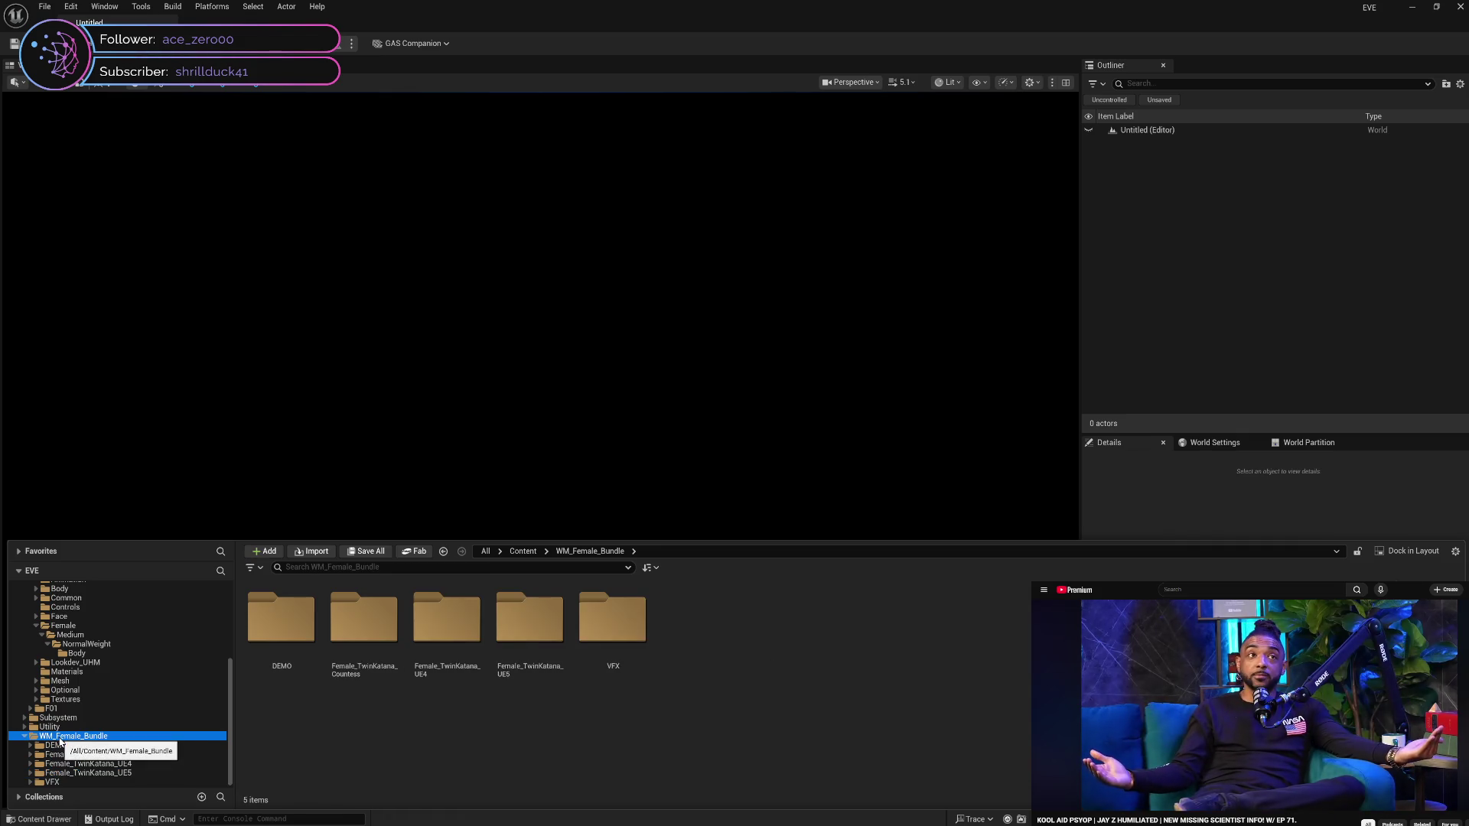
pyautogui.press('Delete')
pyautogui.click(113, 764)
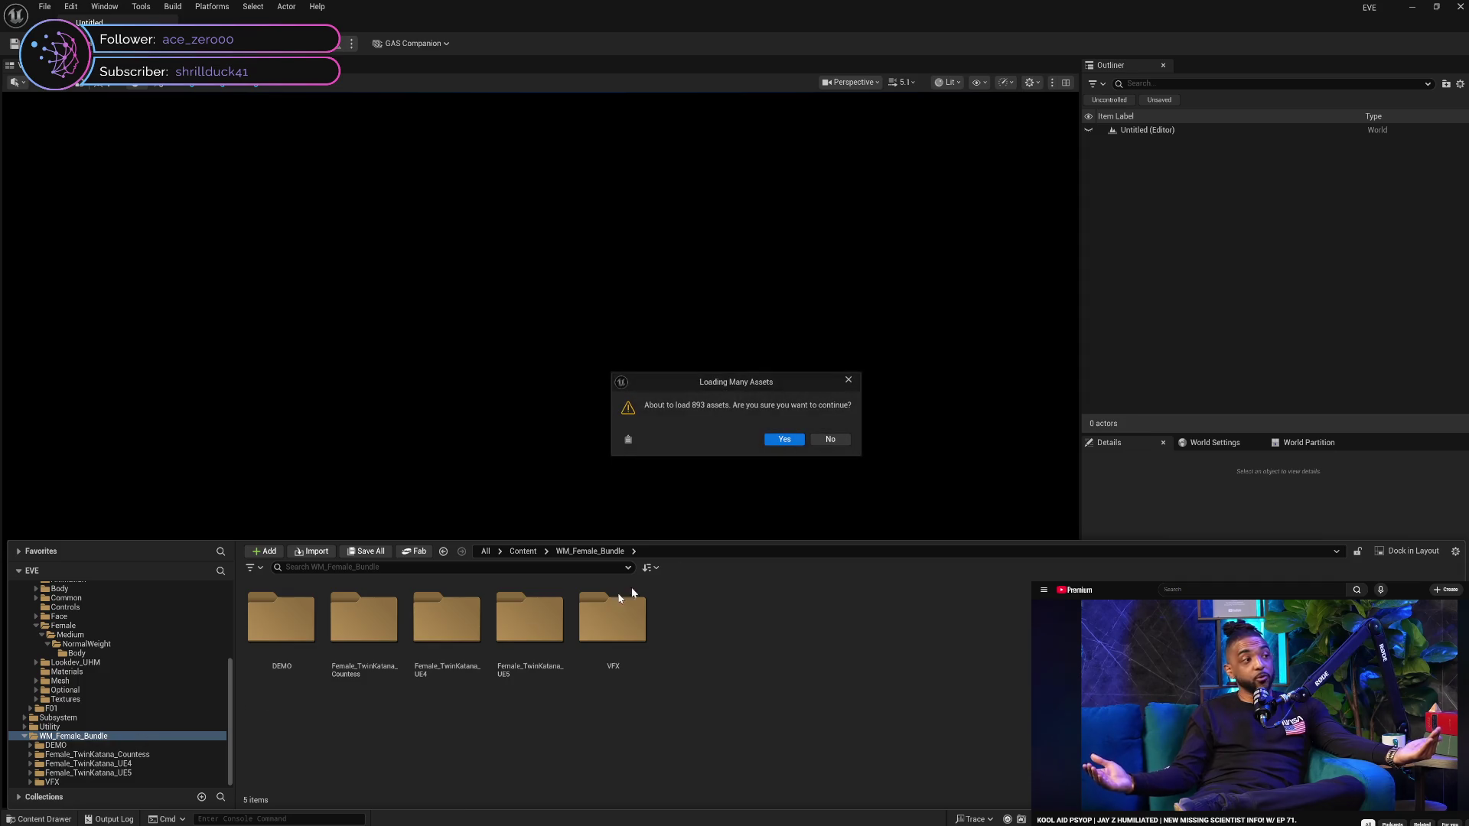
pyautogui.click(794, 449)
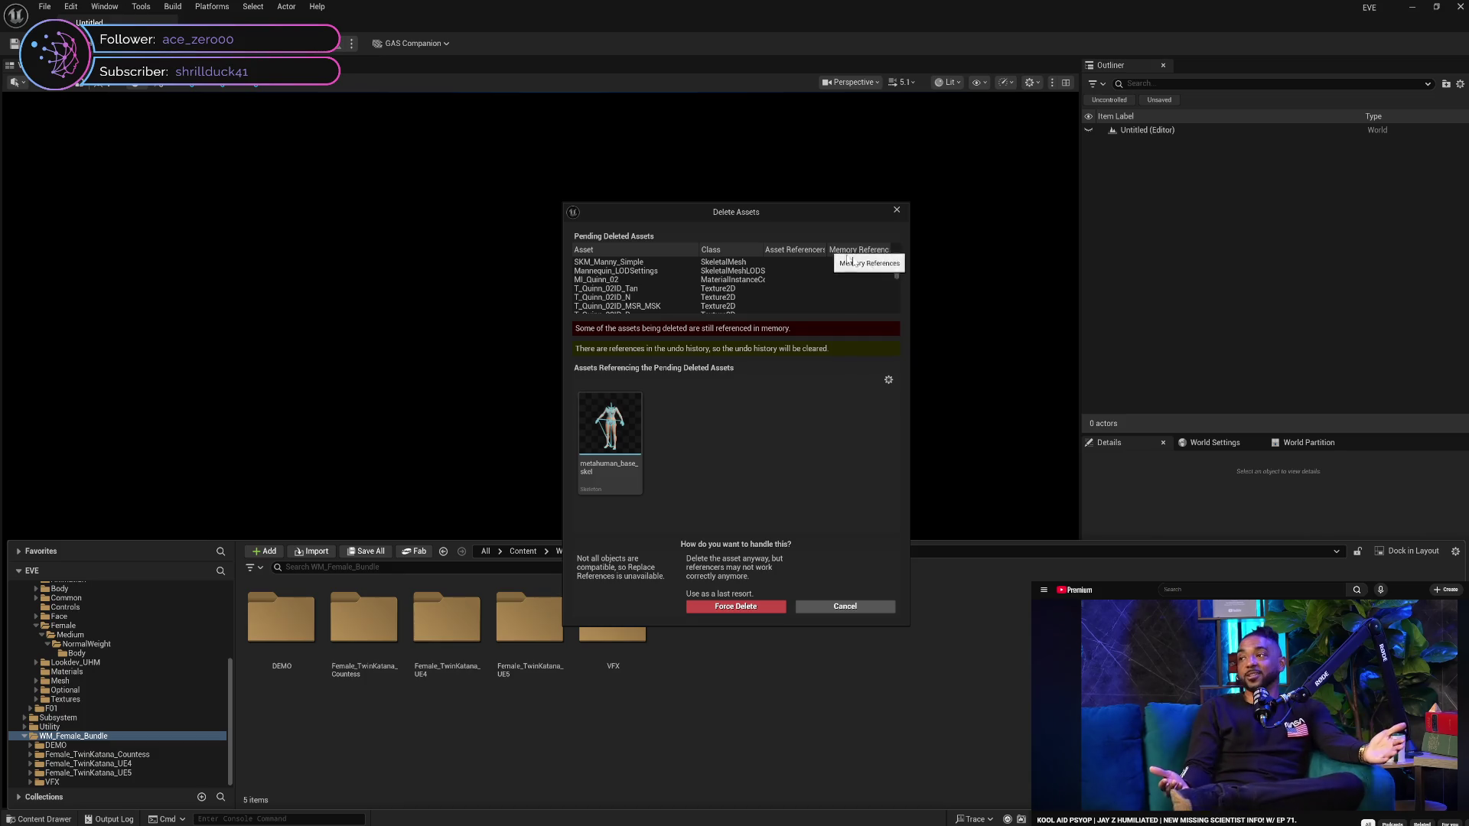
# Cancel deleting the Quinn animation and pose assets still referenced by the metahuman skeleton
pyautogui.moveTo(897, 272)
pyautogui.mouseDown()
pyautogui.moveTo(899, 305)
pyautogui.moveTo(898, 270)
pyautogui.mouseUp()
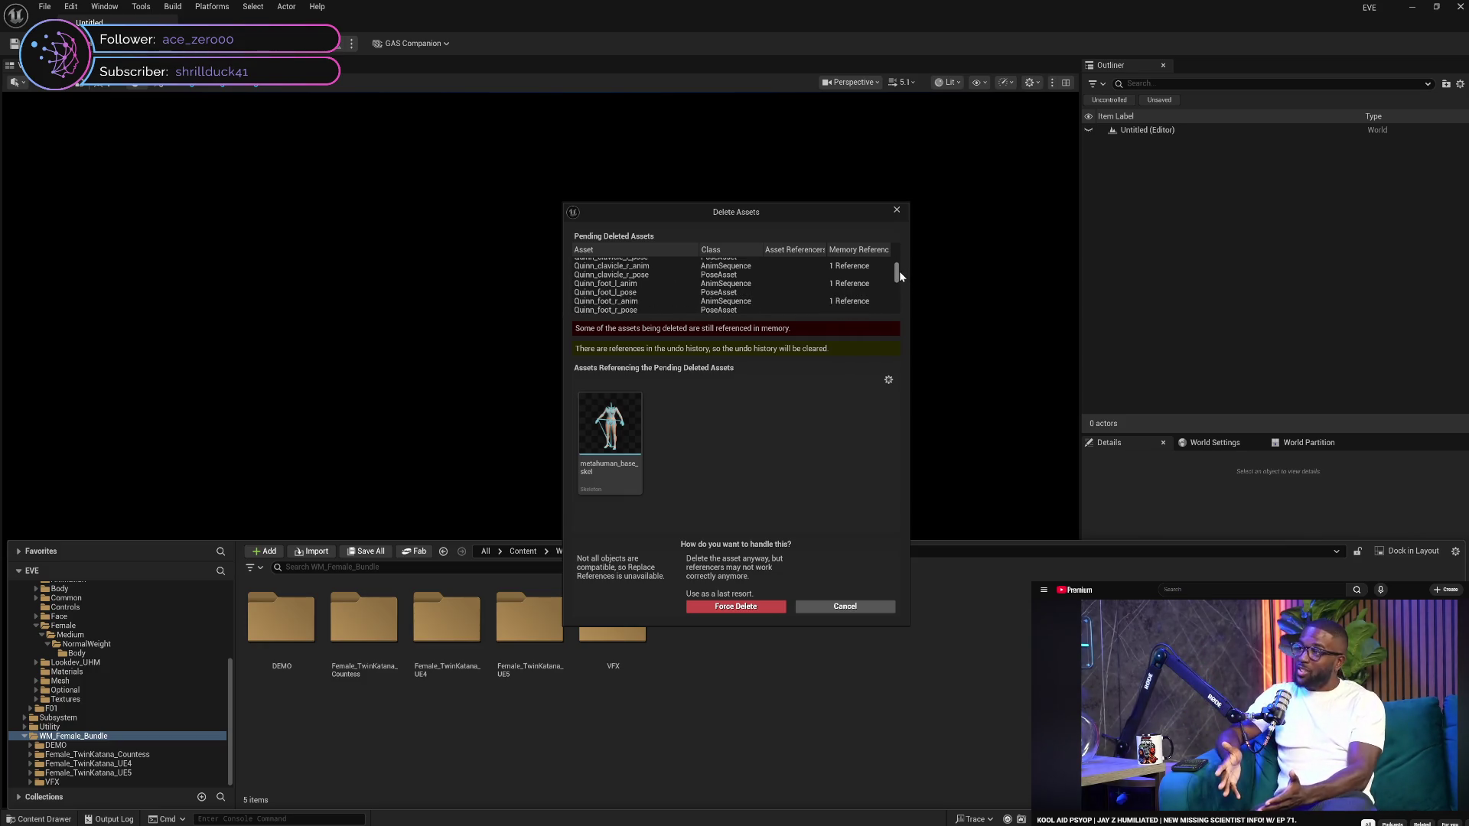
pyautogui.click(846, 607)
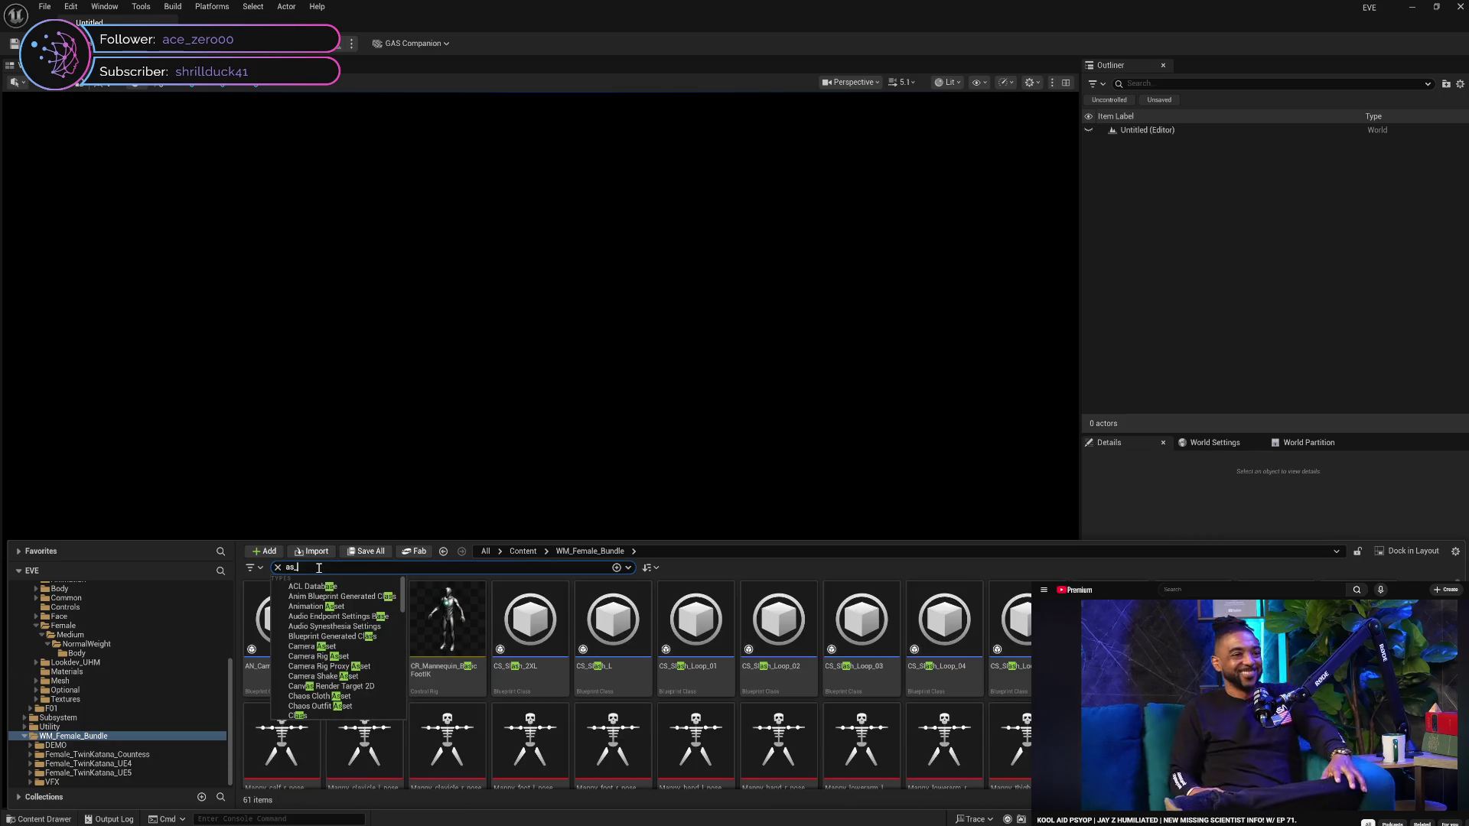
# Clear the search and open Female_TwinKatana_Countess > Animations > Attack
pyautogui.write('s')
pyautogui.press('BackSpace')
pyautogui.press('BackSpace')
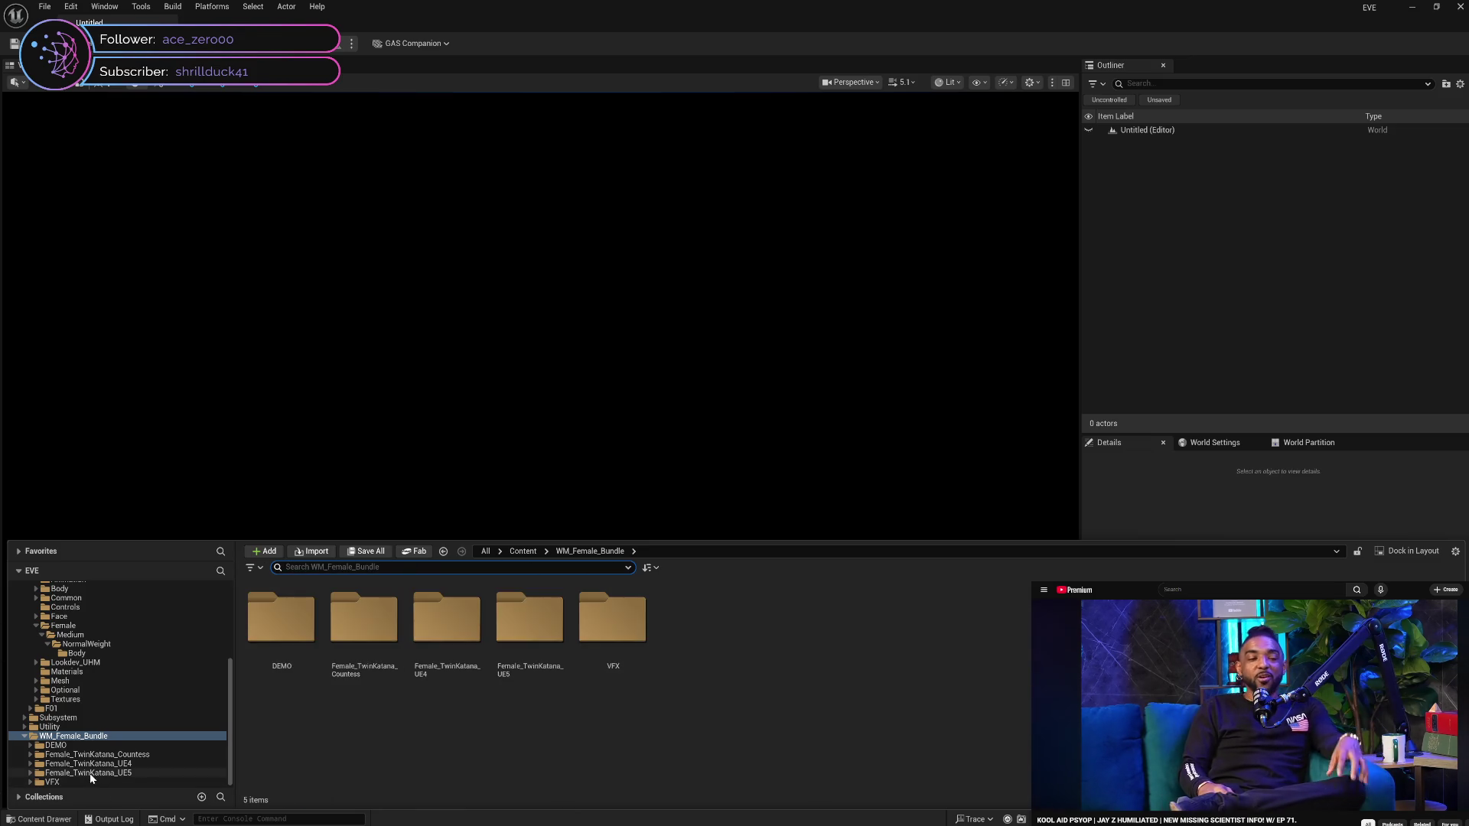
pyautogui.click(92, 754)
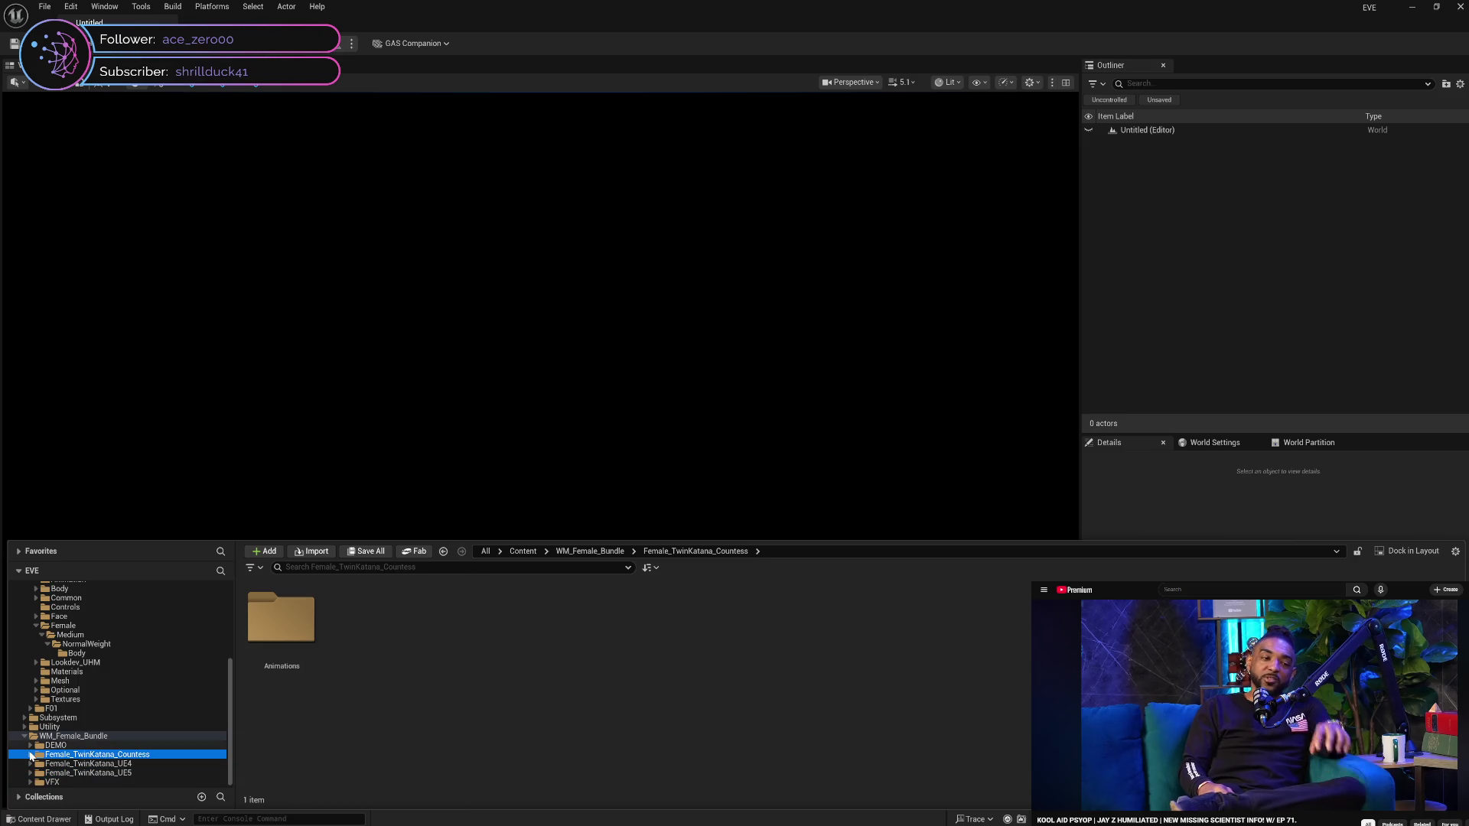
pyautogui.click(52, 765)
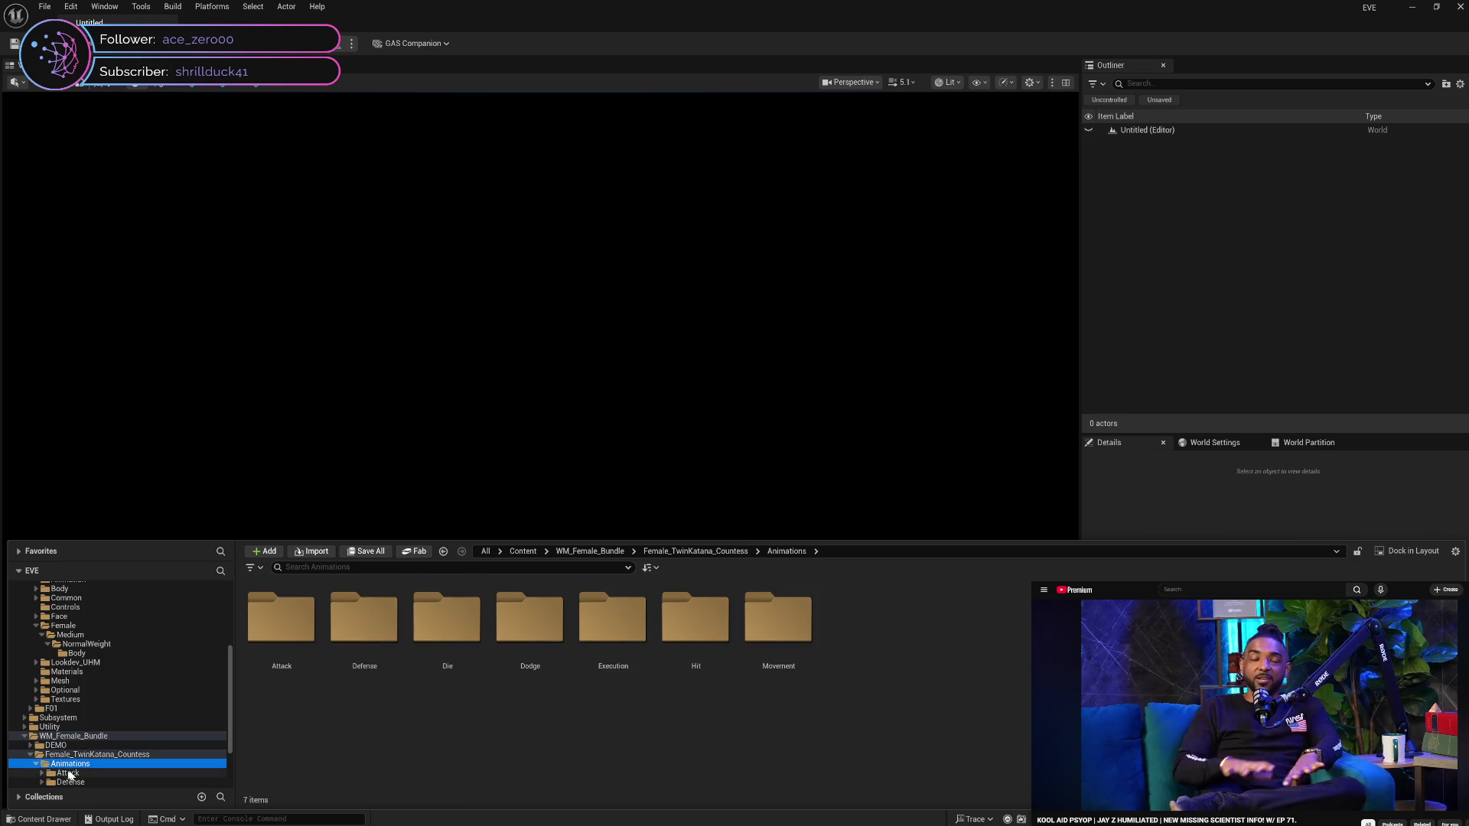
pyautogui.click(50, 775)
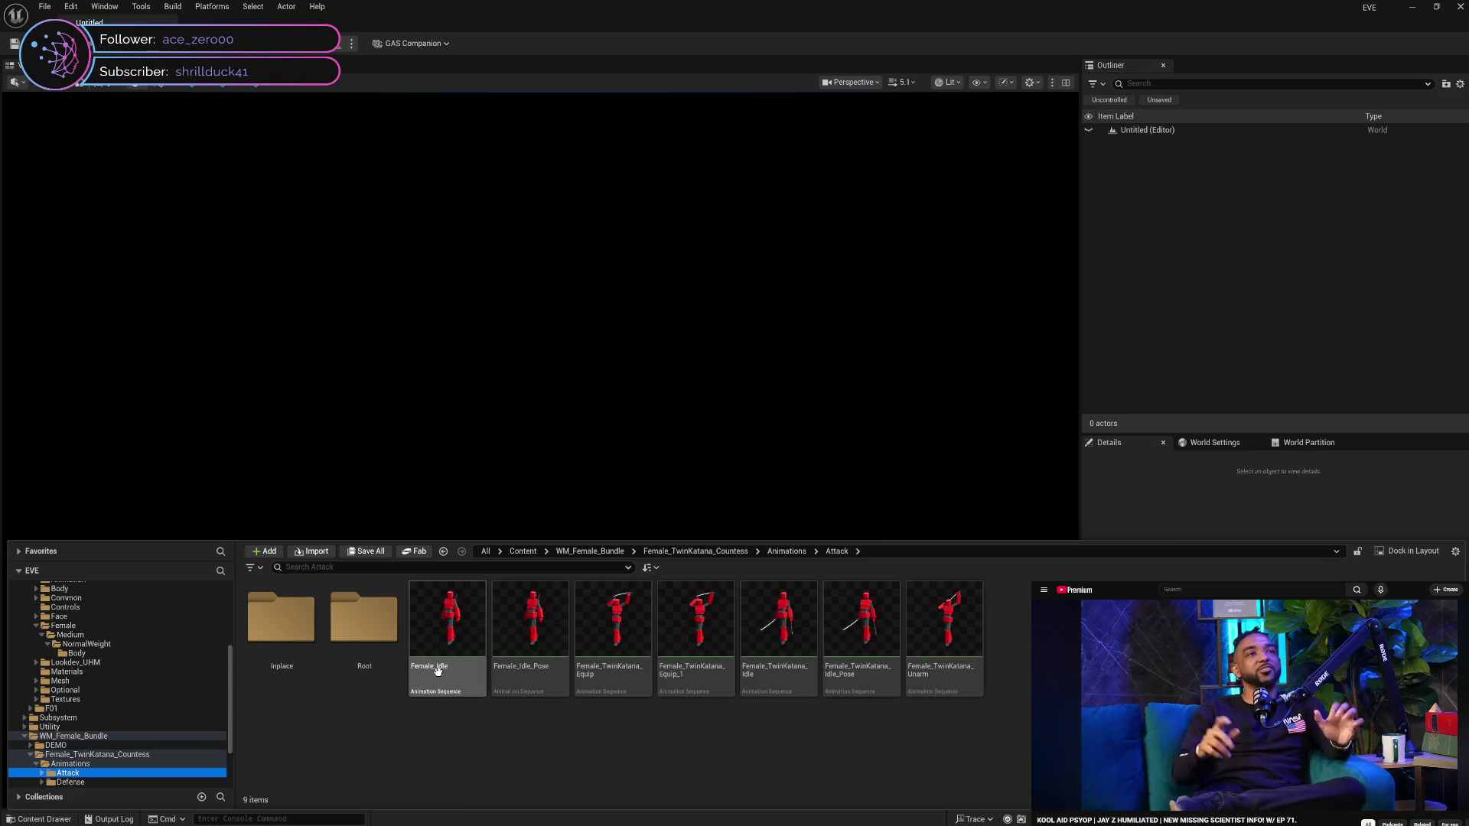
# Browse the Inplace and Root attack animation folders, then collapse Attack
pyautogui.moveTo(438, 670)
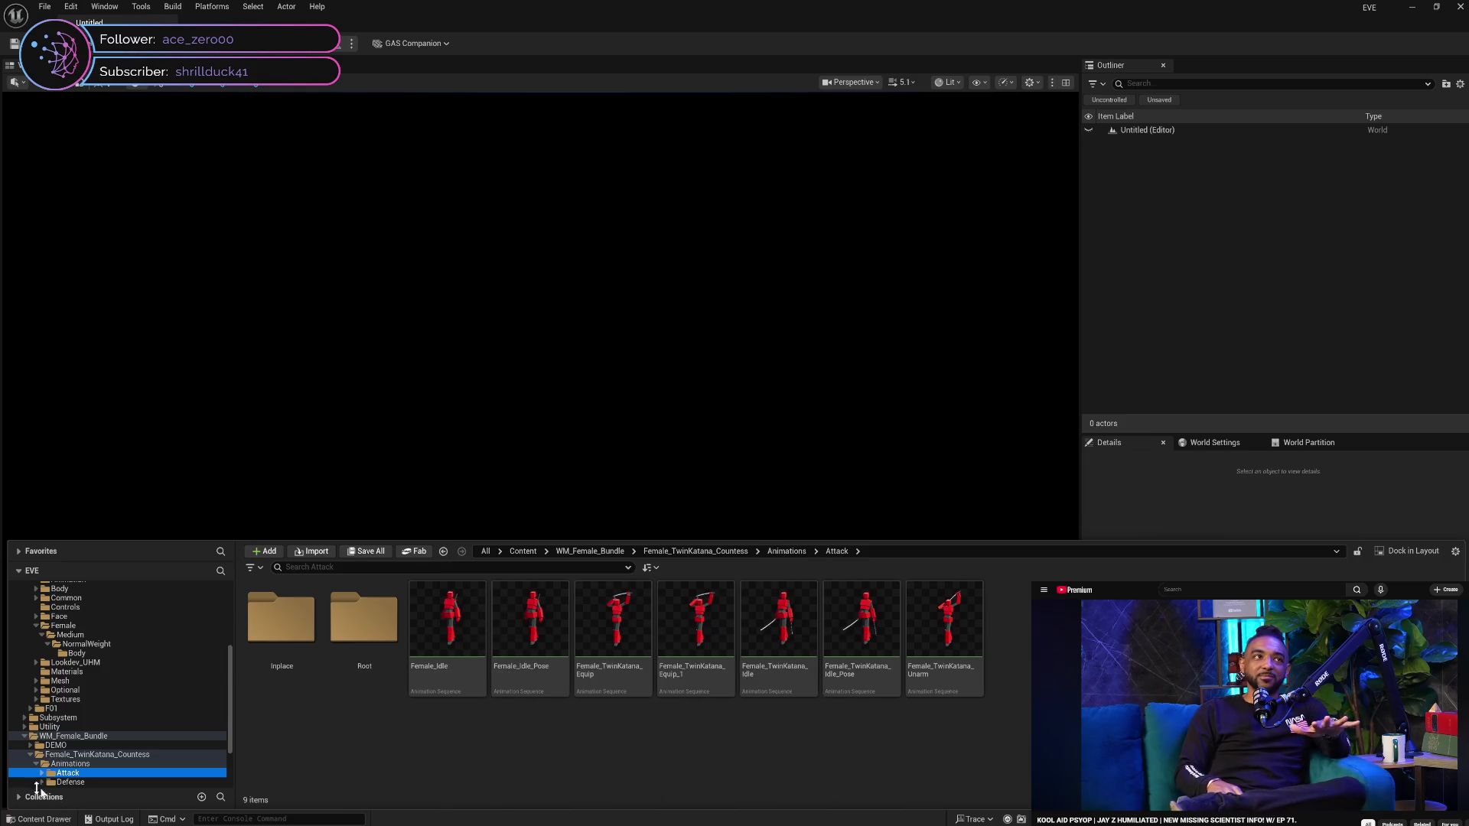
pyautogui.scroll(-2, 160, 752)
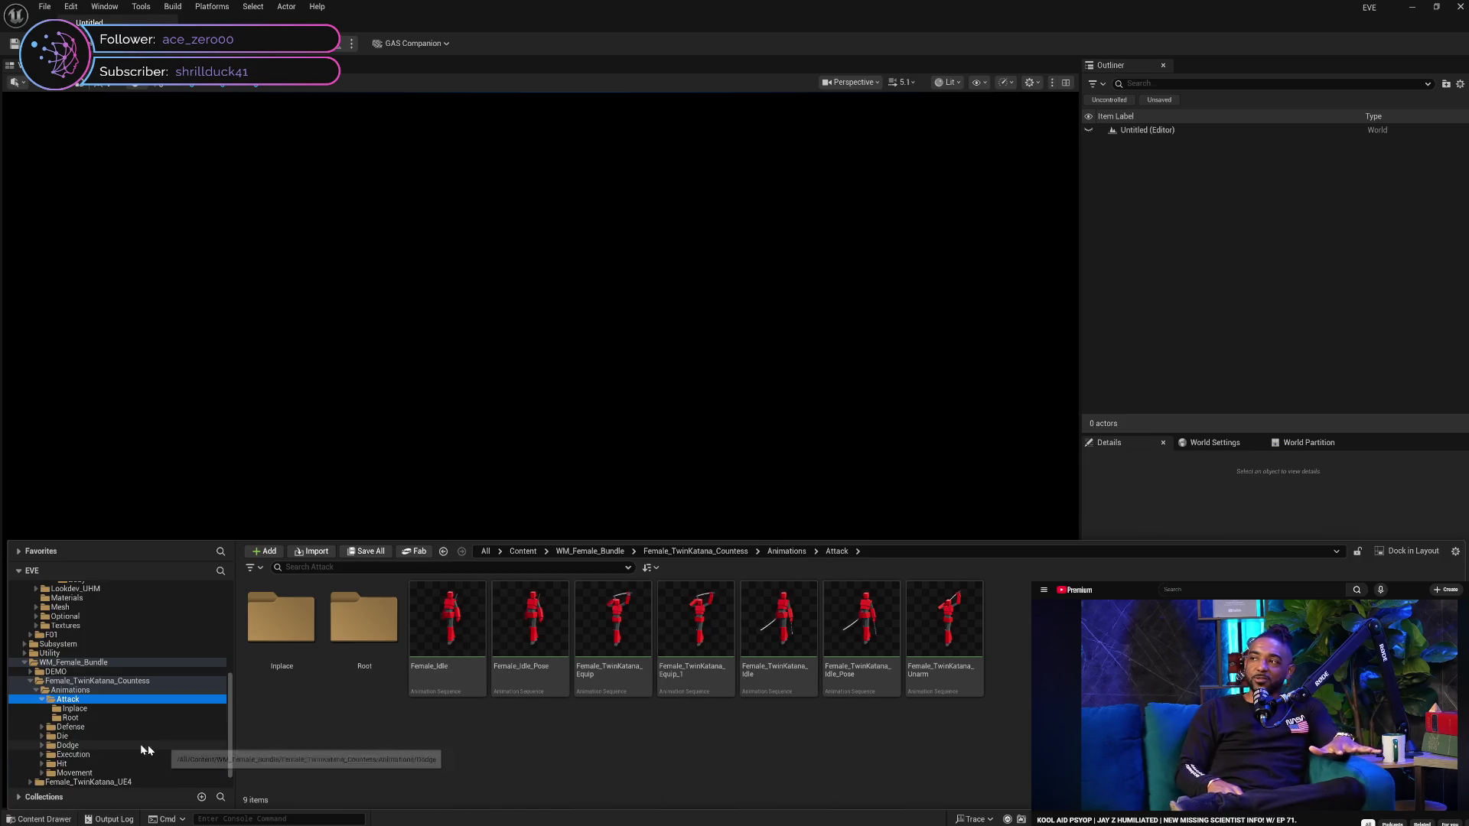
pyautogui.click(90, 710)
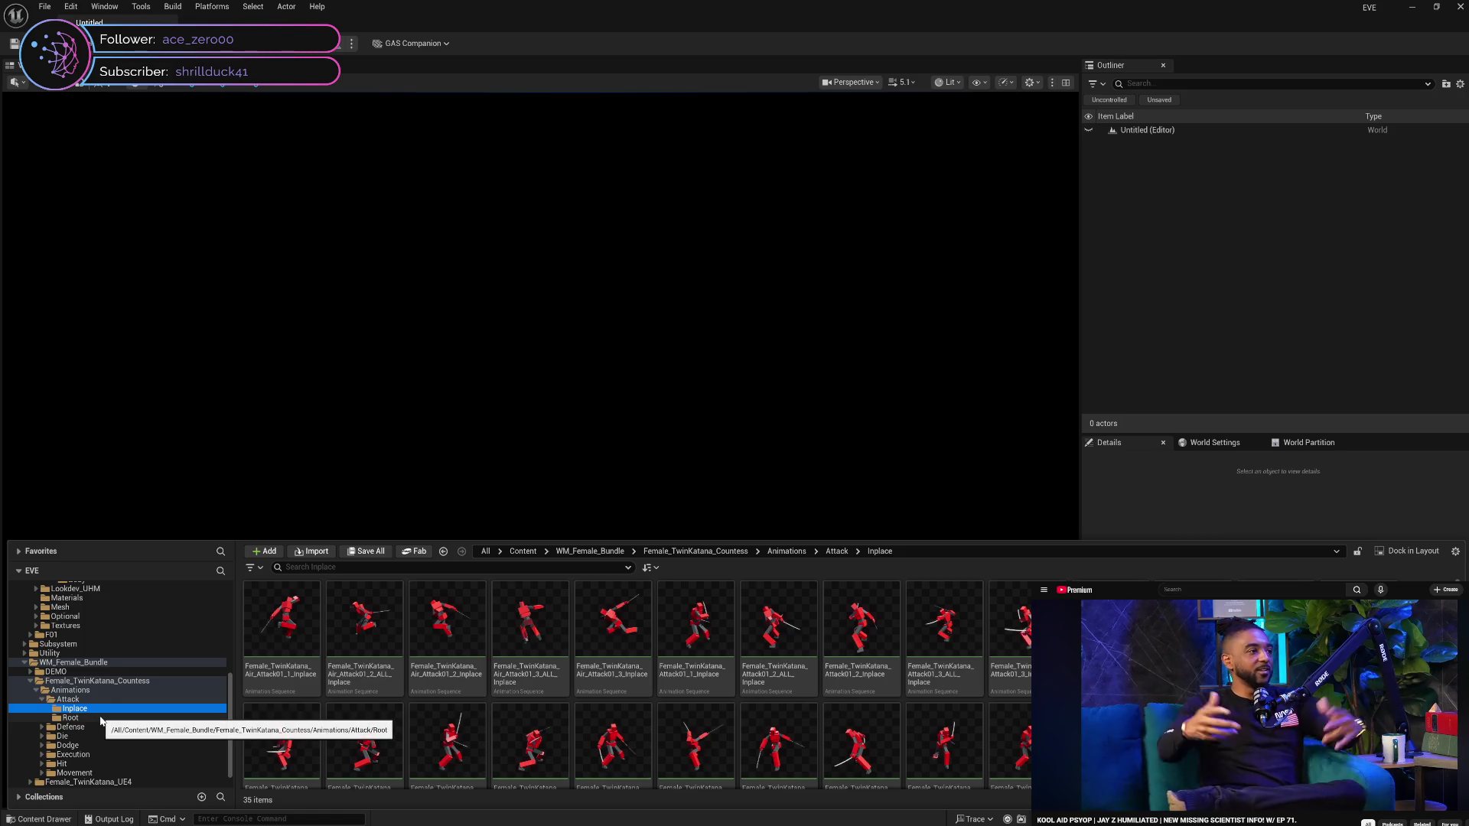
pyautogui.click(109, 717)
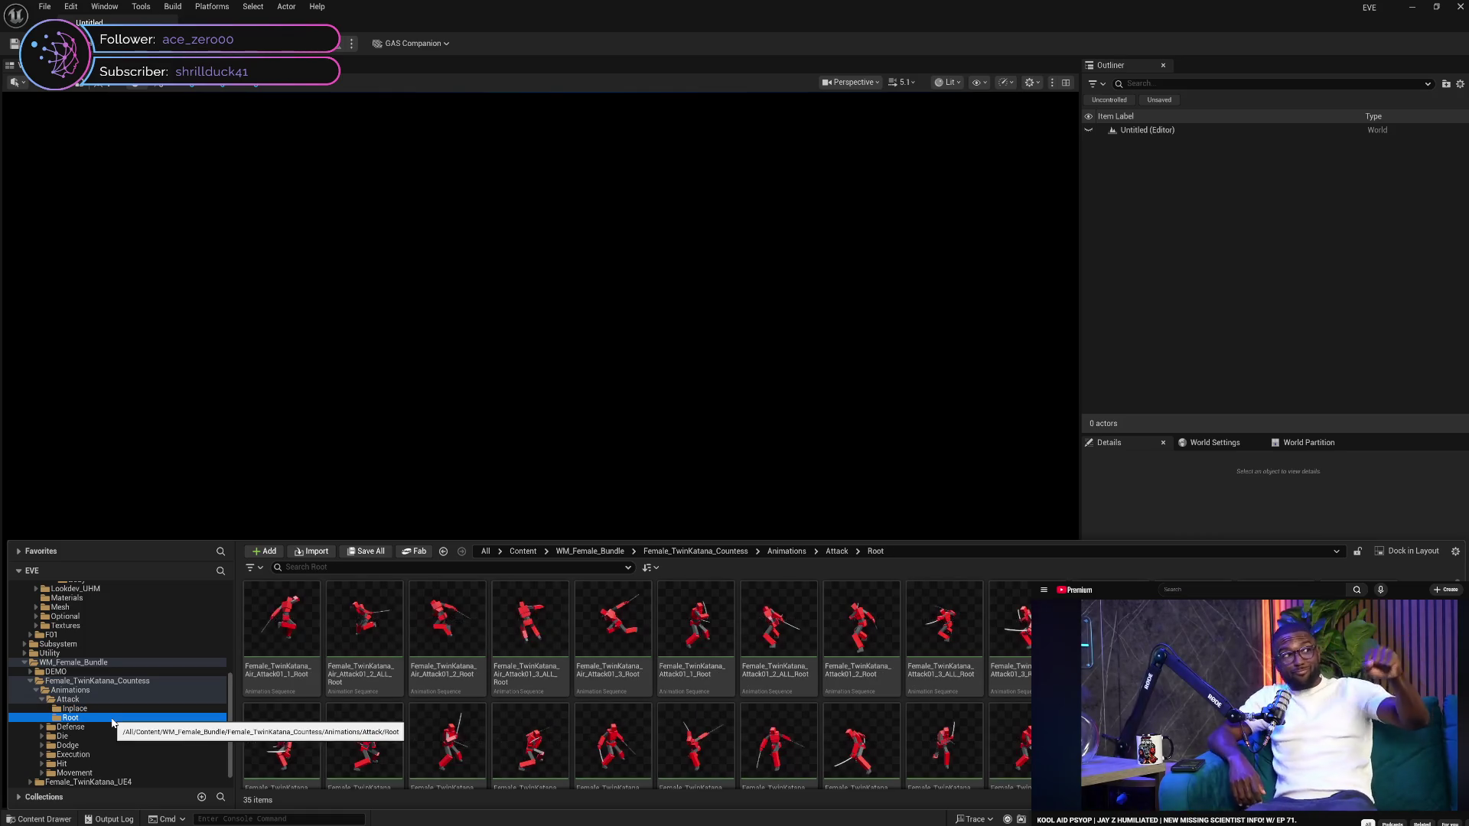
pyautogui.click(69, 698)
pyautogui.click(41, 698)
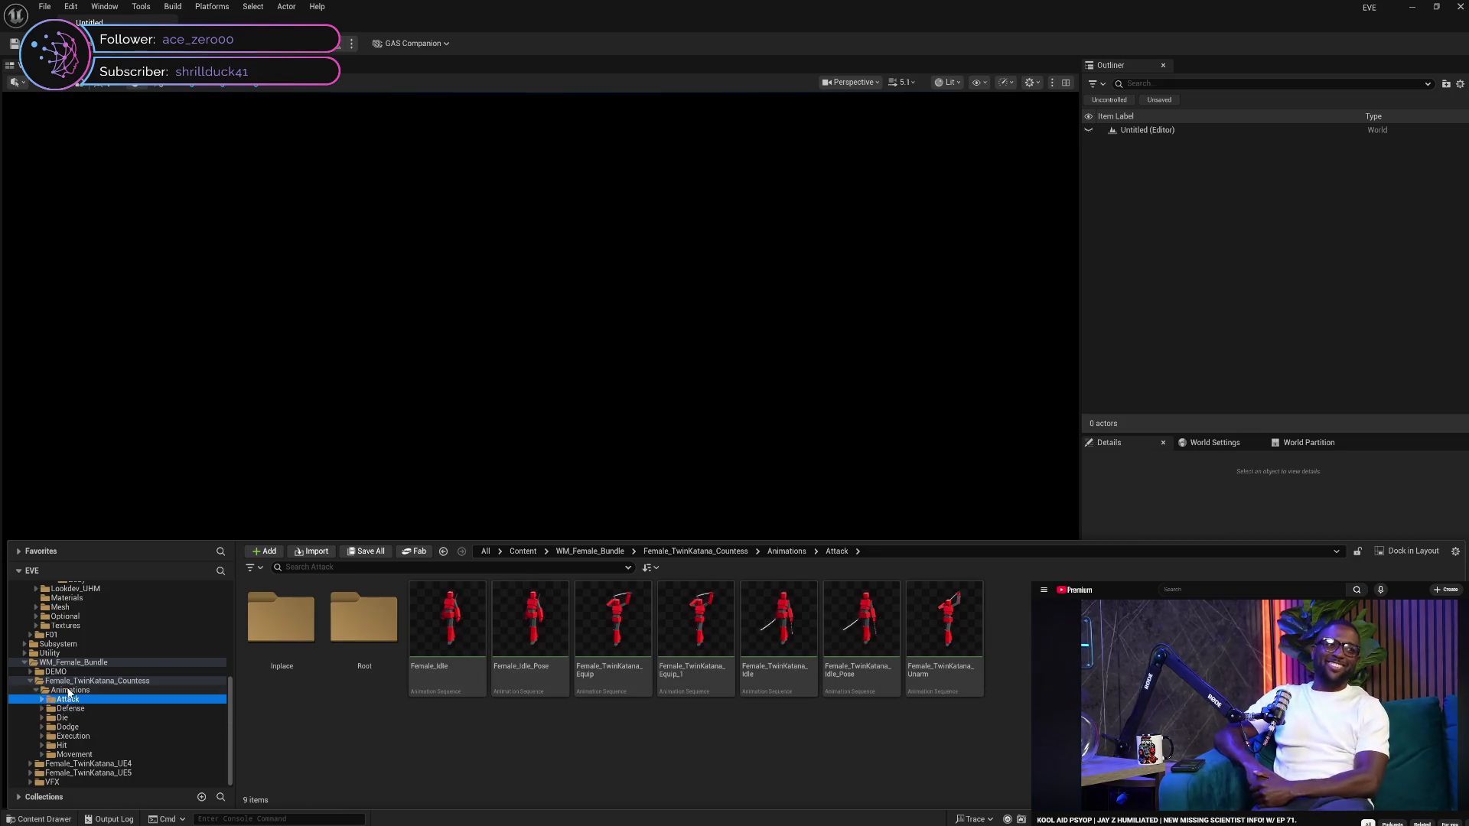
# Open the Defense animations folder and open the Defense idle pose animation
pyautogui.click(69, 690)
pyautogui.click(95, 710)
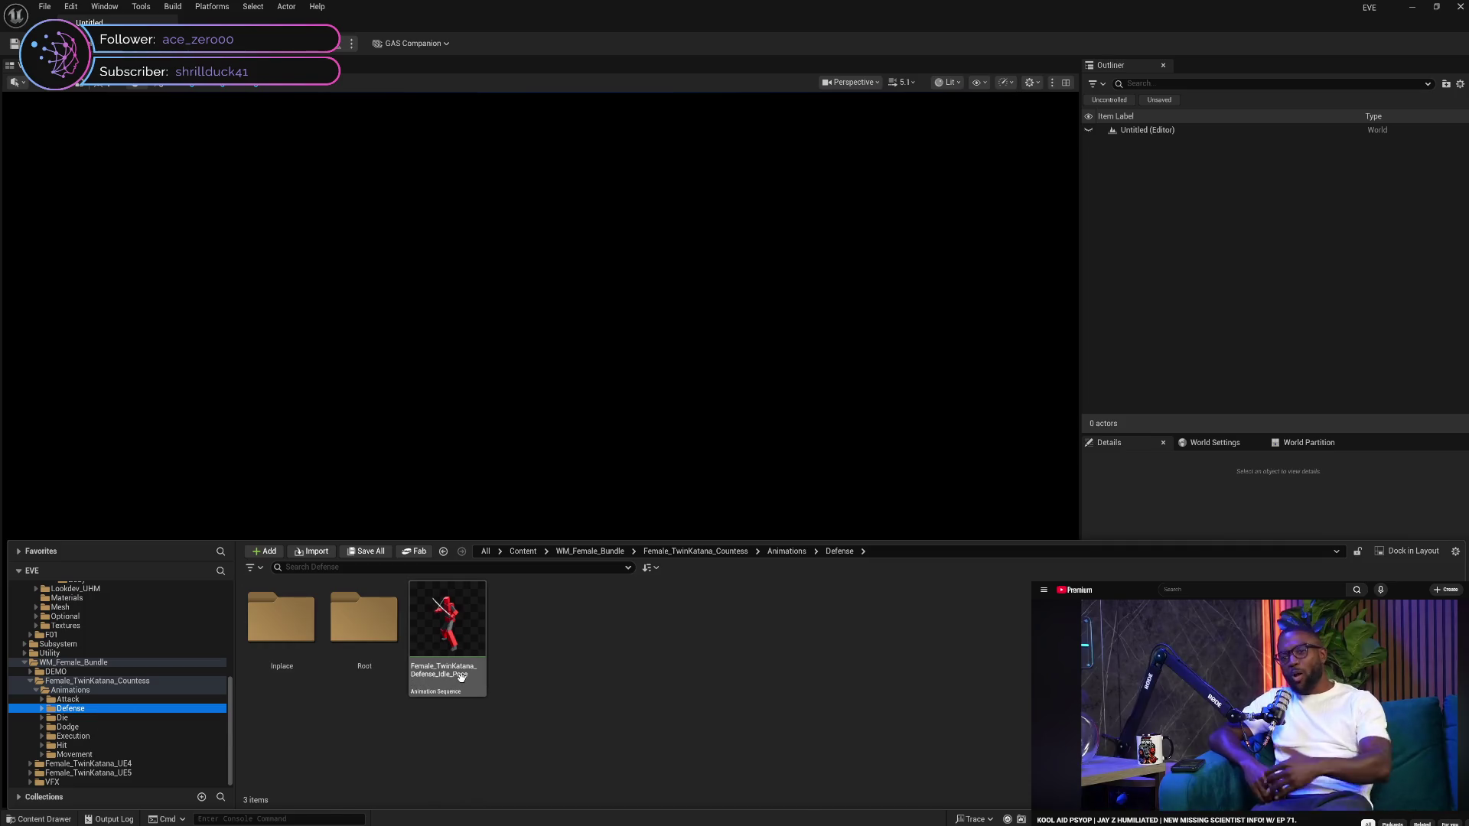
pyautogui.click(461, 677)
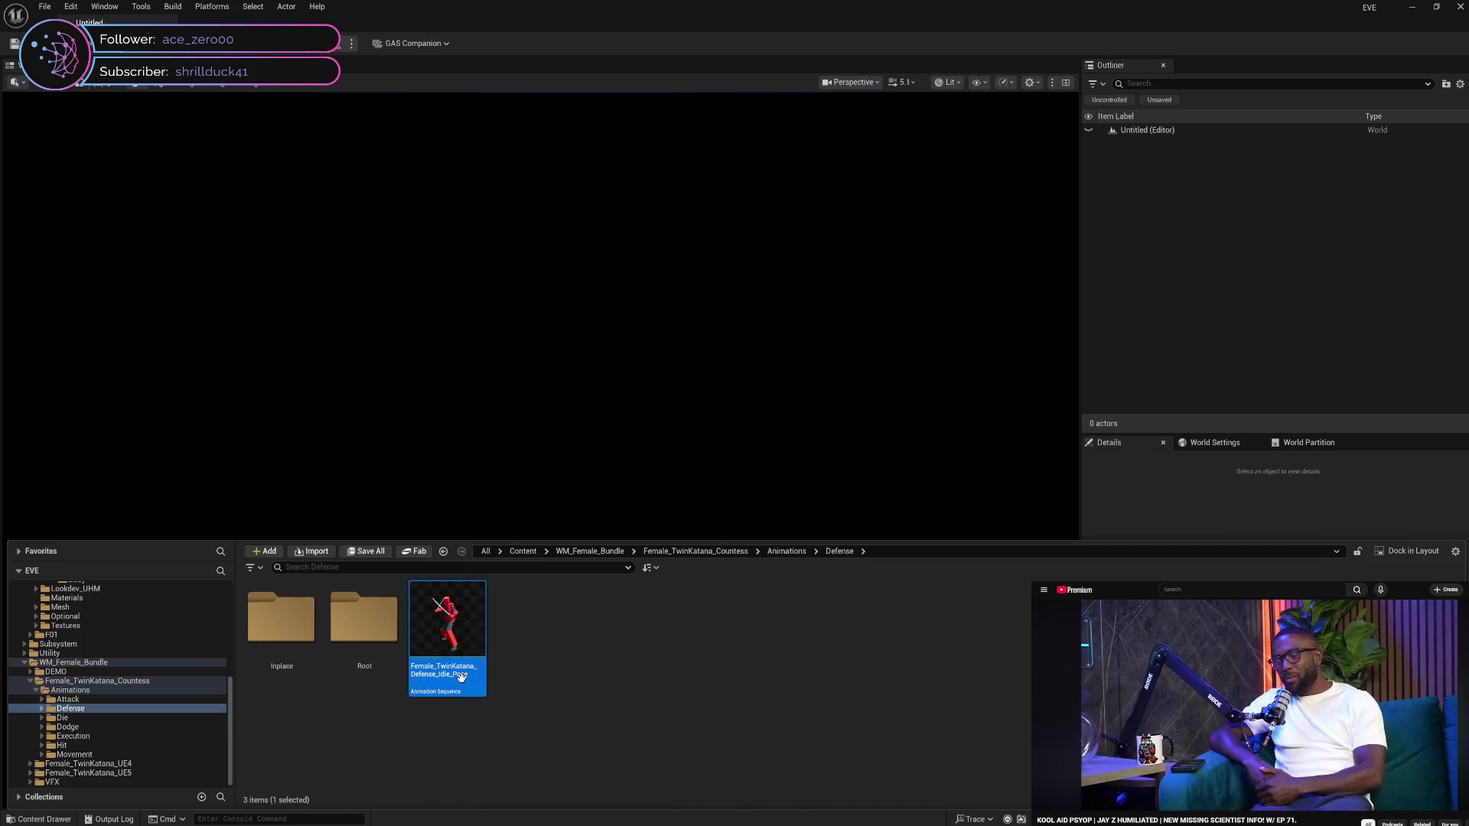
pyautogui.doubleClick(463, 683)
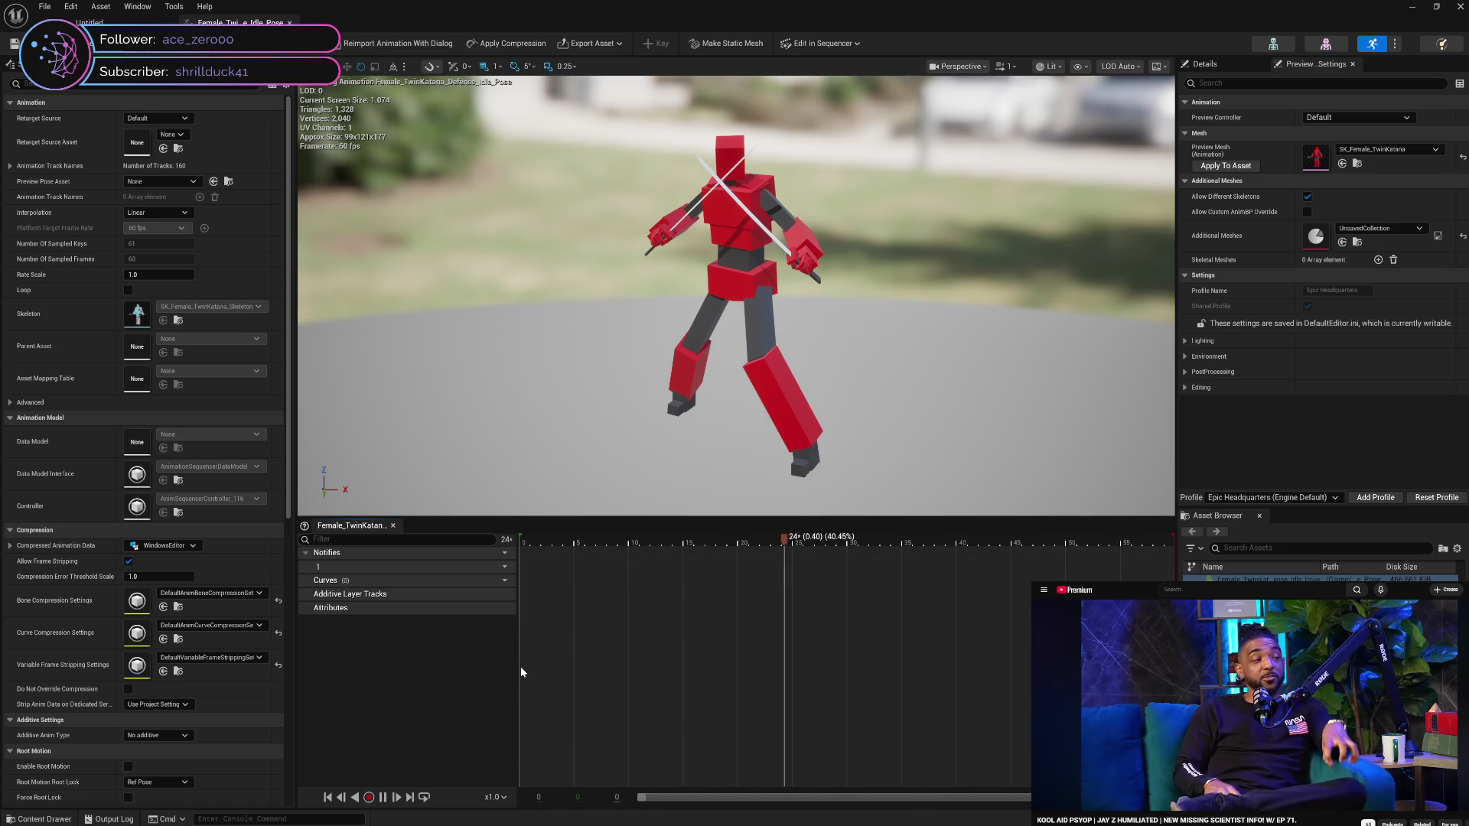
# Check the Defense idle pose's Source File path in Details, then close its editor
pyautogui.scroll(-10, 76, 541)
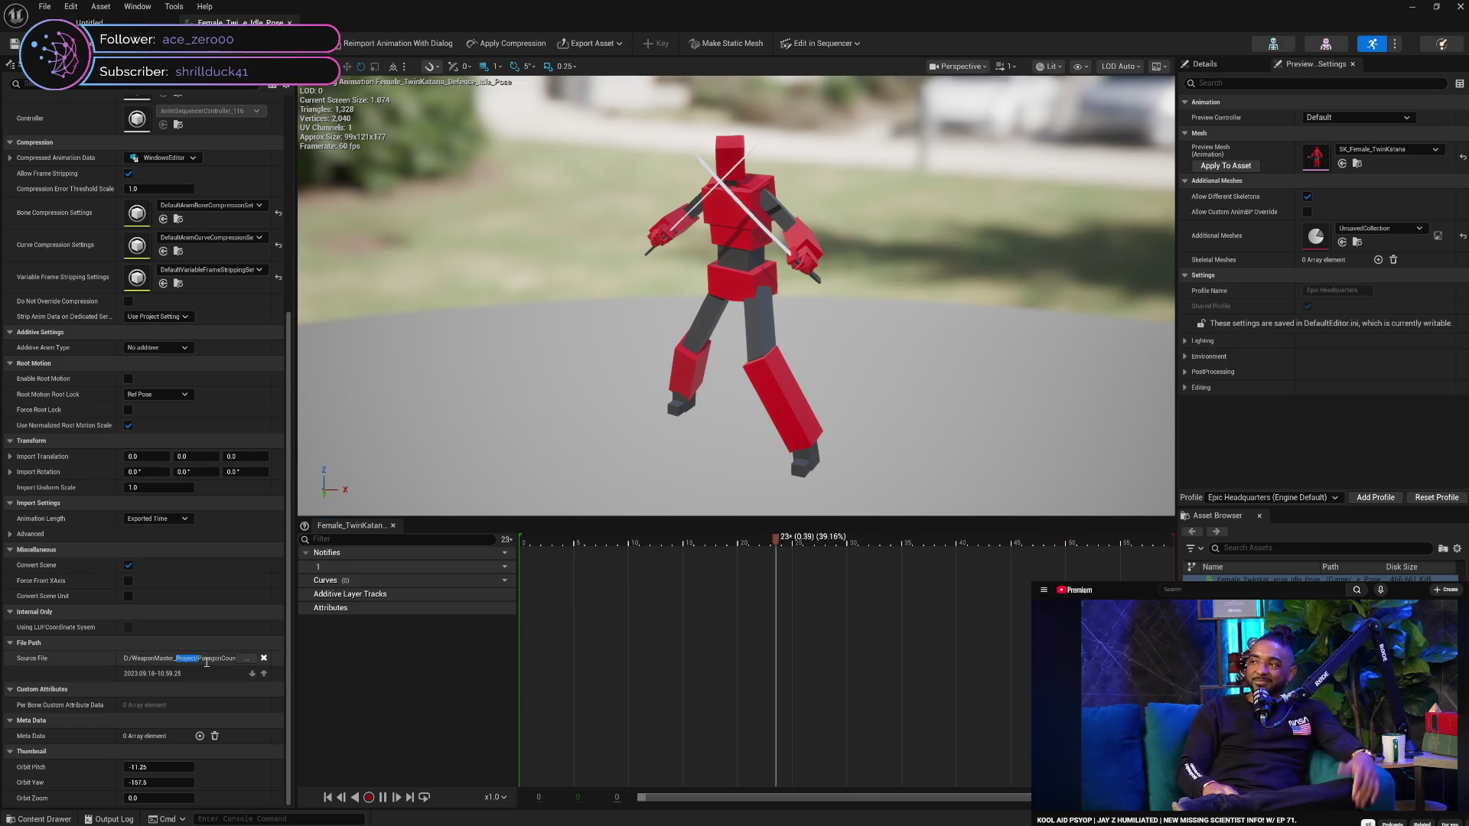
pyautogui.moveTo(177, 658); pyautogui.dragTo(230, 677)
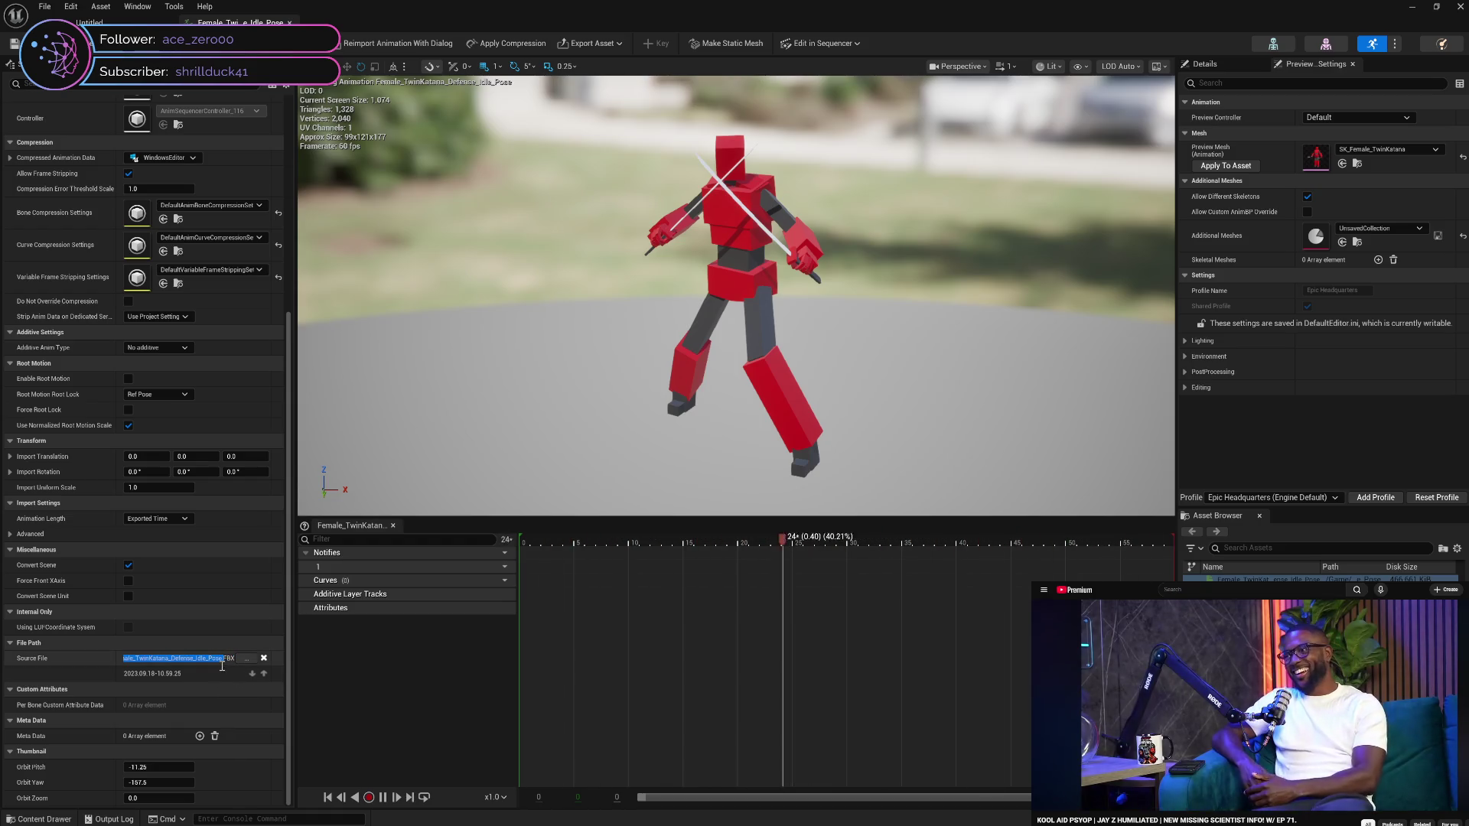
pyautogui.click(212, 658)
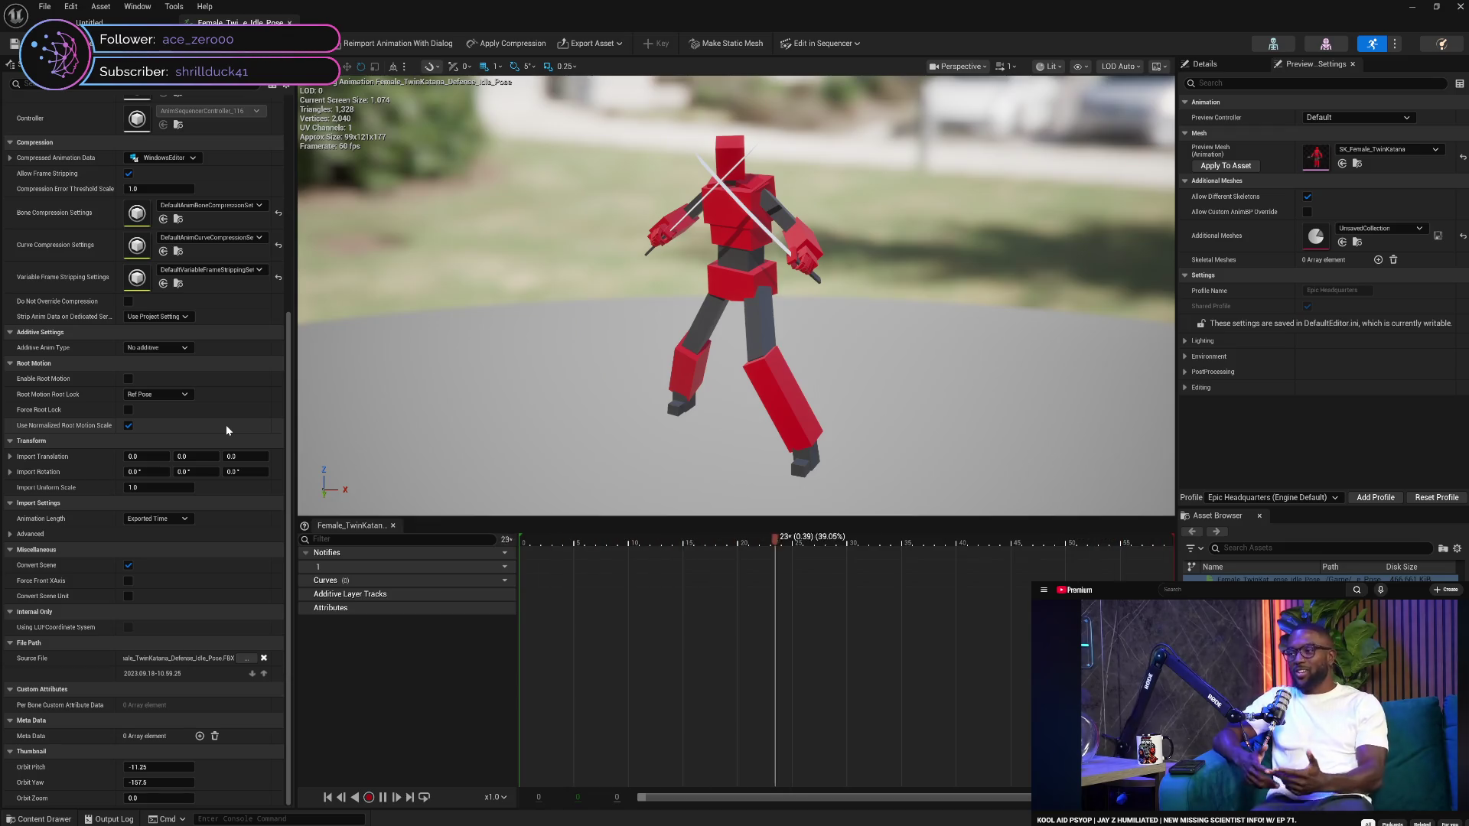
pyautogui.scroll(5, 227, 425)
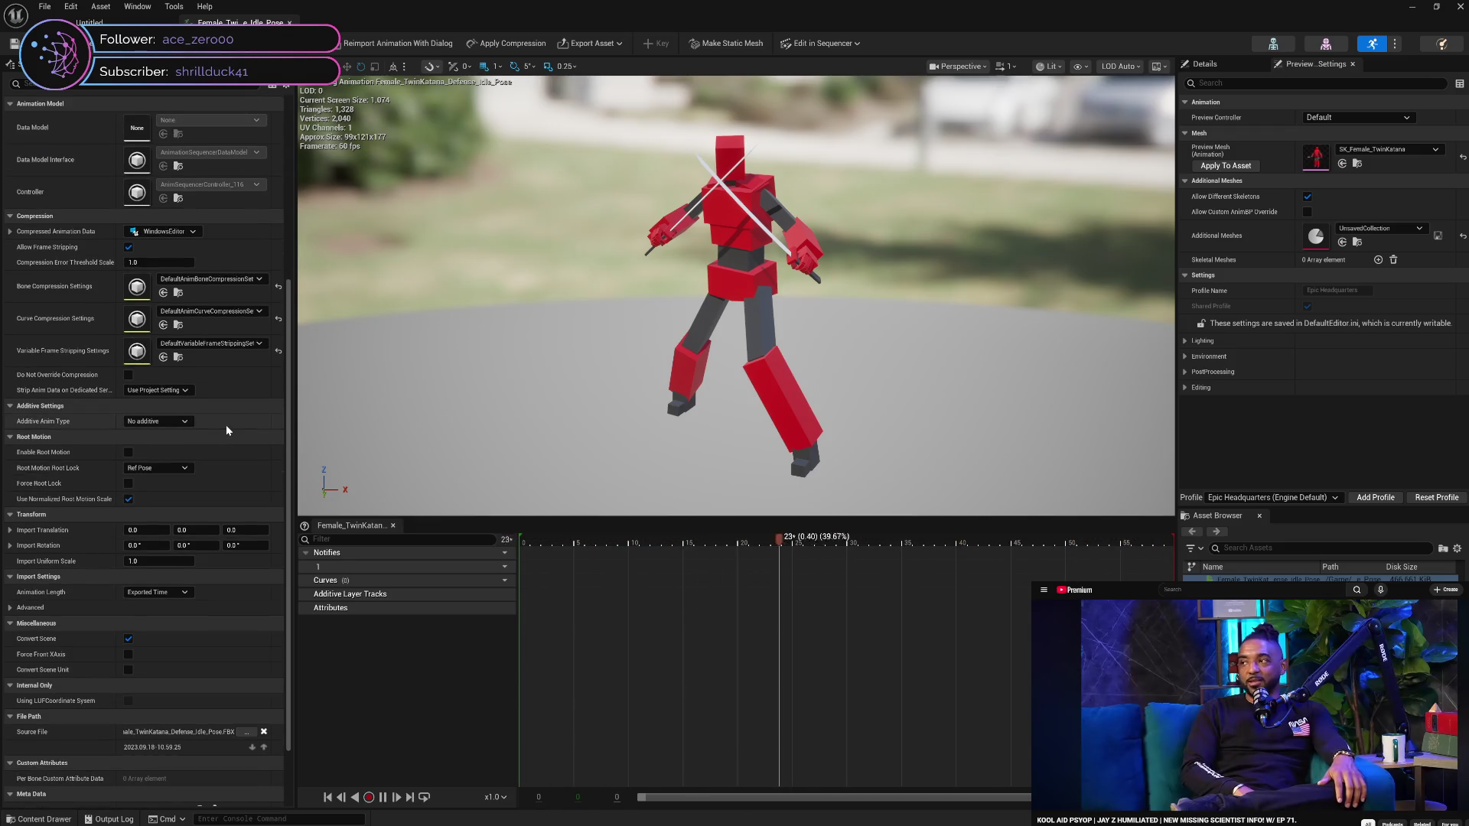
pyautogui.scroll(8, 227, 425)
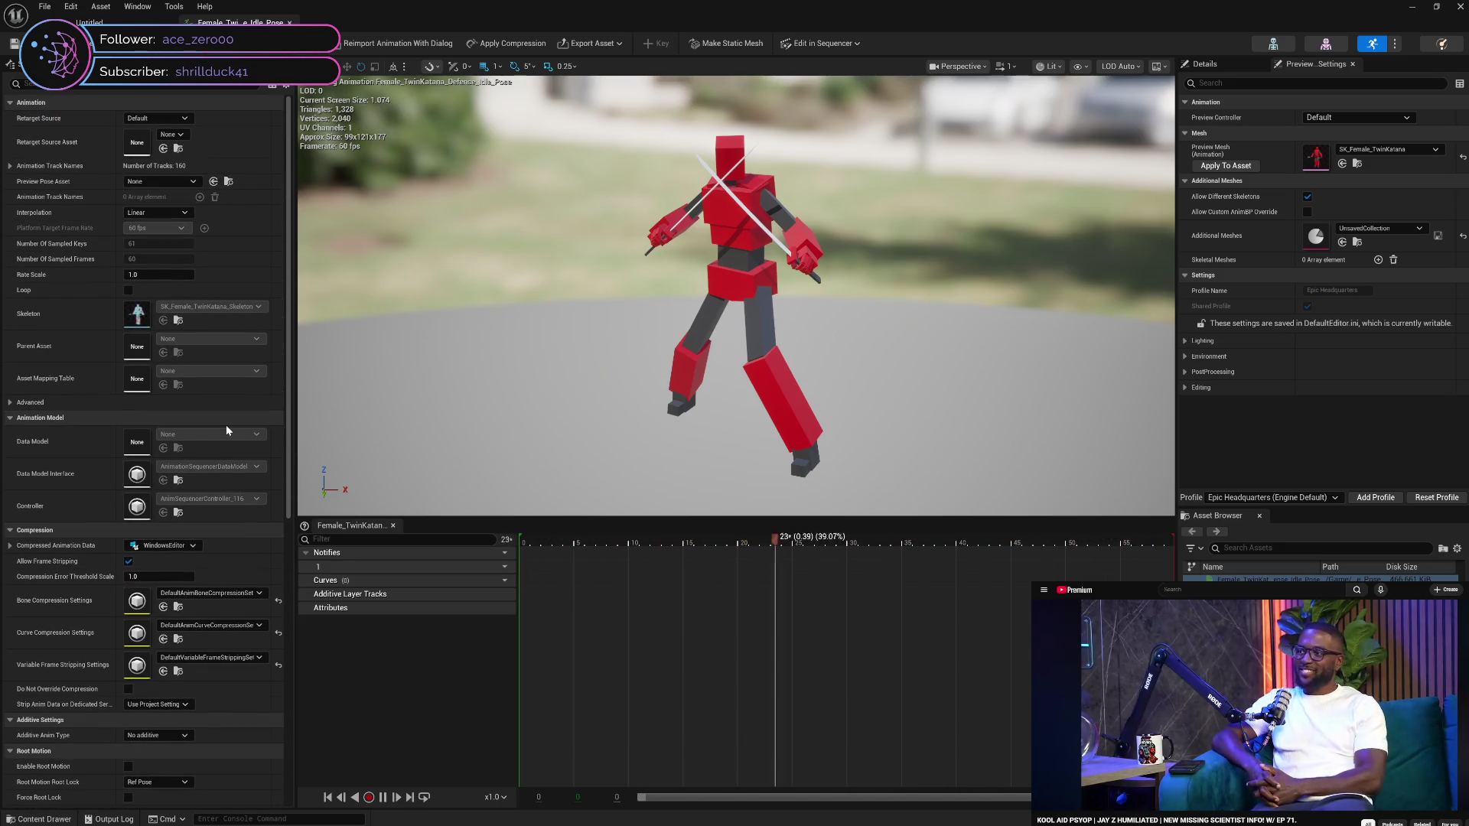
pyautogui.scroll(-1, 227, 427)
pyautogui.scroll(1, 226, 427)
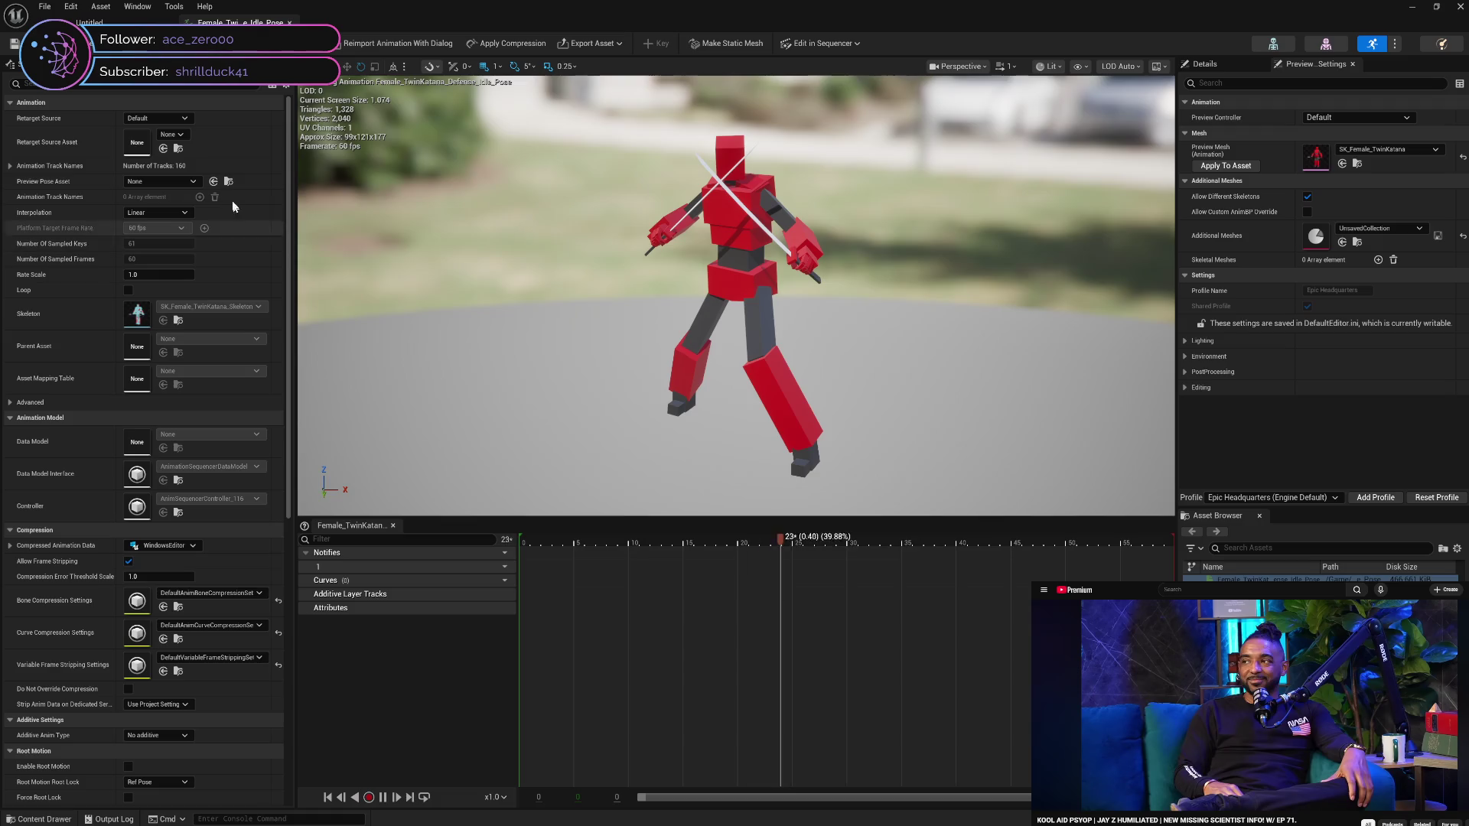
pyautogui.click(292, 22)
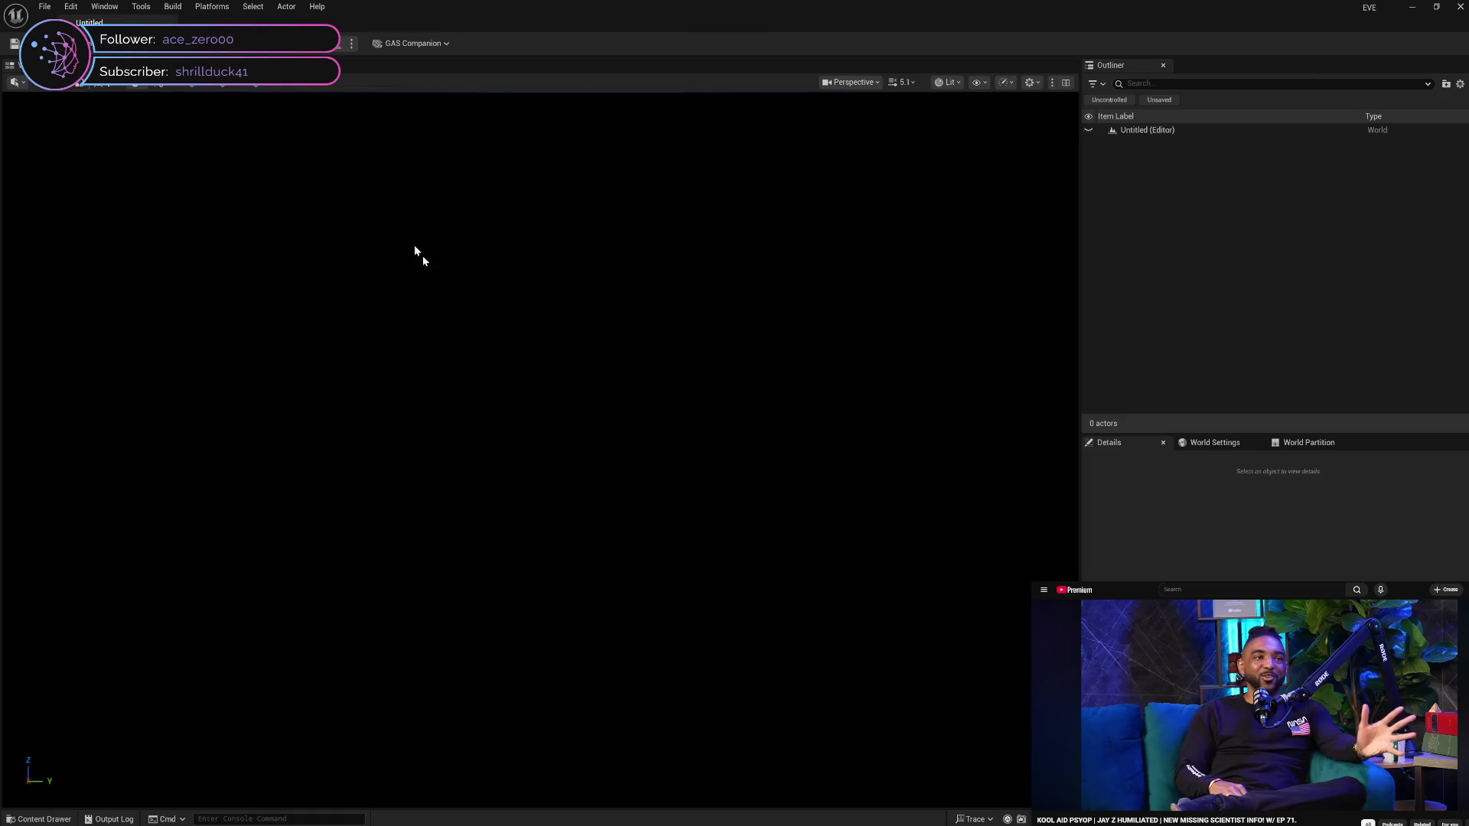
# In the Content Drawer, navigate up to DEMO > VFX and request deleting the VFX folder
pyautogui.click(42, 820)
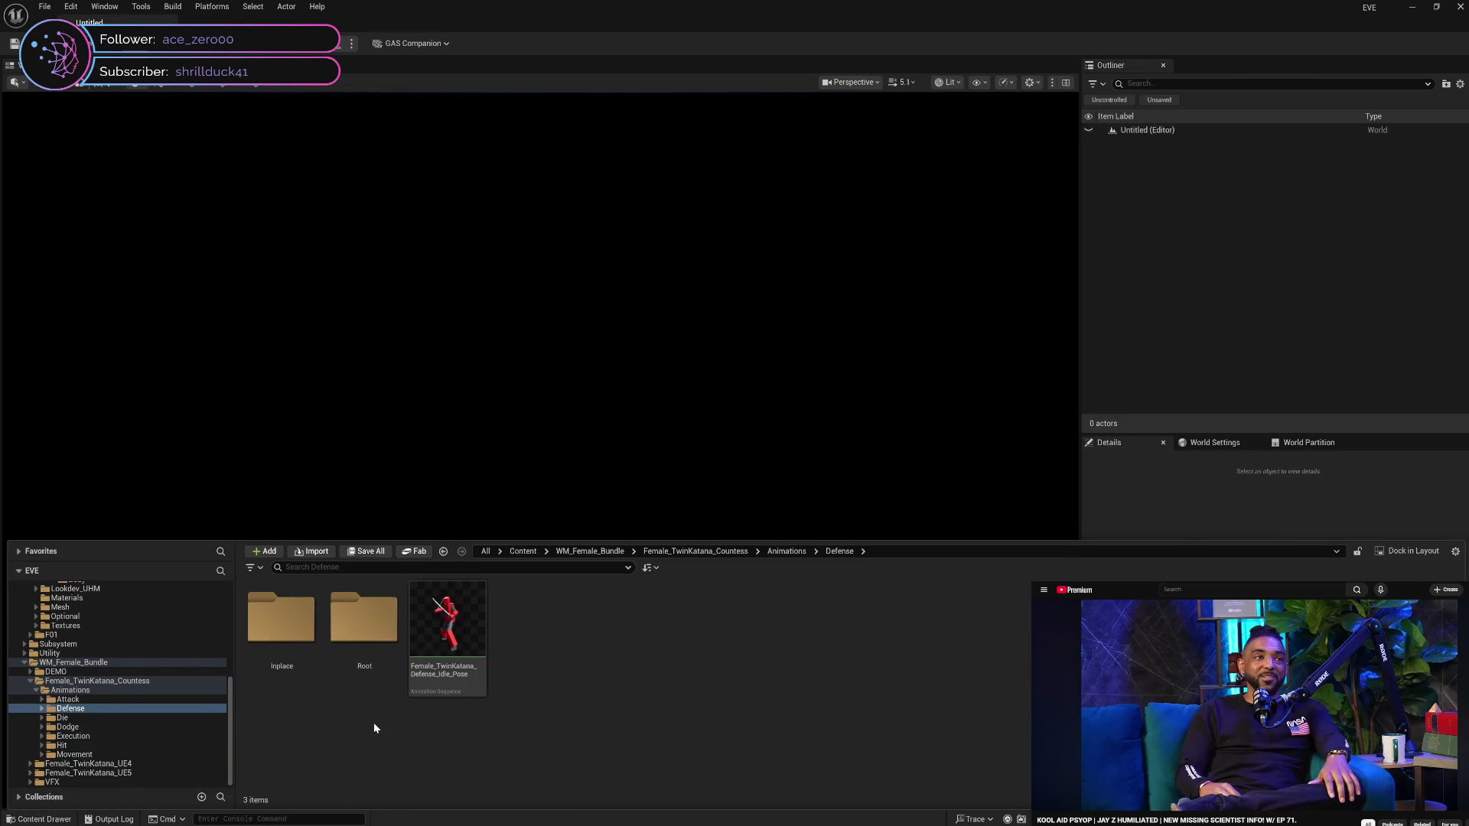
pyautogui.click(70, 691)
pyautogui.click(36, 691)
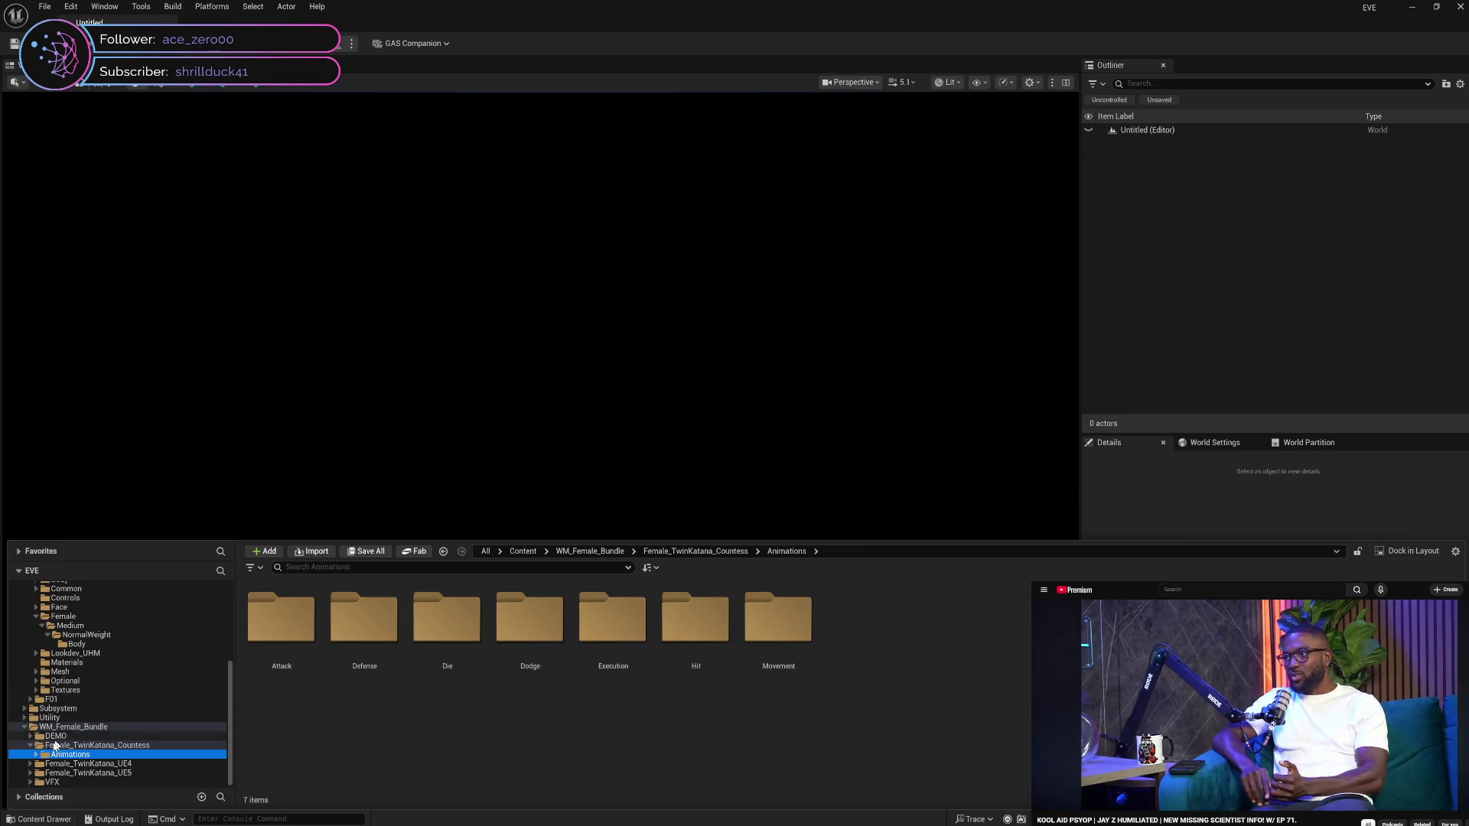
pyautogui.click(31, 745)
pyautogui.click(76, 756)
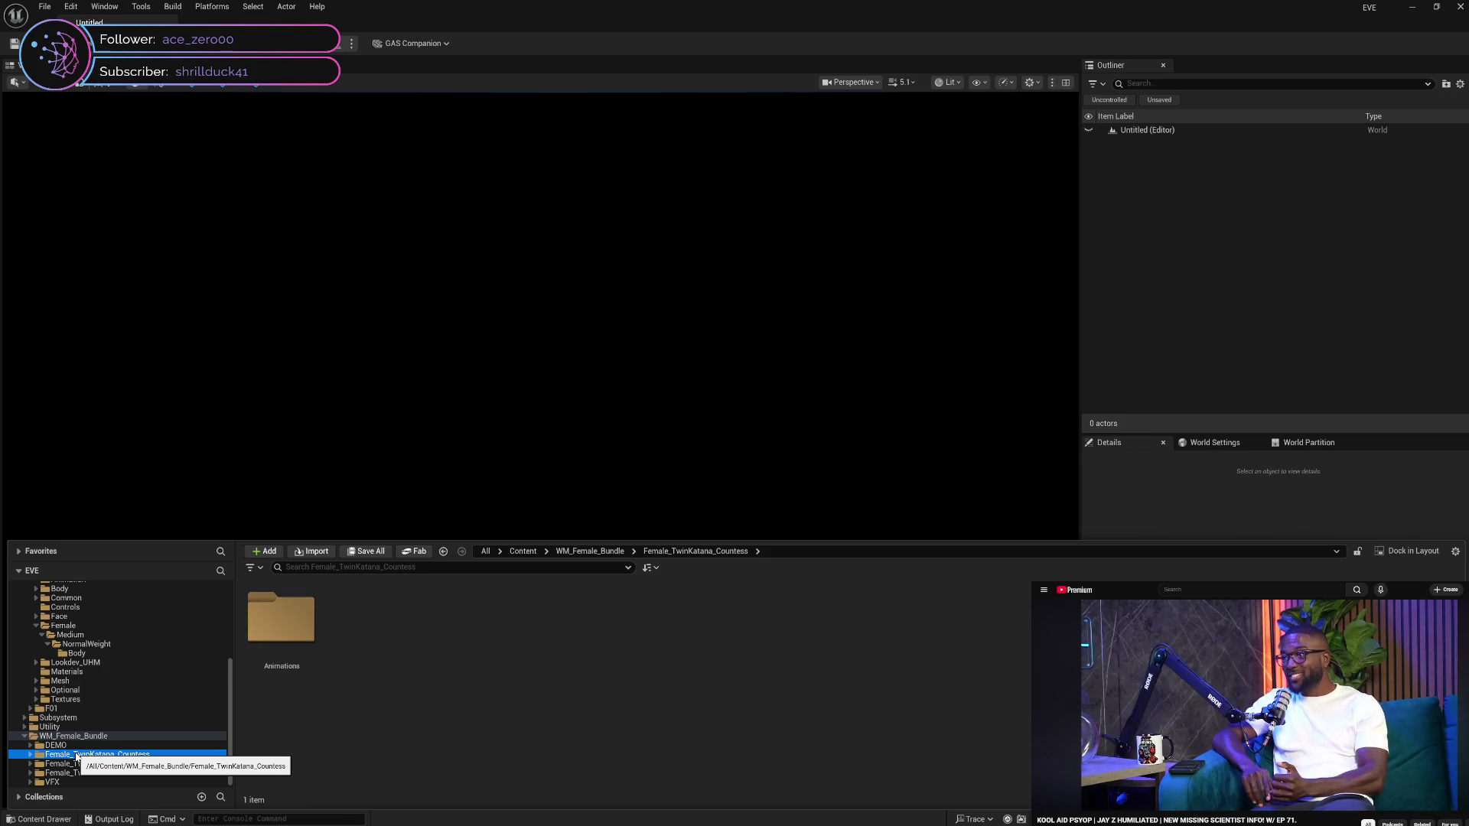
pyautogui.click(56, 745)
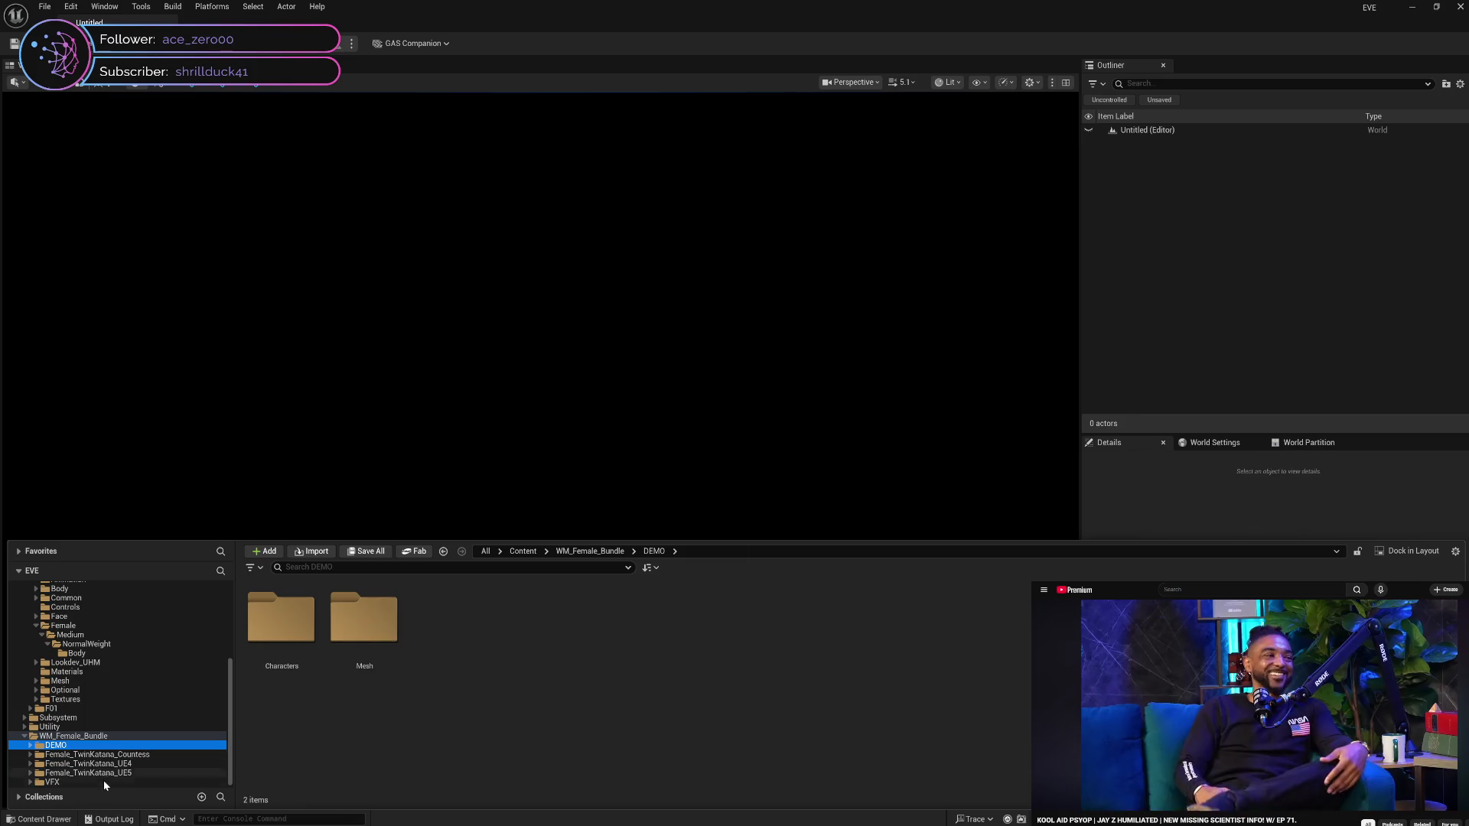
pyautogui.click(104, 782)
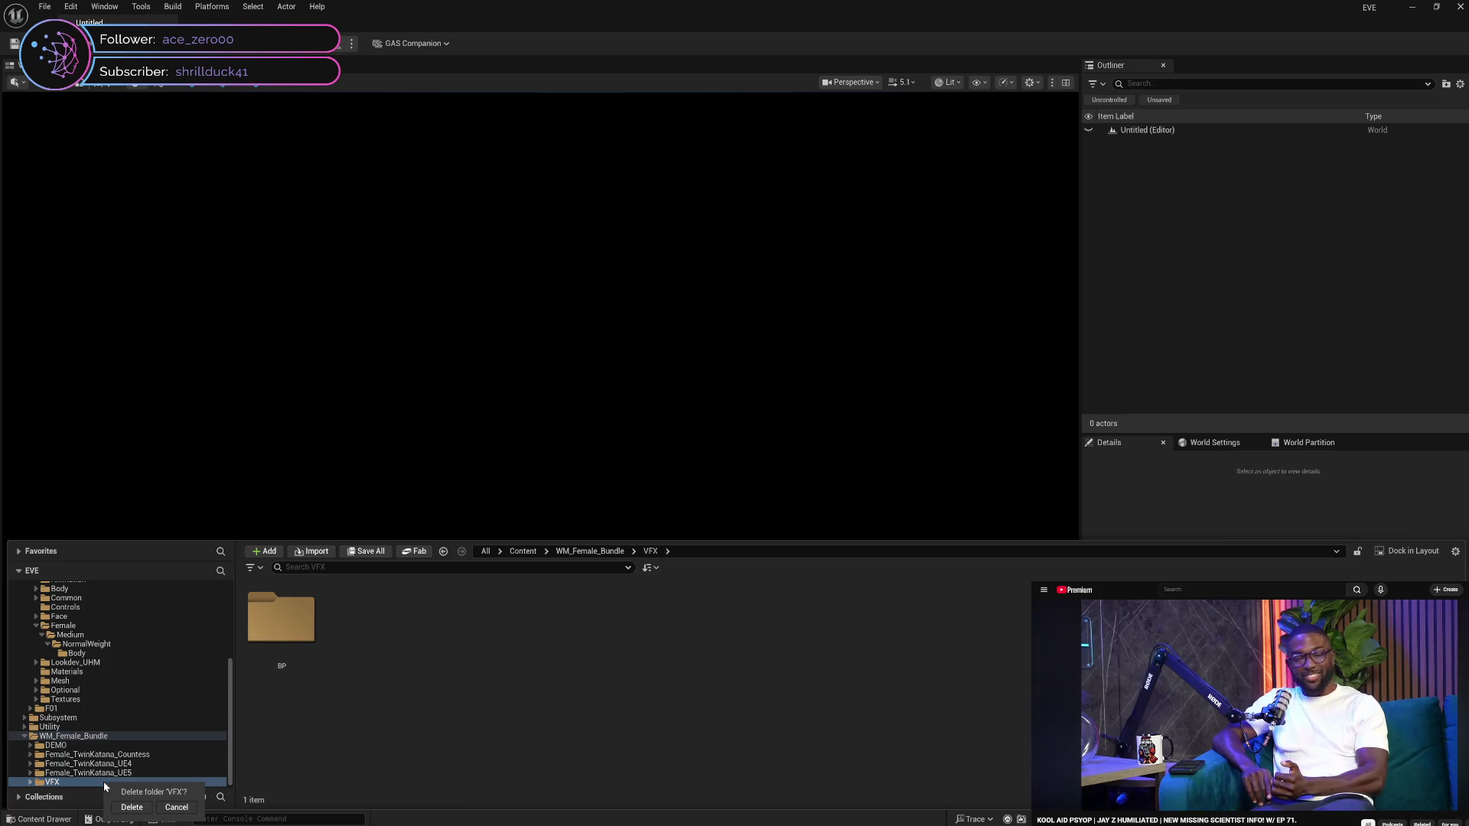
pyautogui.press('Delete')
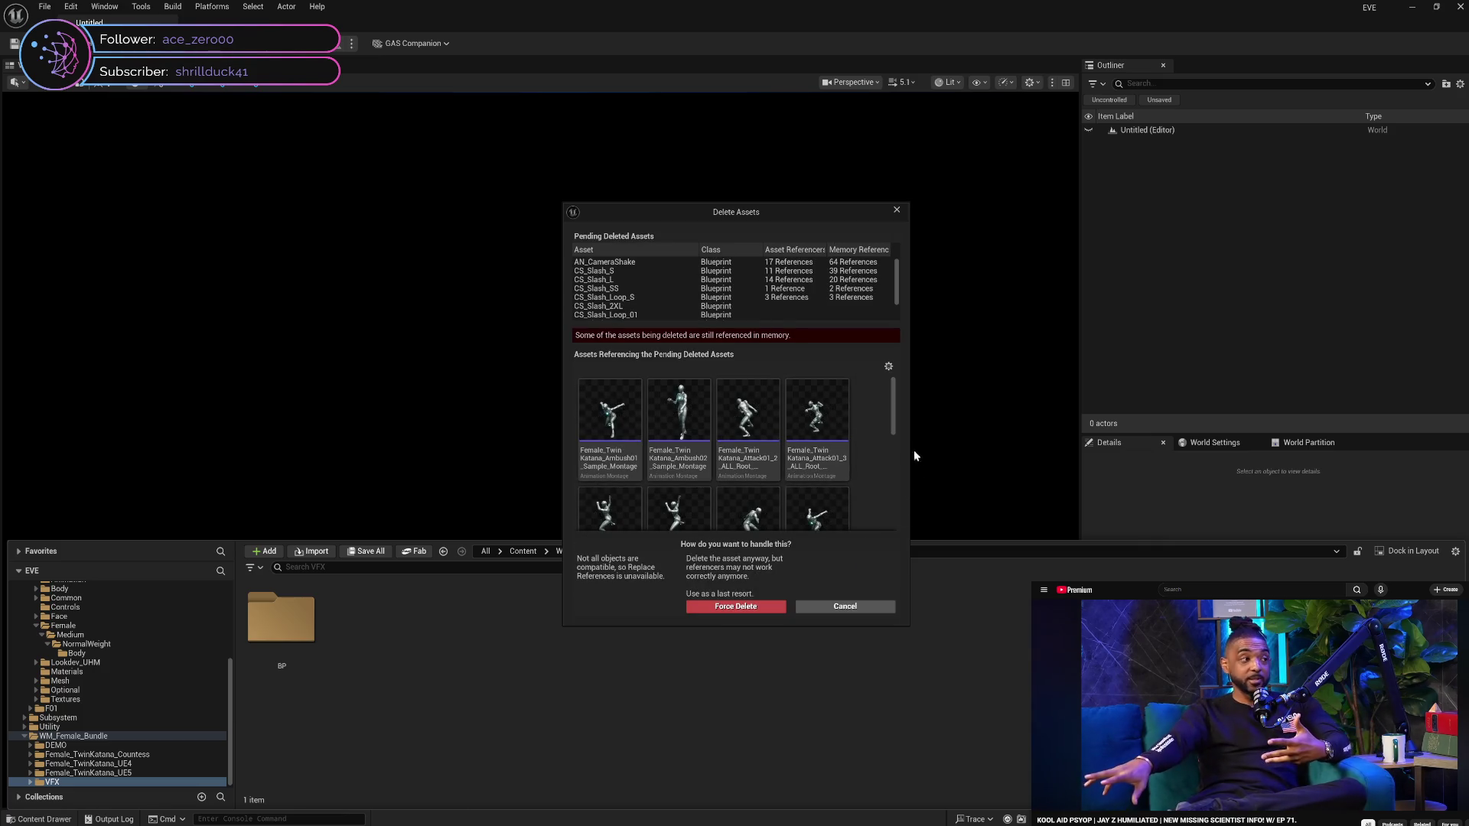
# Review the referencing assets and add all of them to the pending deletes
pyautogui.scroll(-2, 897, 425)
pyautogui.scroll(-3, 897, 425)
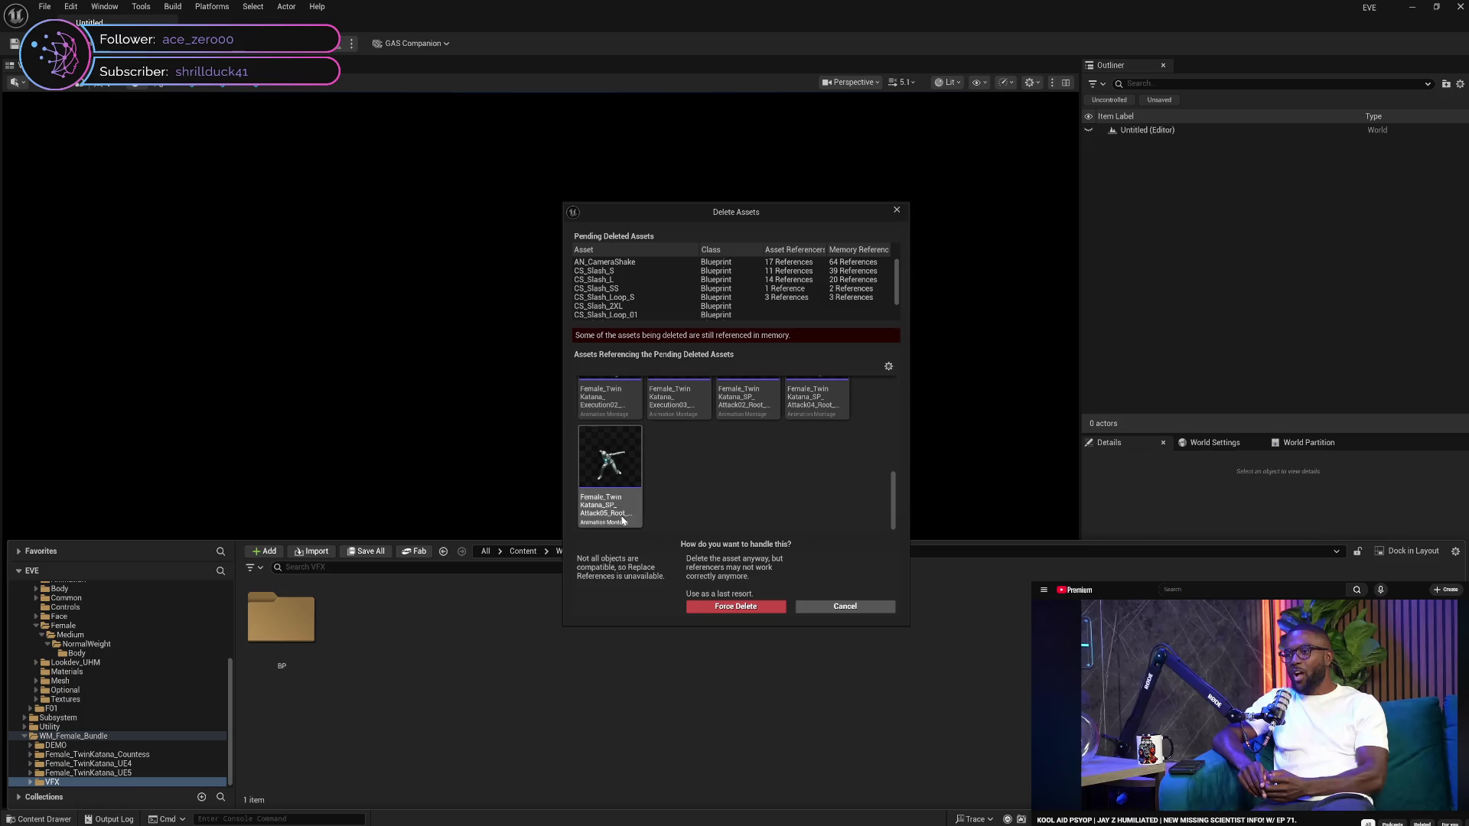
pyautogui.scroll(3, 648, 476)
pyautogui.scroll(3, 647, 475)
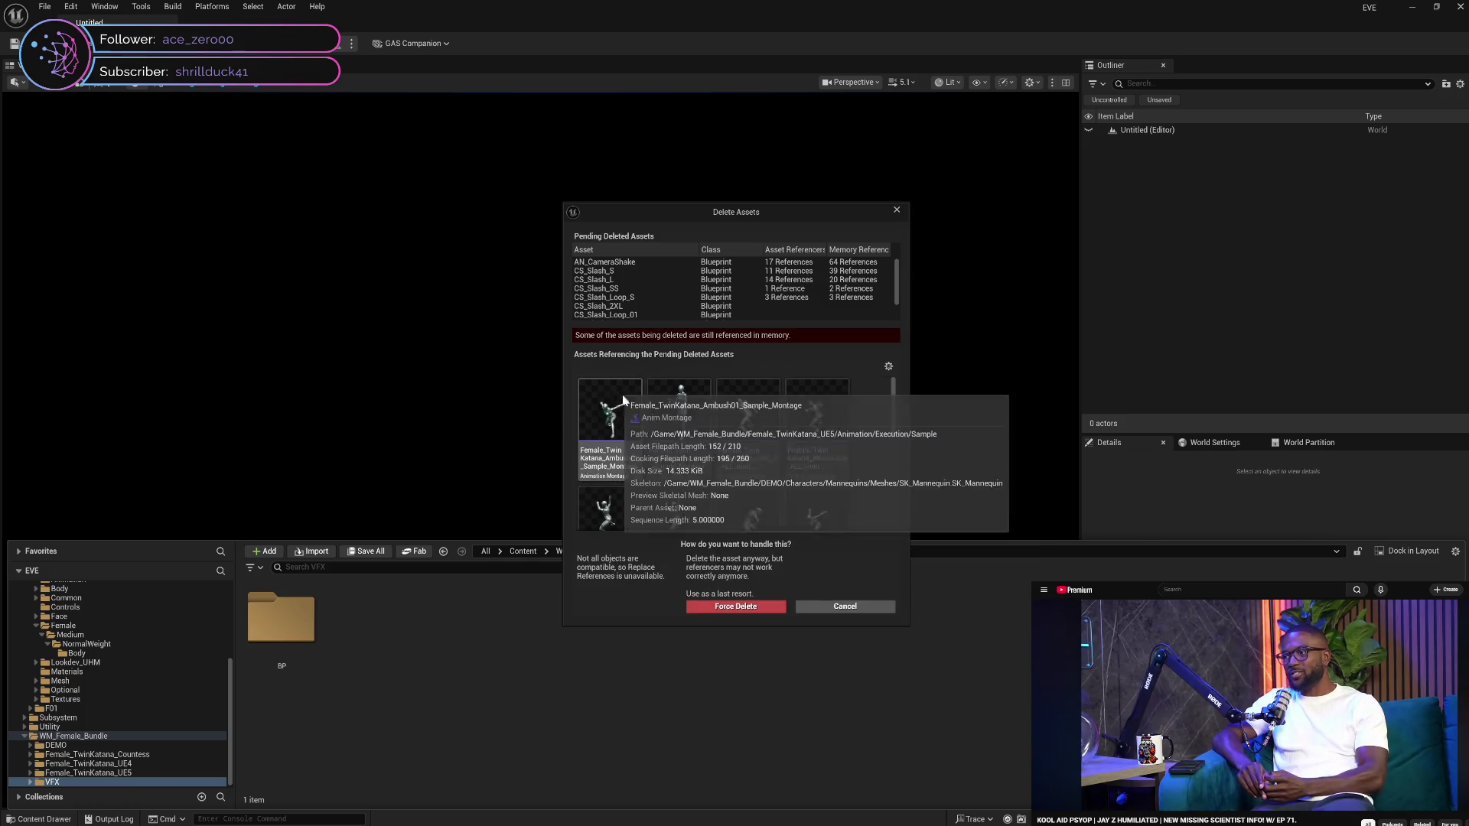
pyautogui.hotkey('ctrl', 'a')
pyautogui.rightClick(609, 470)
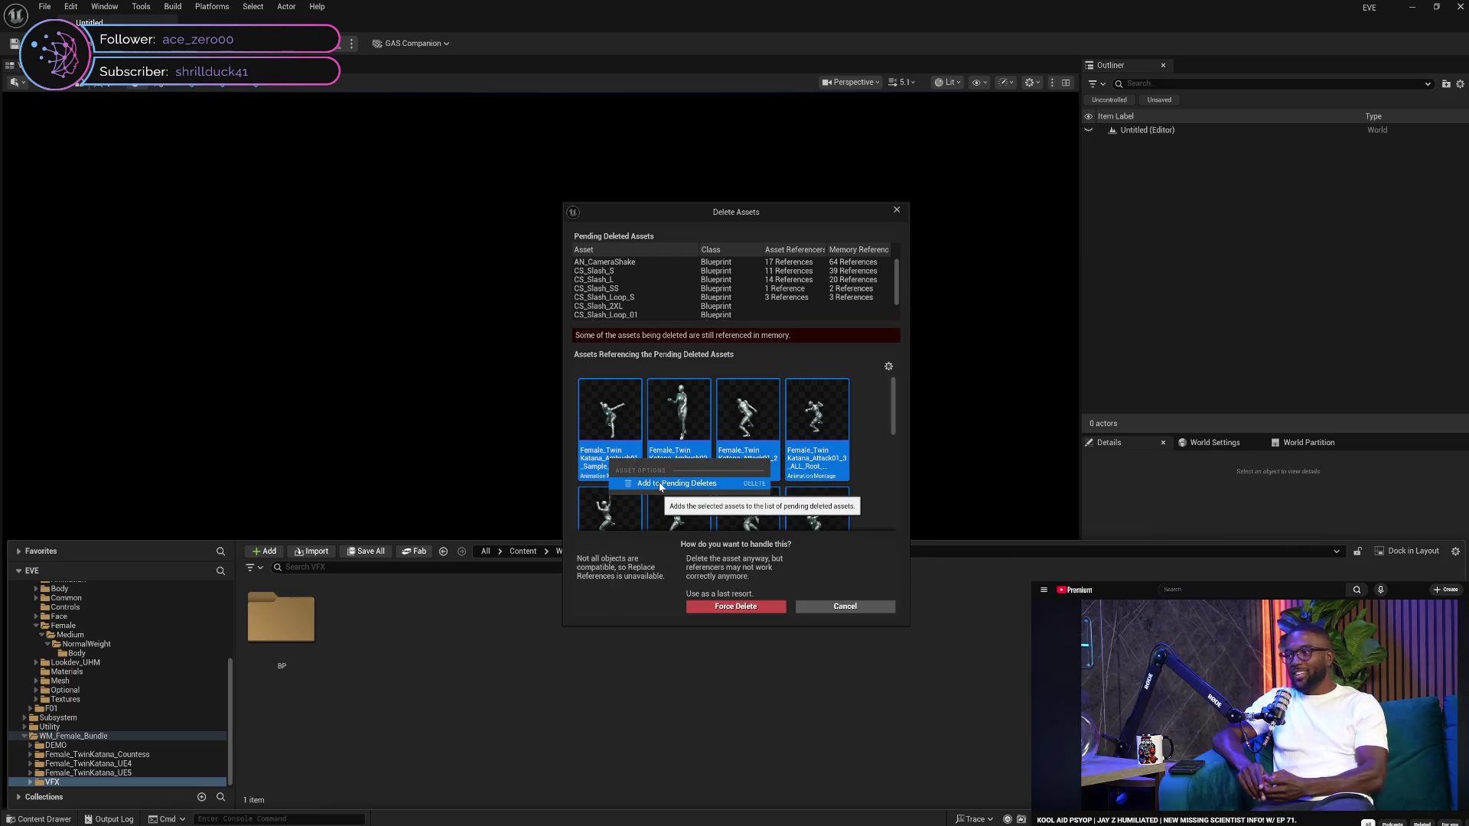
pyautogui.click(661, 487)
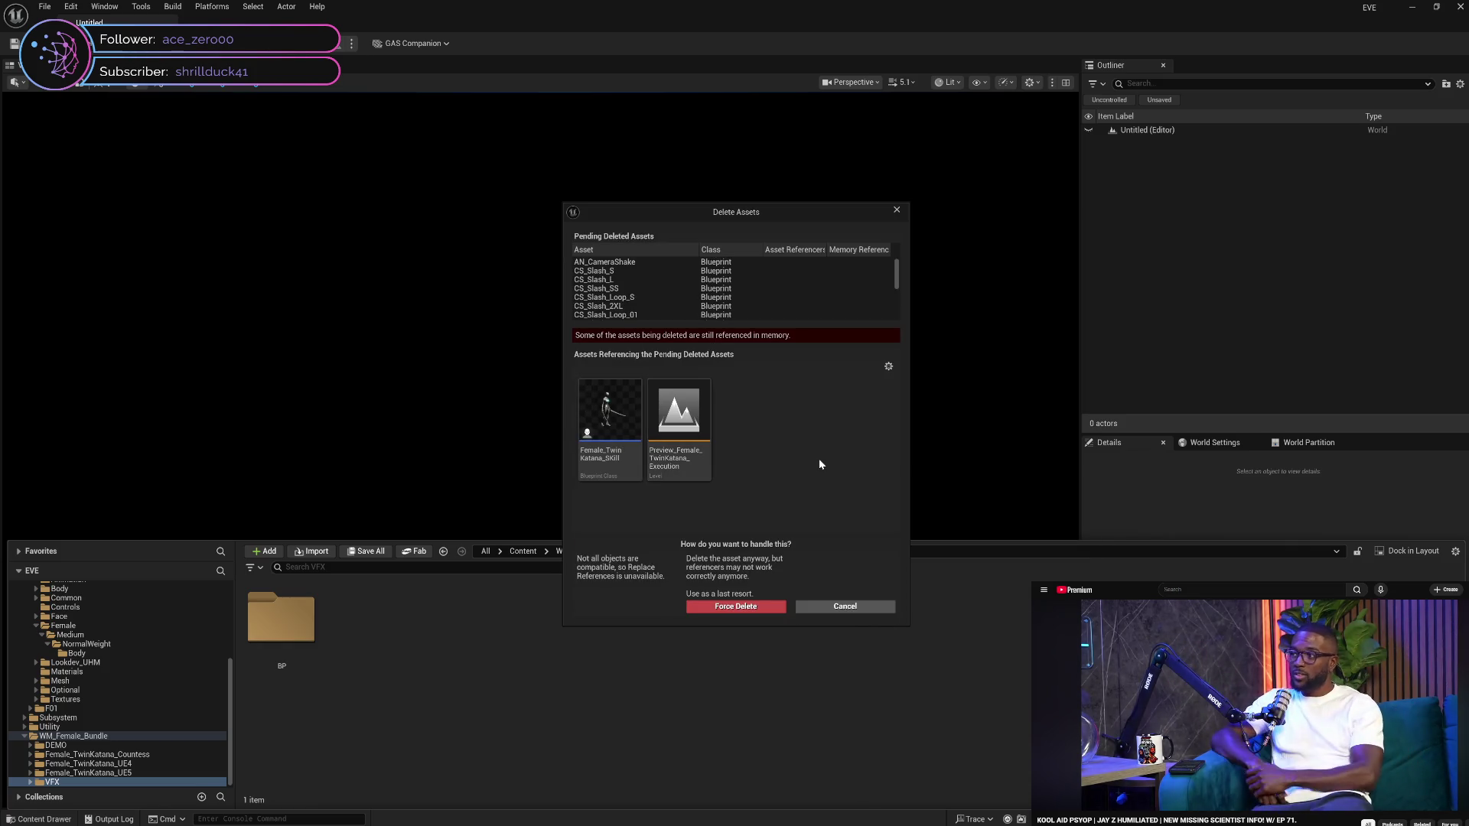
# Also queue Preview_Female_TwinKatana_Execution, Female_TwinKatana_Skill and Preview_Female_TwinKatana_Skill for deletion
pyautogui.rightClick(687, 474)
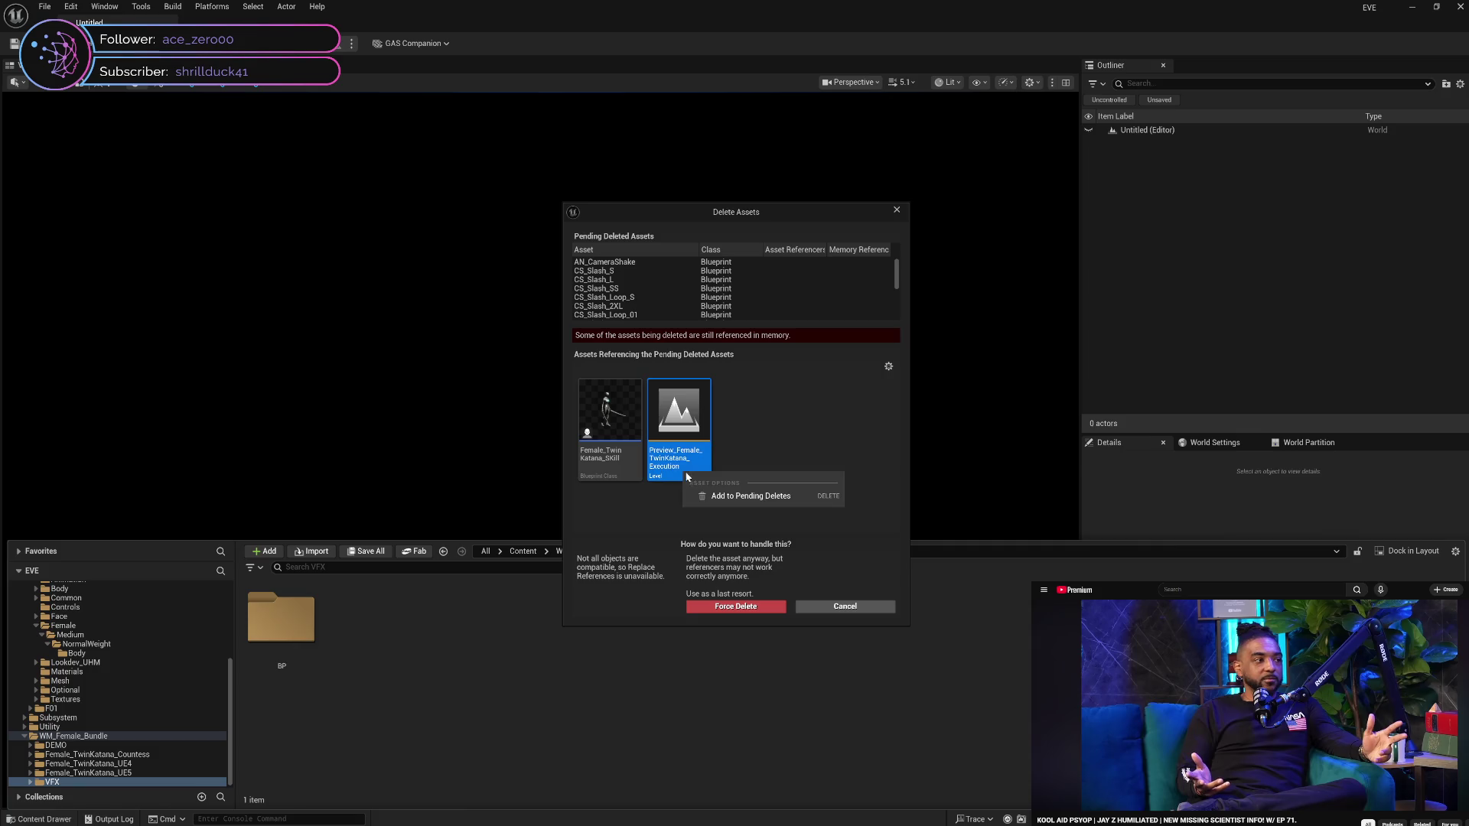
pyautogui.click(727, 496)
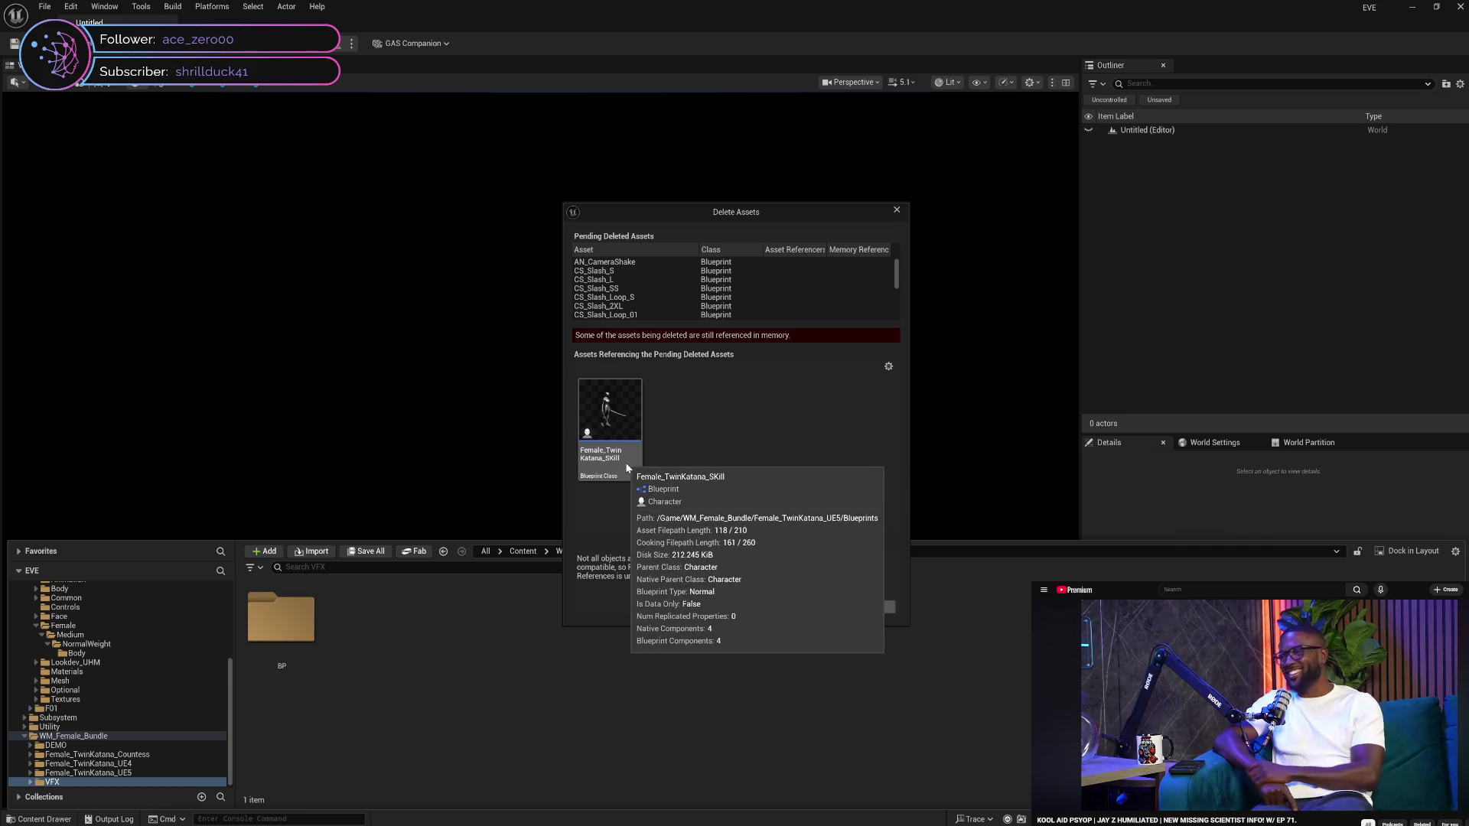
pyautogui.rightClick(626, 463)
pyautogui.click(664, 488)
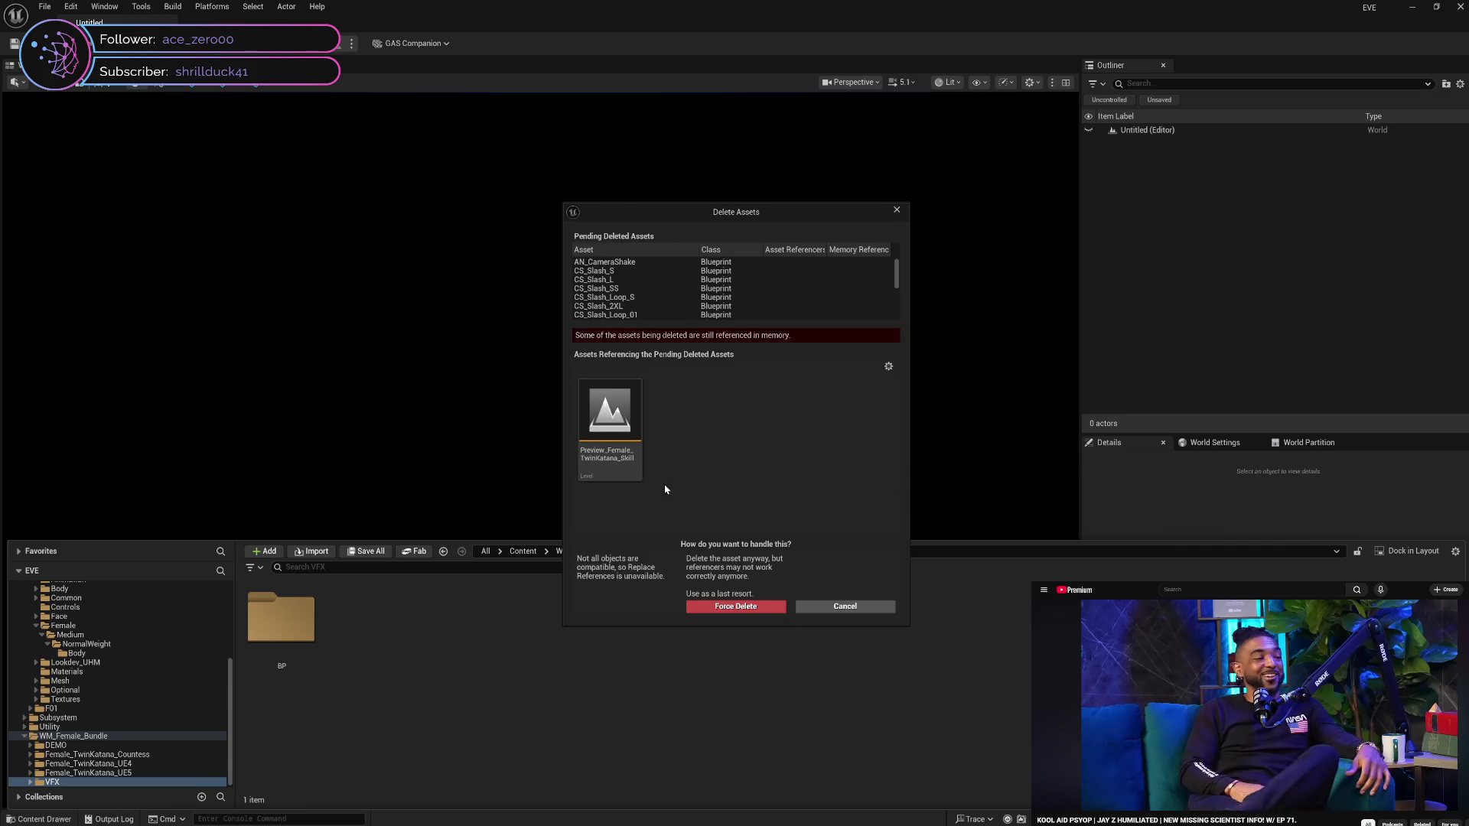
pyautogui.rightClick(626, 465)
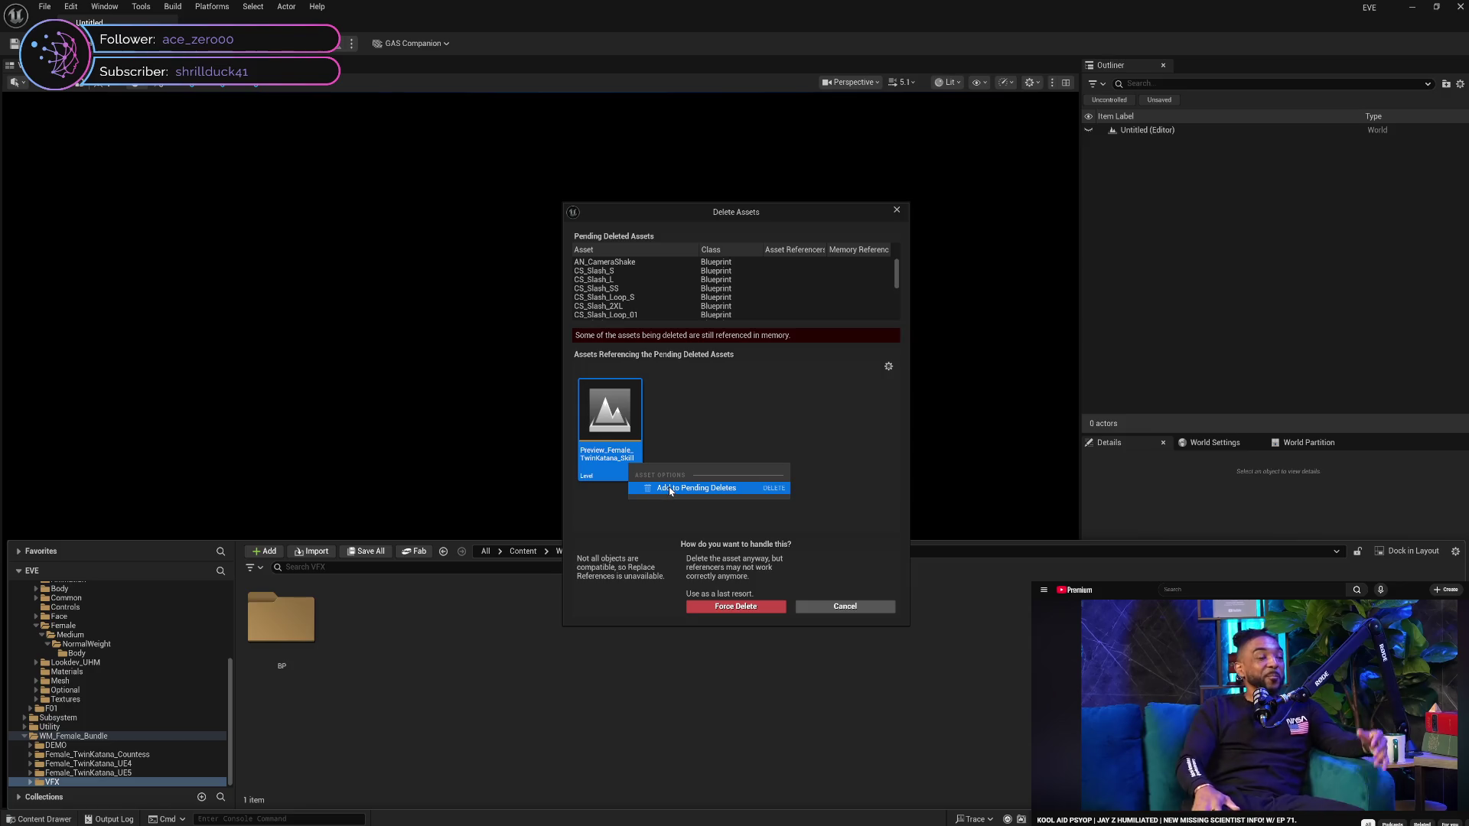
pyautogui.click(670, 489)
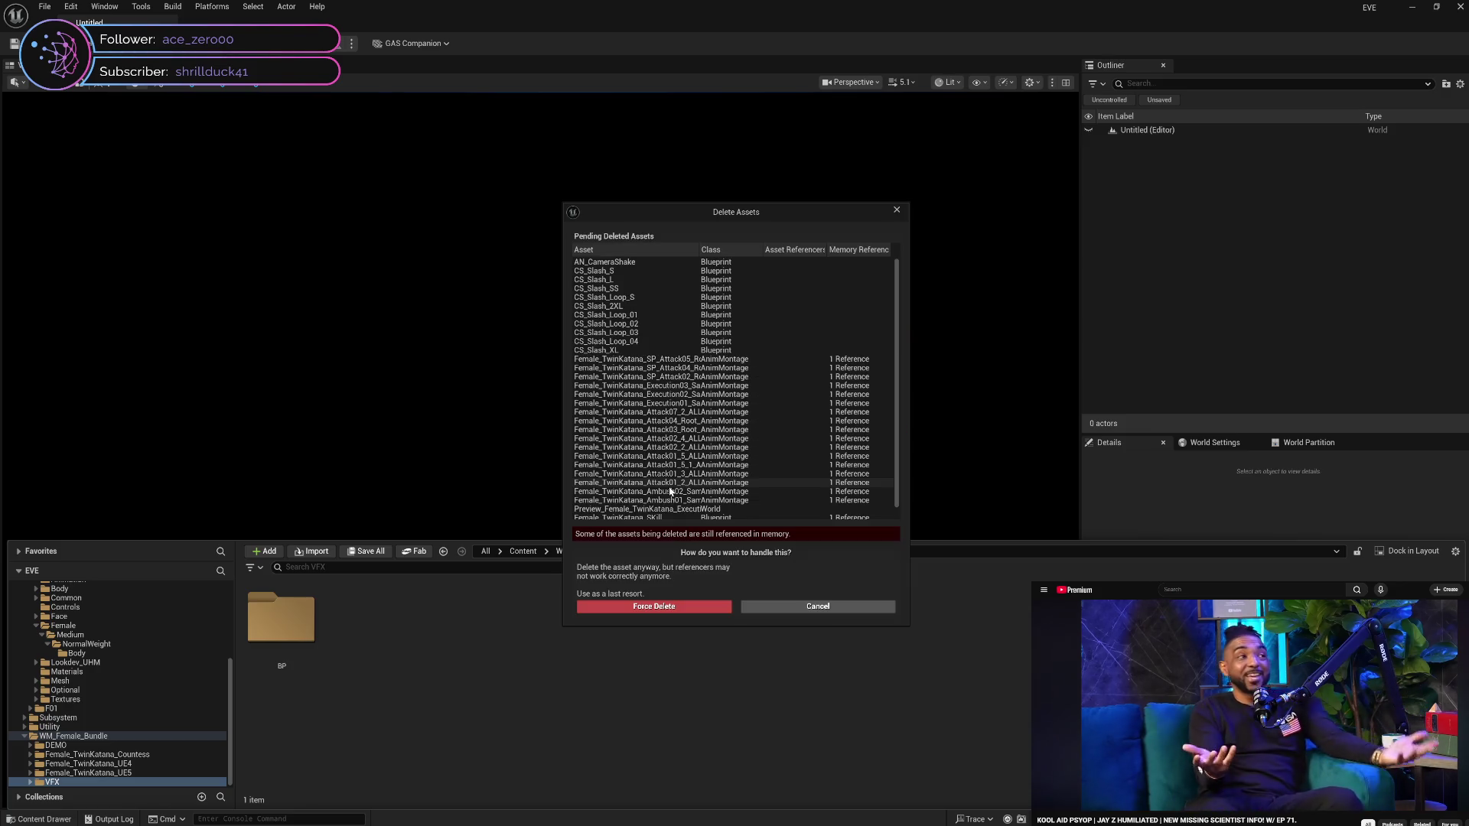
# Force delete the VFX assets, then close the resulting crash report without sending
pyautogui.click(662, 606)
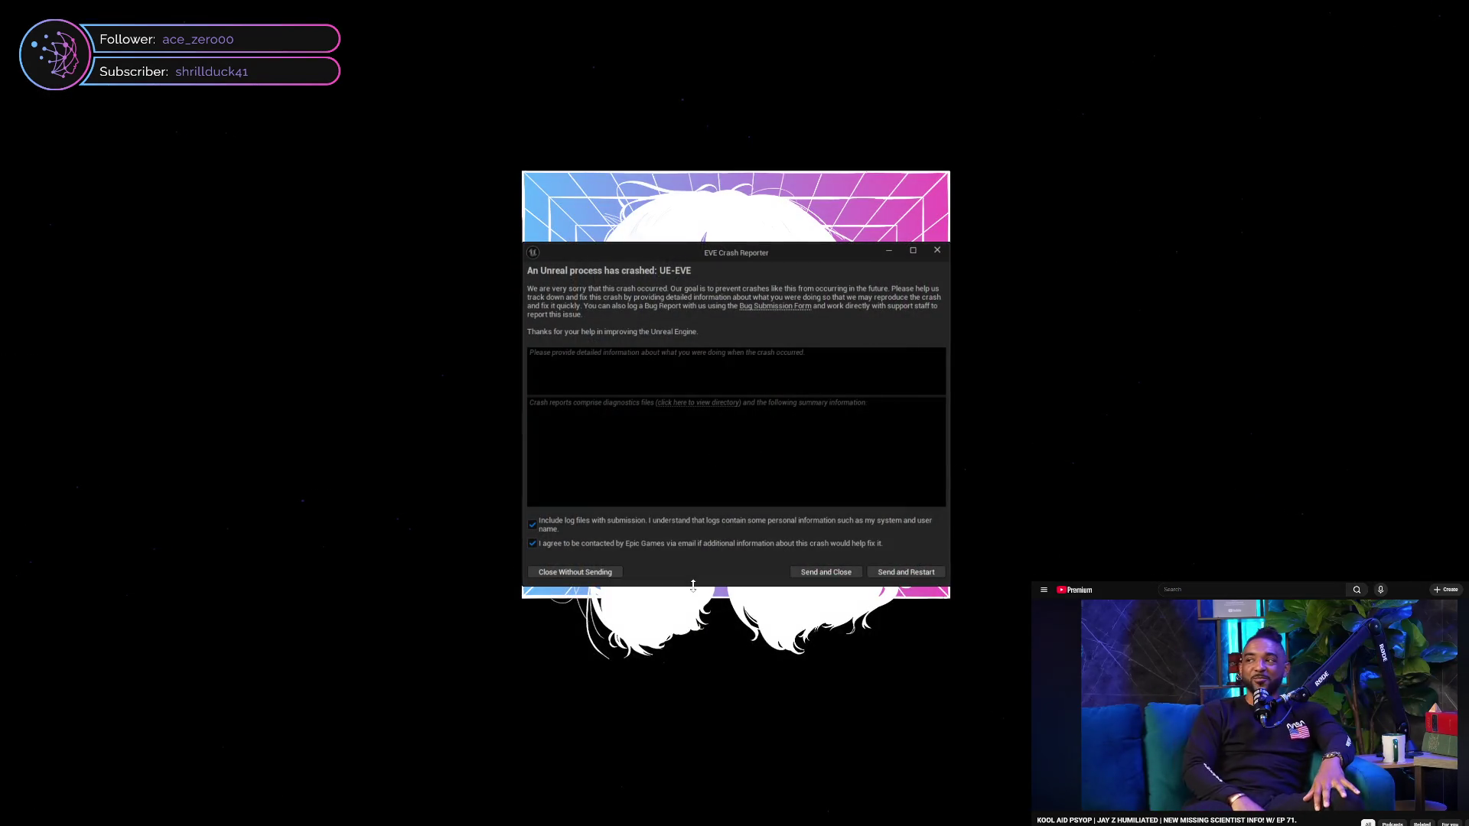
pyautogui.click(590, 571)
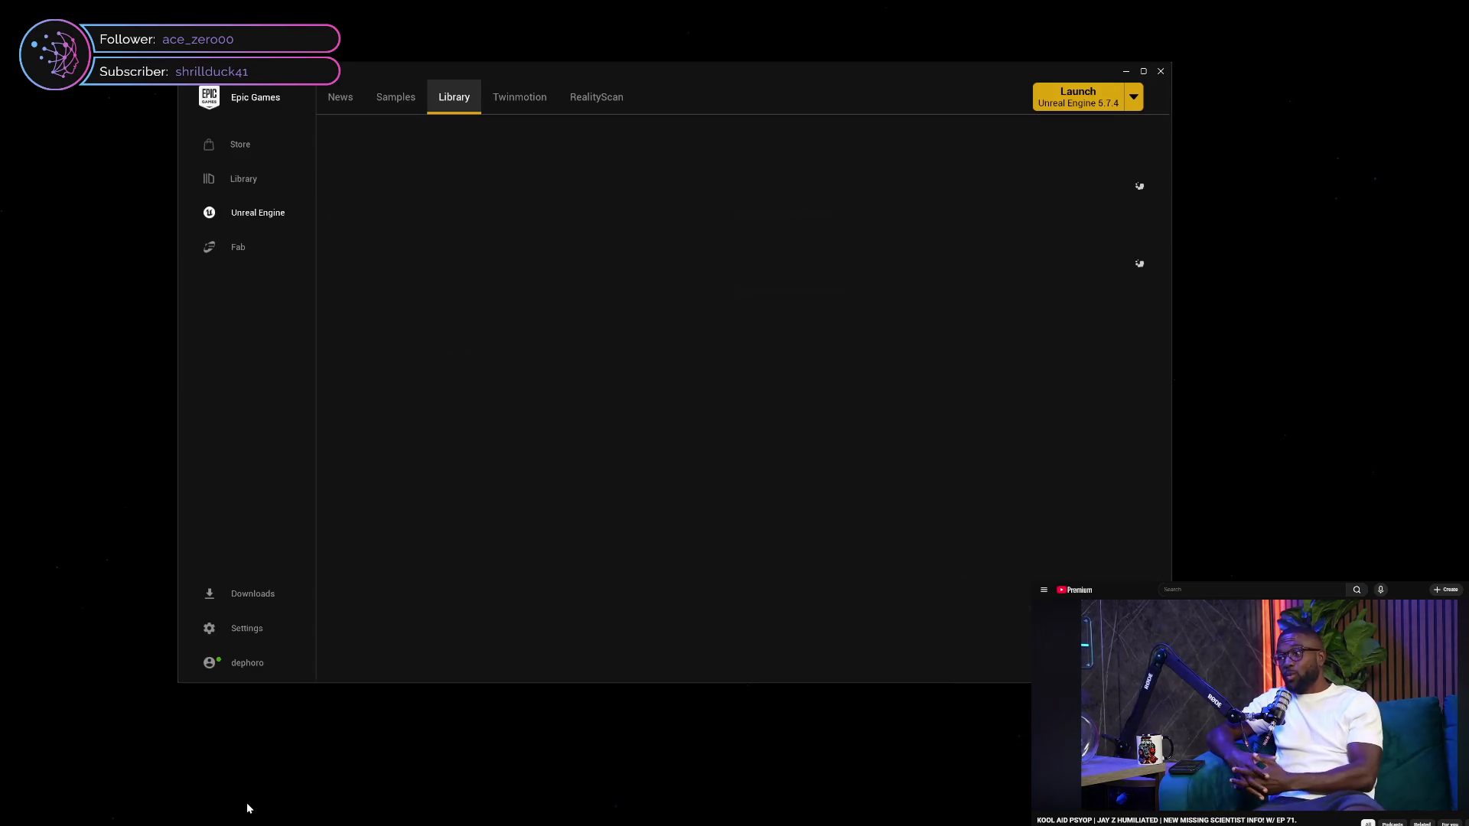
# Relaunch the EVE project from the Epic Games Launcher Library
pyautogui.doubleClick(494, 423)
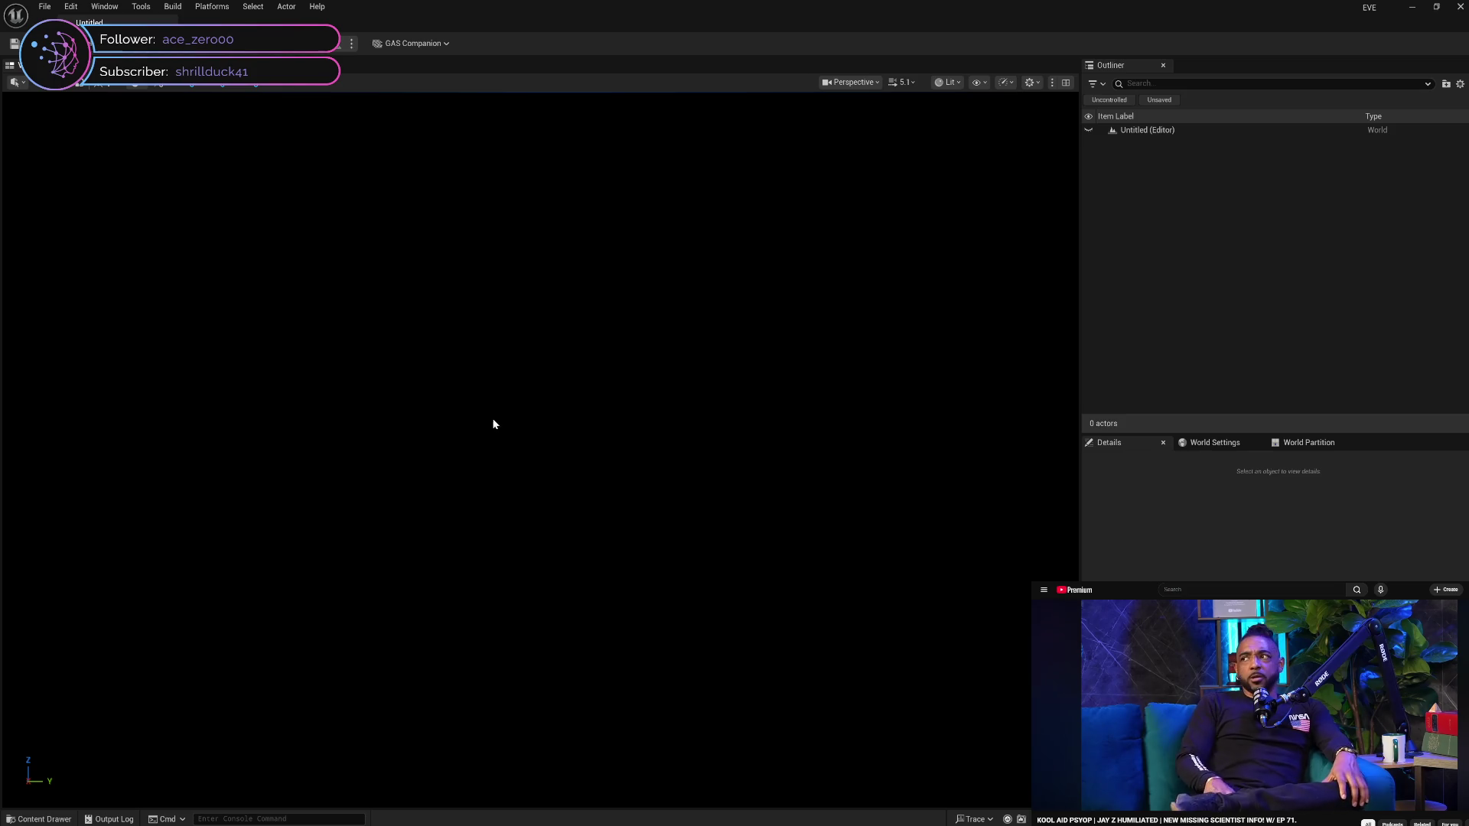
# Browse from Animations up through DEMO and VFX to WM_Female_Bundle, collapsing its branch
pyautogui.click(39, 820)
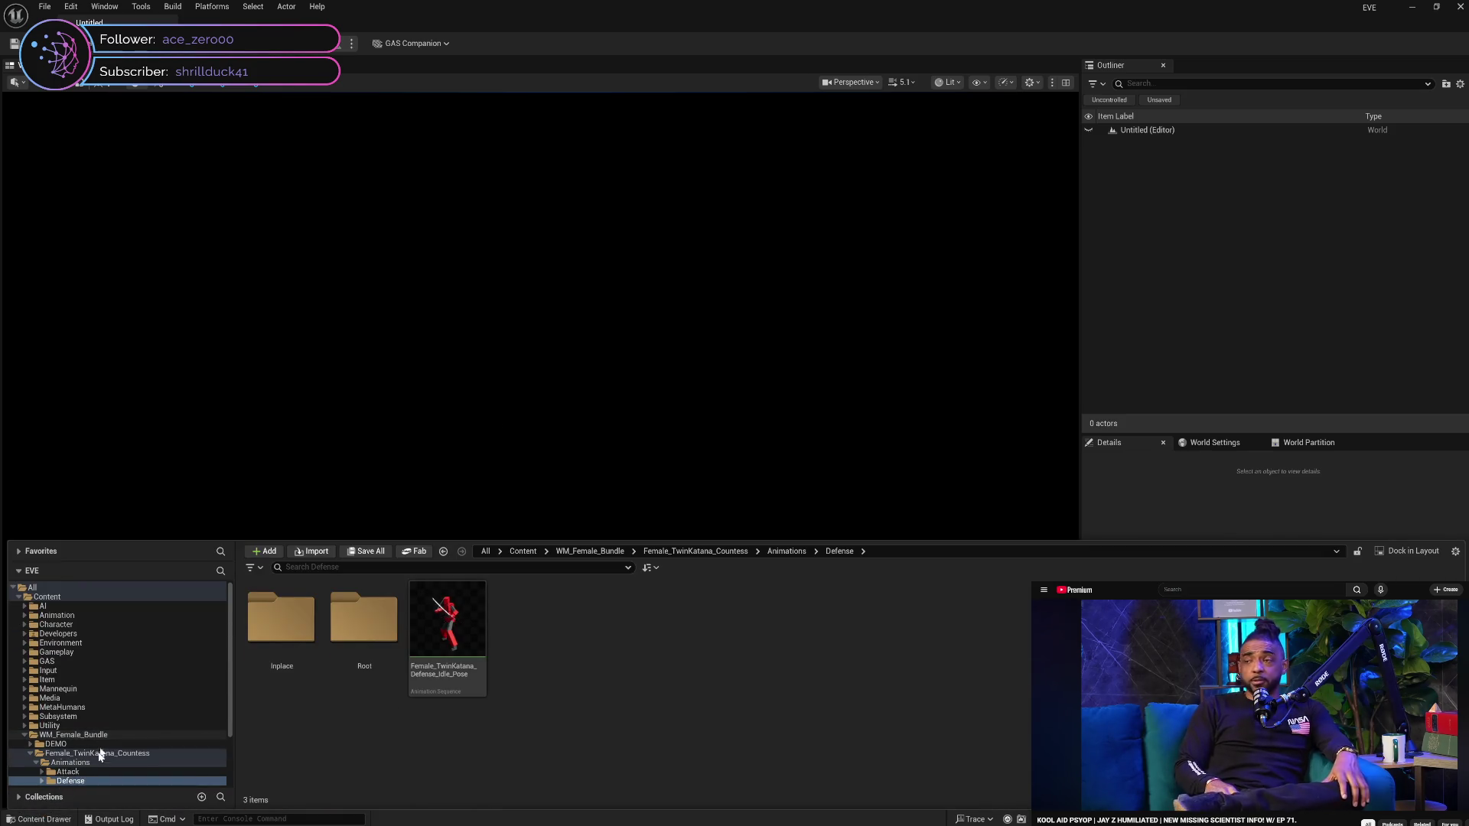
pyautogui.keyDown('ctrl'); pyautogui.click(69, 763); pyautogui.keyUp('ctrl')
pyautogui.keyDown('ctrl'); pyautogui.click(61, 753); pyautogui.keyUp('ctrl')
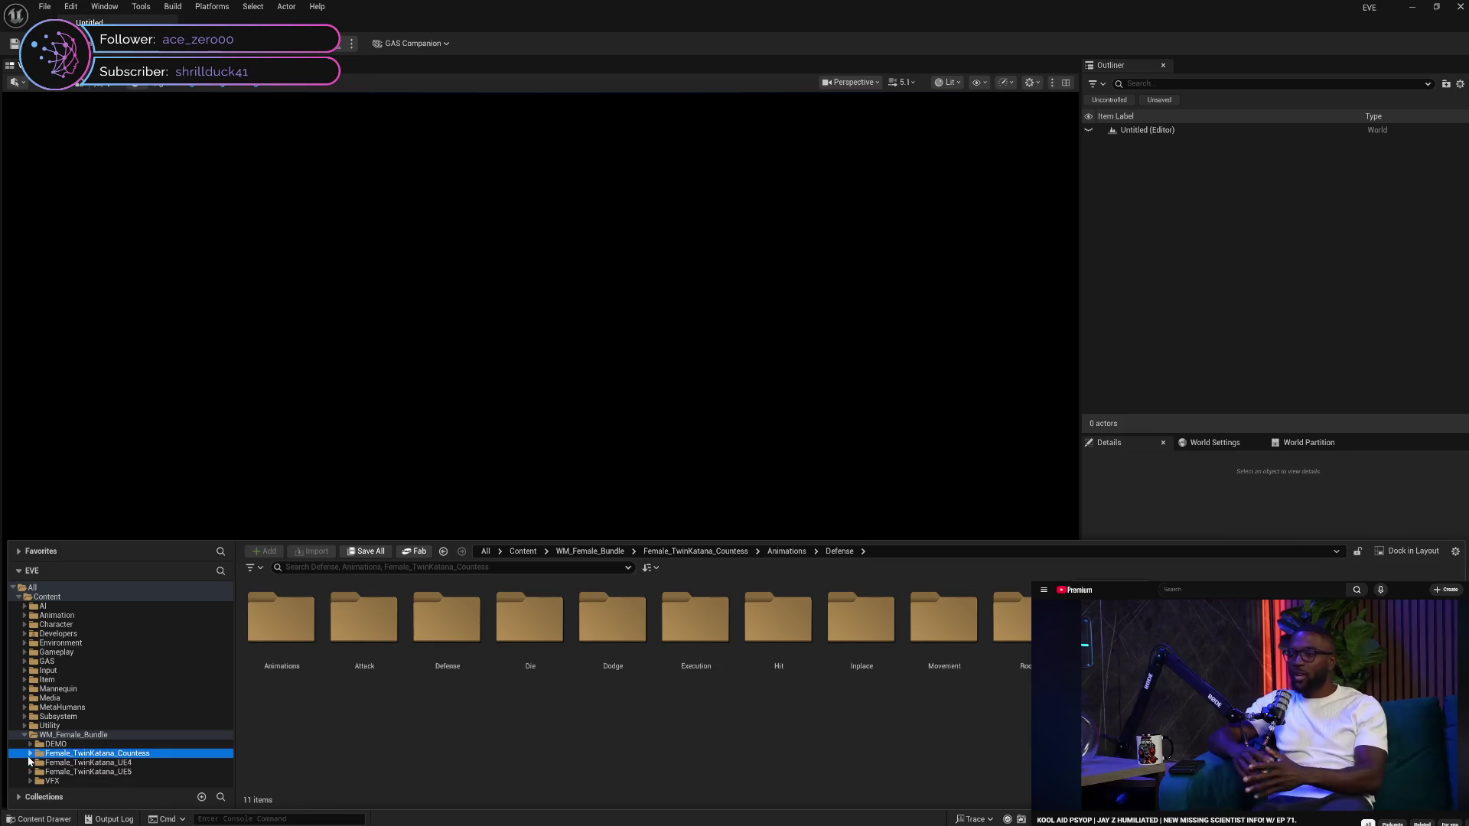
pyautogui.click(57, 744)
pyautogui.click(81, 781)
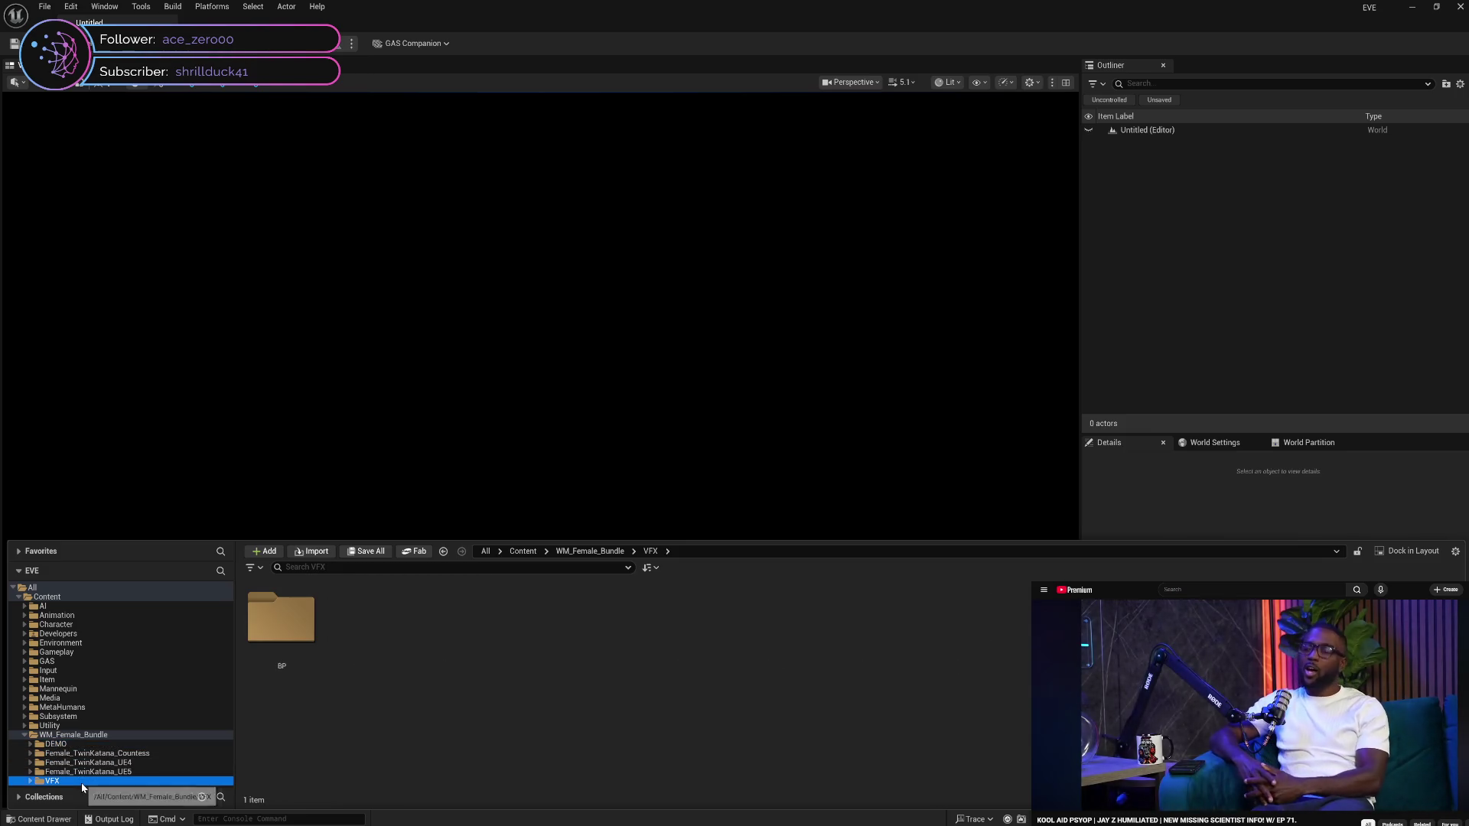
pyautogui.click(65, 735)
pyautogui.click(26, 735)
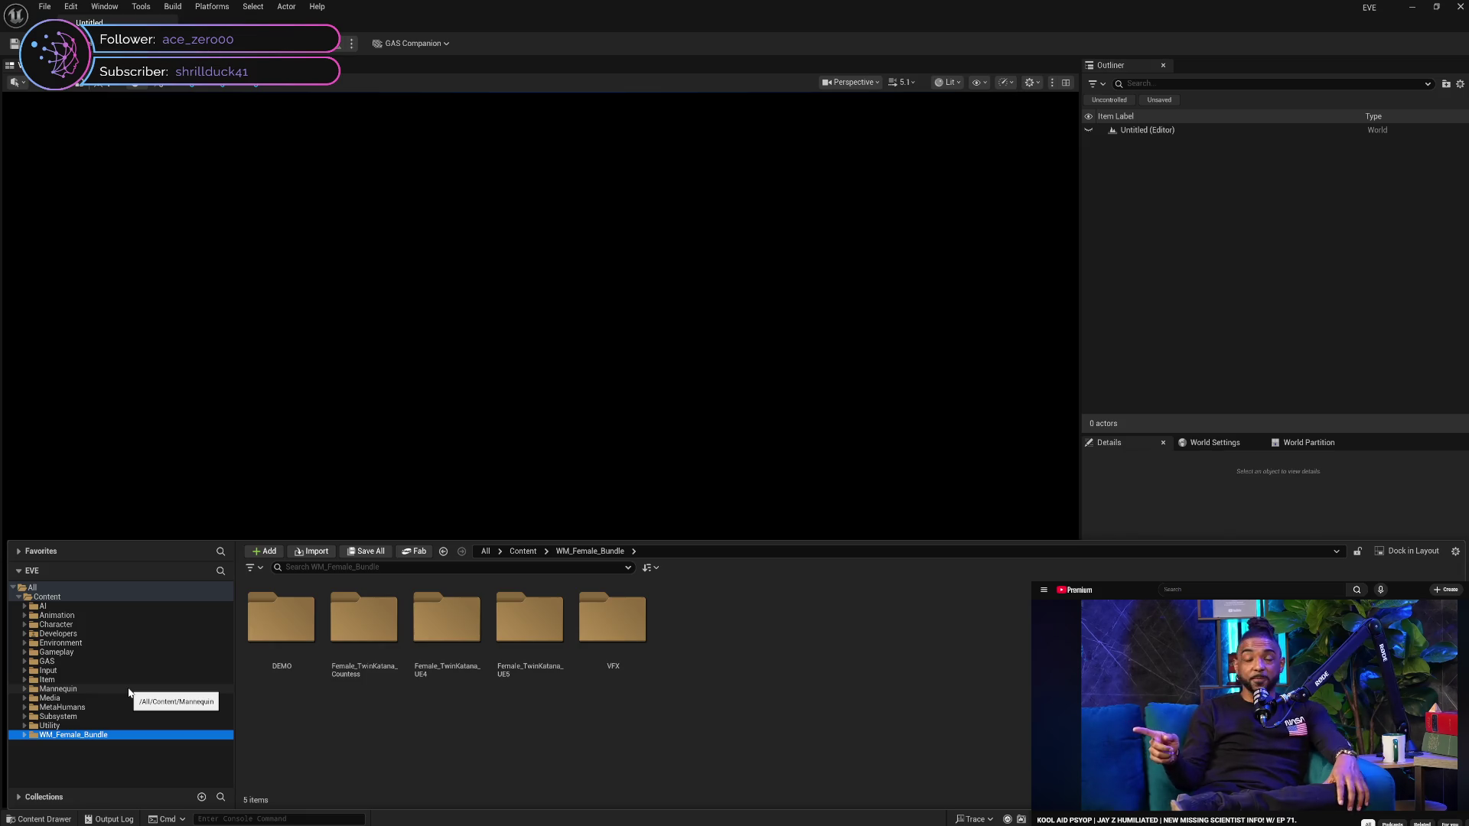
# Look through the Utility, Subsystem, MetaHumans and Media folders, returning to WM_Female_Bundle
pyautogui.click(97, 726)
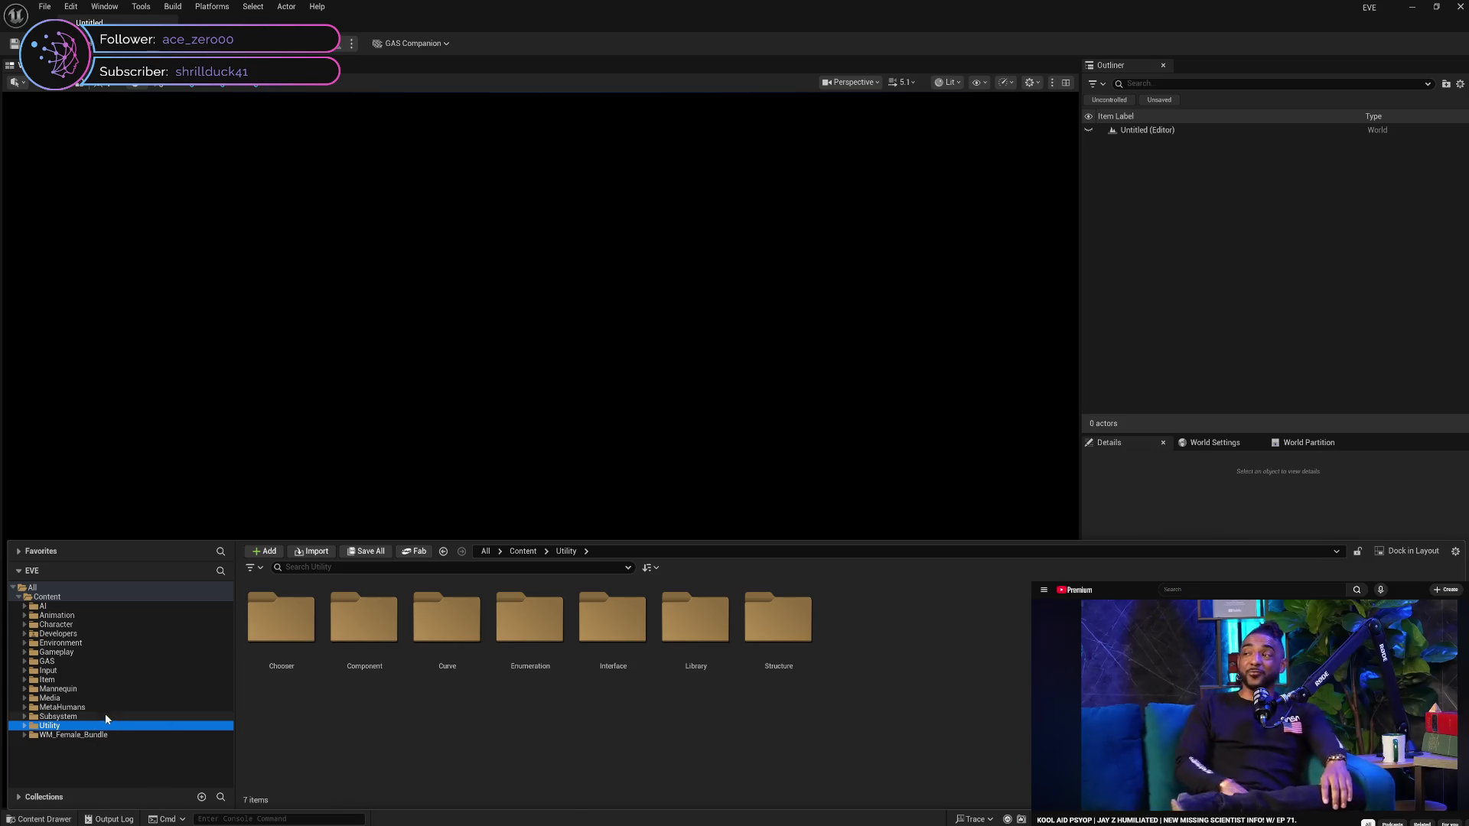
pyautogui.click(107, 717)
pyautogui.click(113, 708)
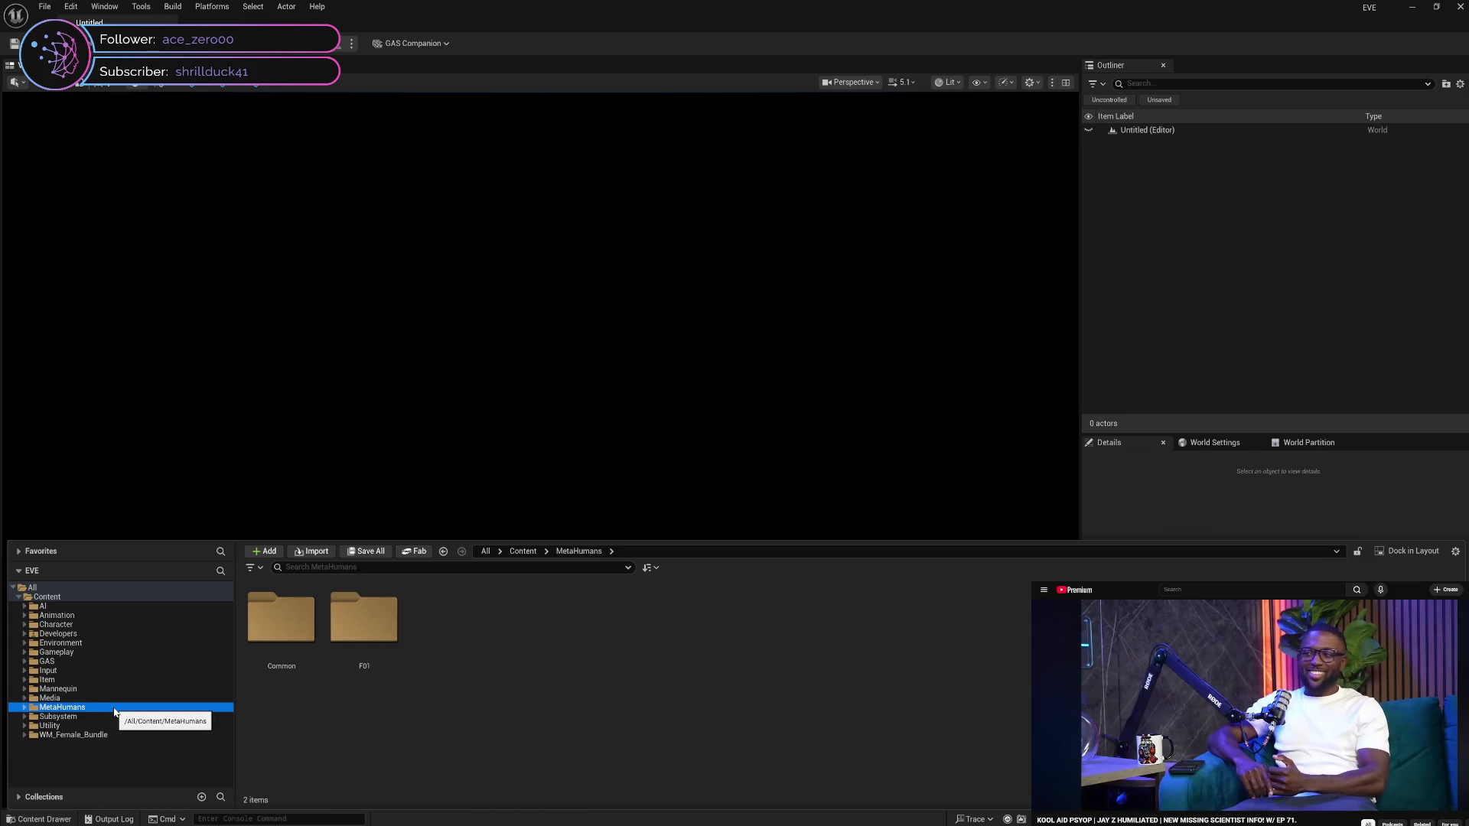
pyautogui.press('Up')
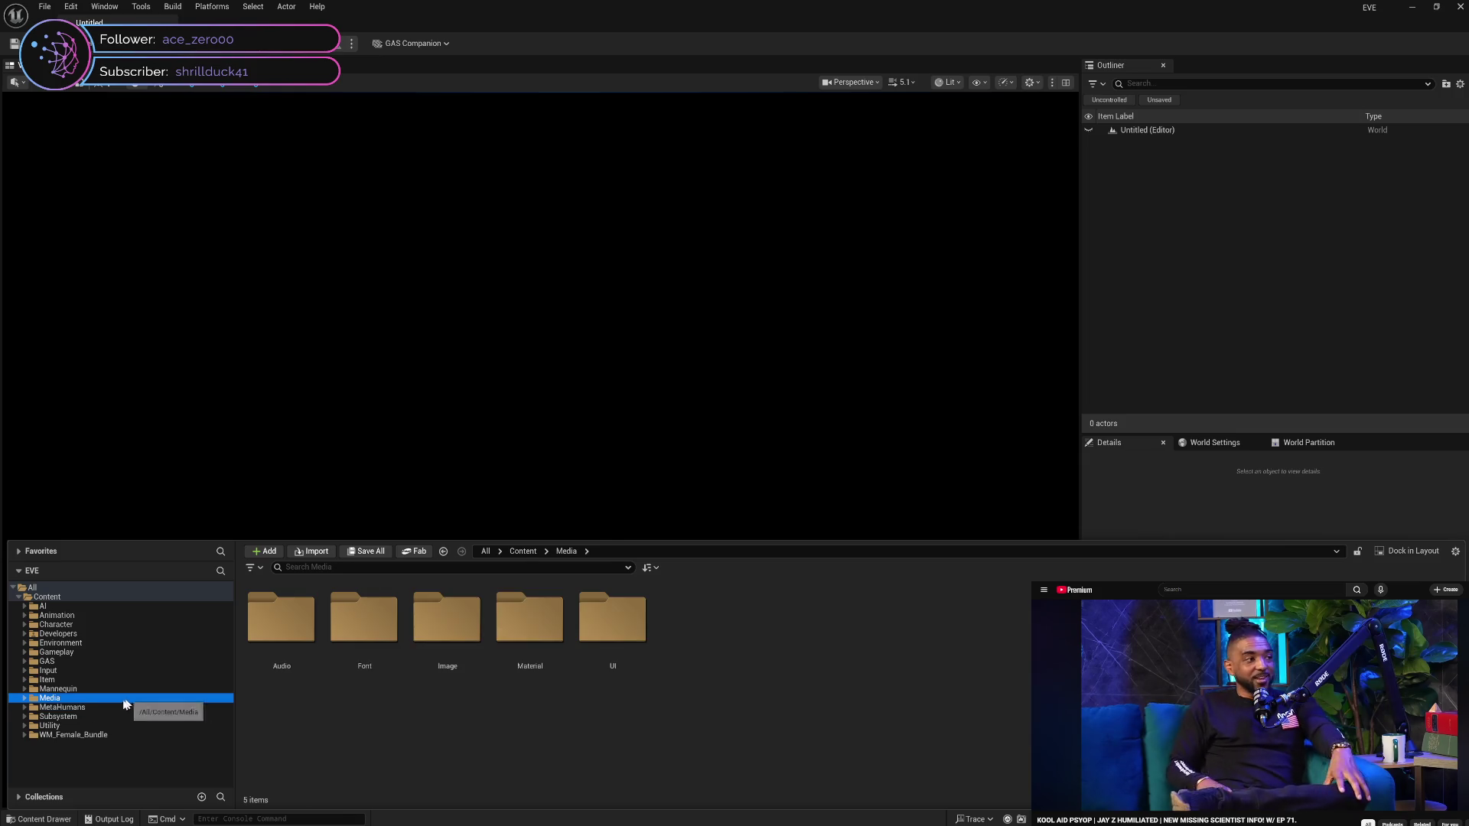
pyautogui.click(108, 708)
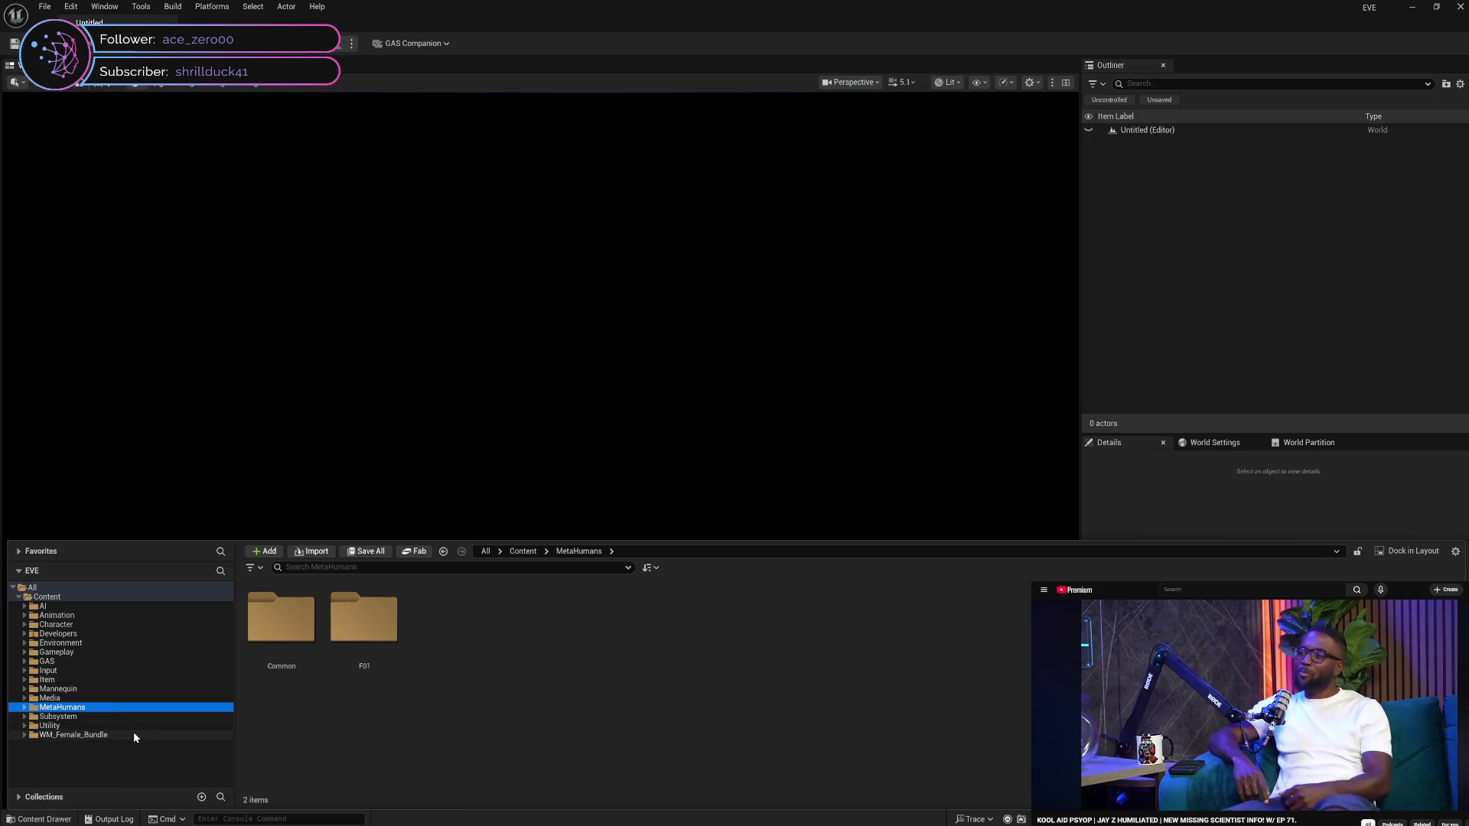
pyautogui.click(133, 733)
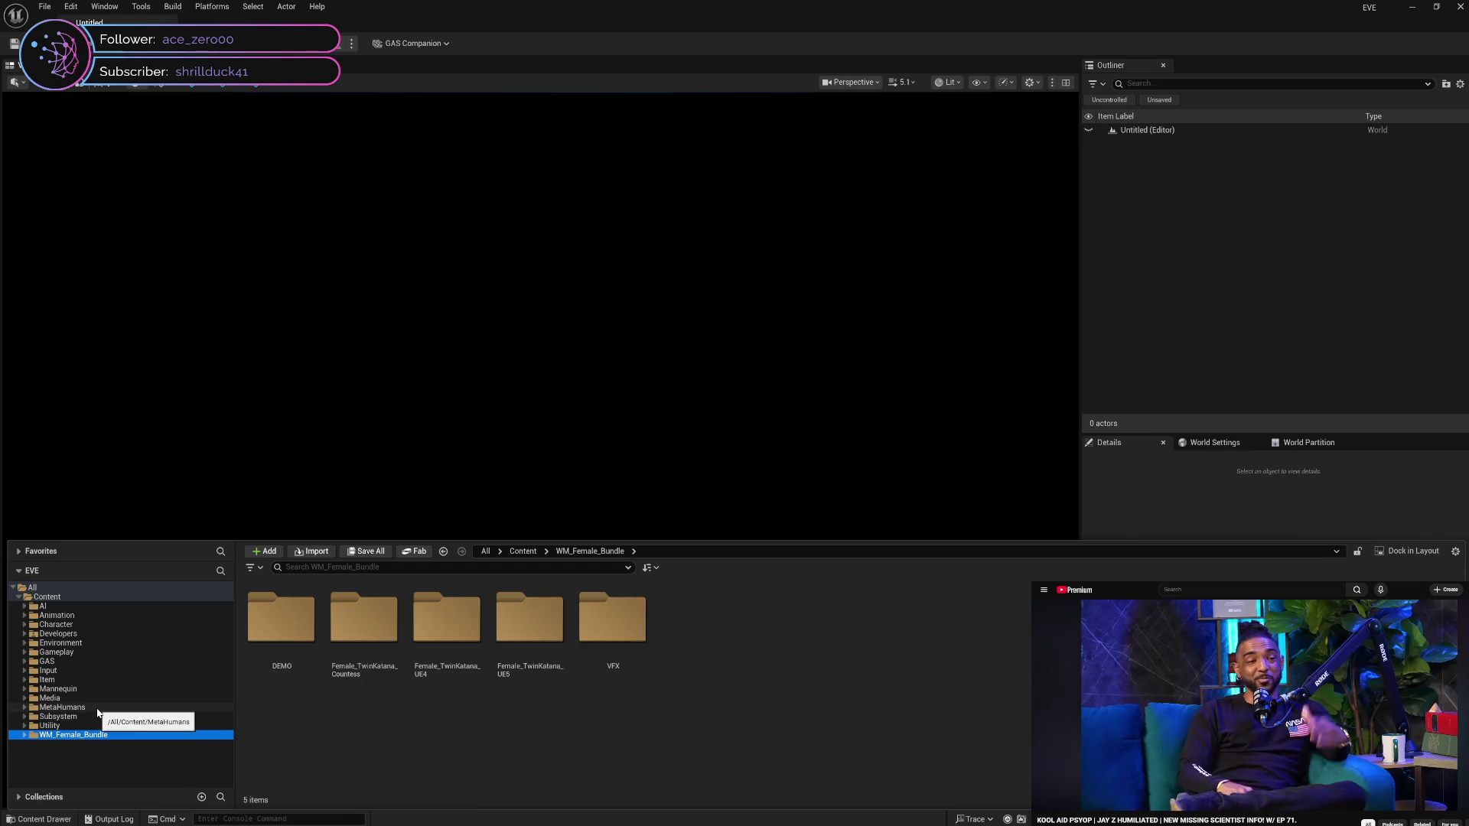
pyautogui.click(105, 716)
pyautogui.click(118, 735)
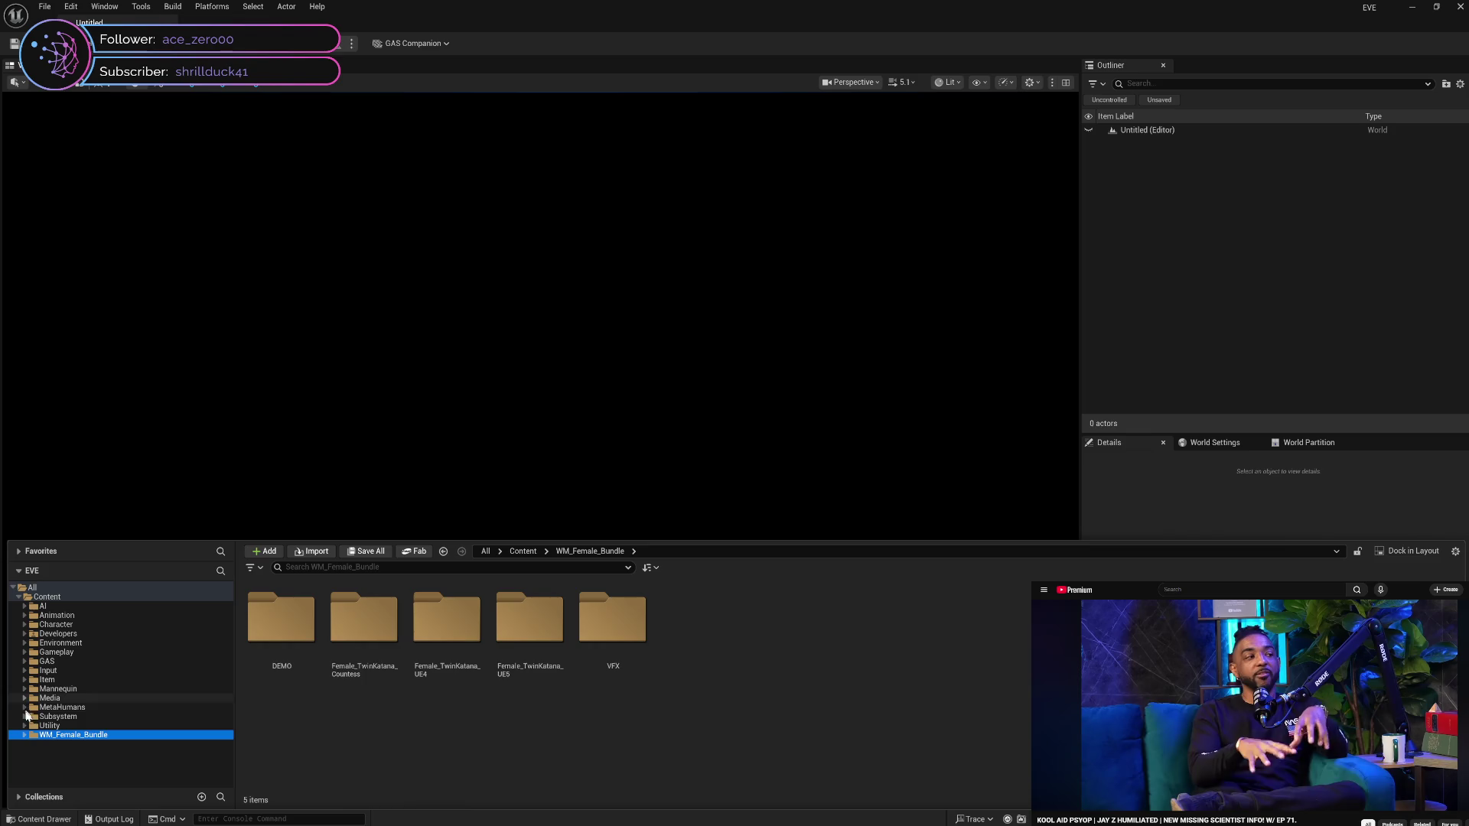
# Expand WM_Female_Bundle, DEMO and Characters, then collapse back to DEMO
pyautogui.click(24, 735)
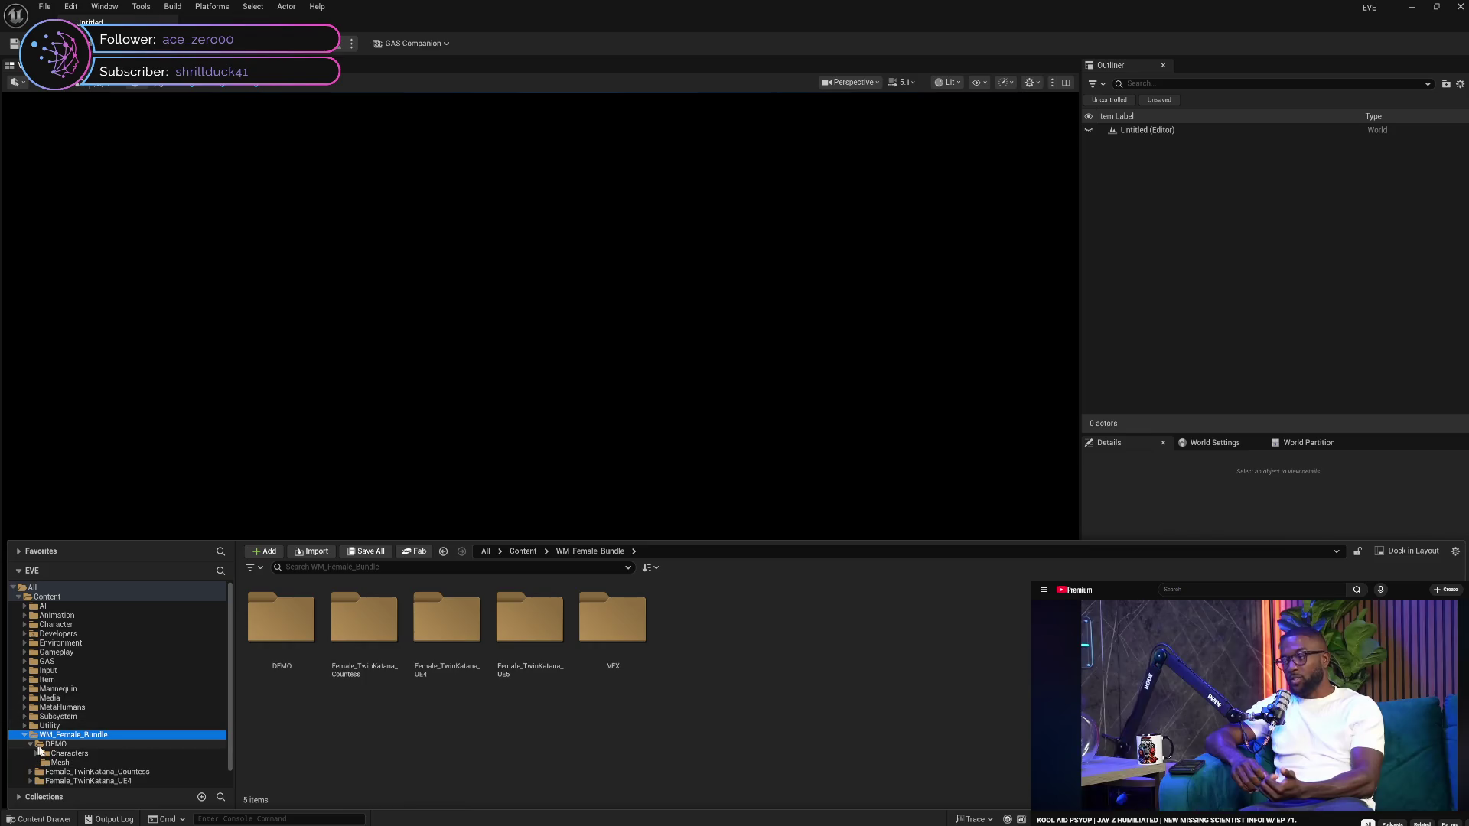
pyautogui.click(29, 745)
pyautogui.click(44, 756)
pyautogui.click(37, 754)
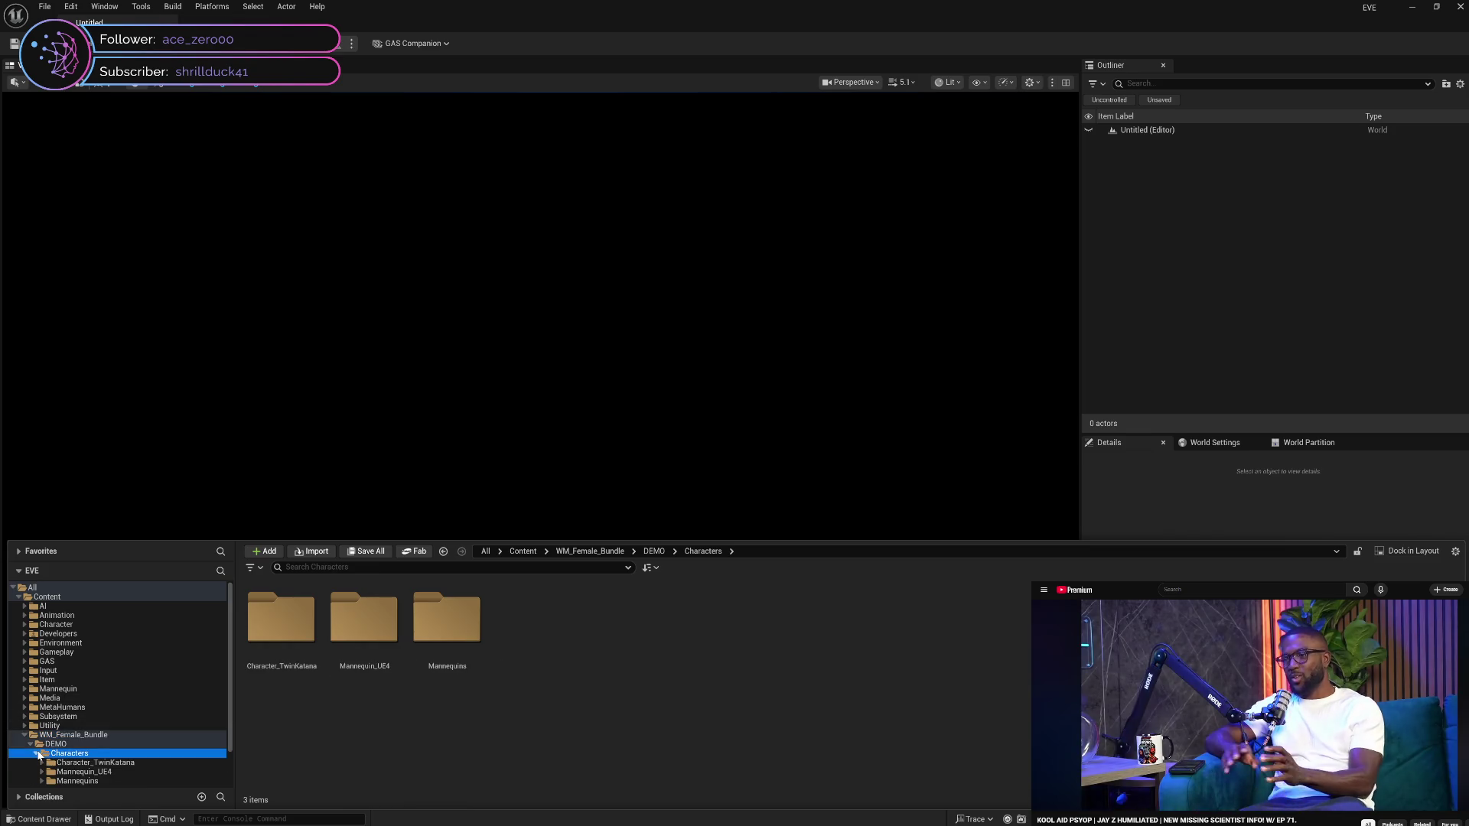
pyautogui.scroll(-1, 38, 754)
pyautogui.click(36, 736)
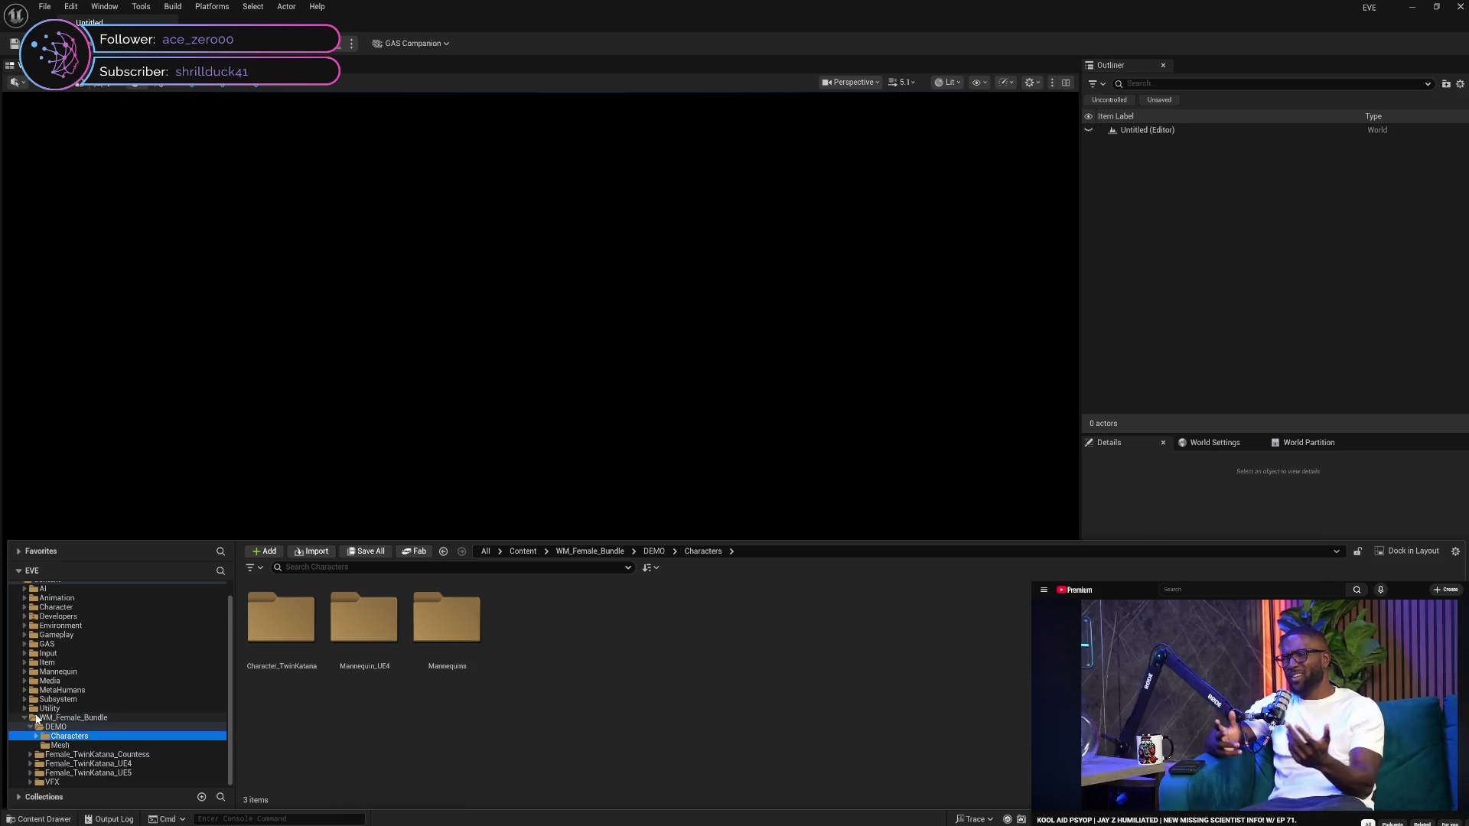
pyautogui.click(35, 727)
# Expand Female_TwinKatana_UE4 and open its Map folder
pyautogui.click(30, 754)
pyautogui.click(42, 772)
pyautogui.click(31, 773)
pyautogui.scroll(-2, 30, 776)
pyautogui.click(73, 765)
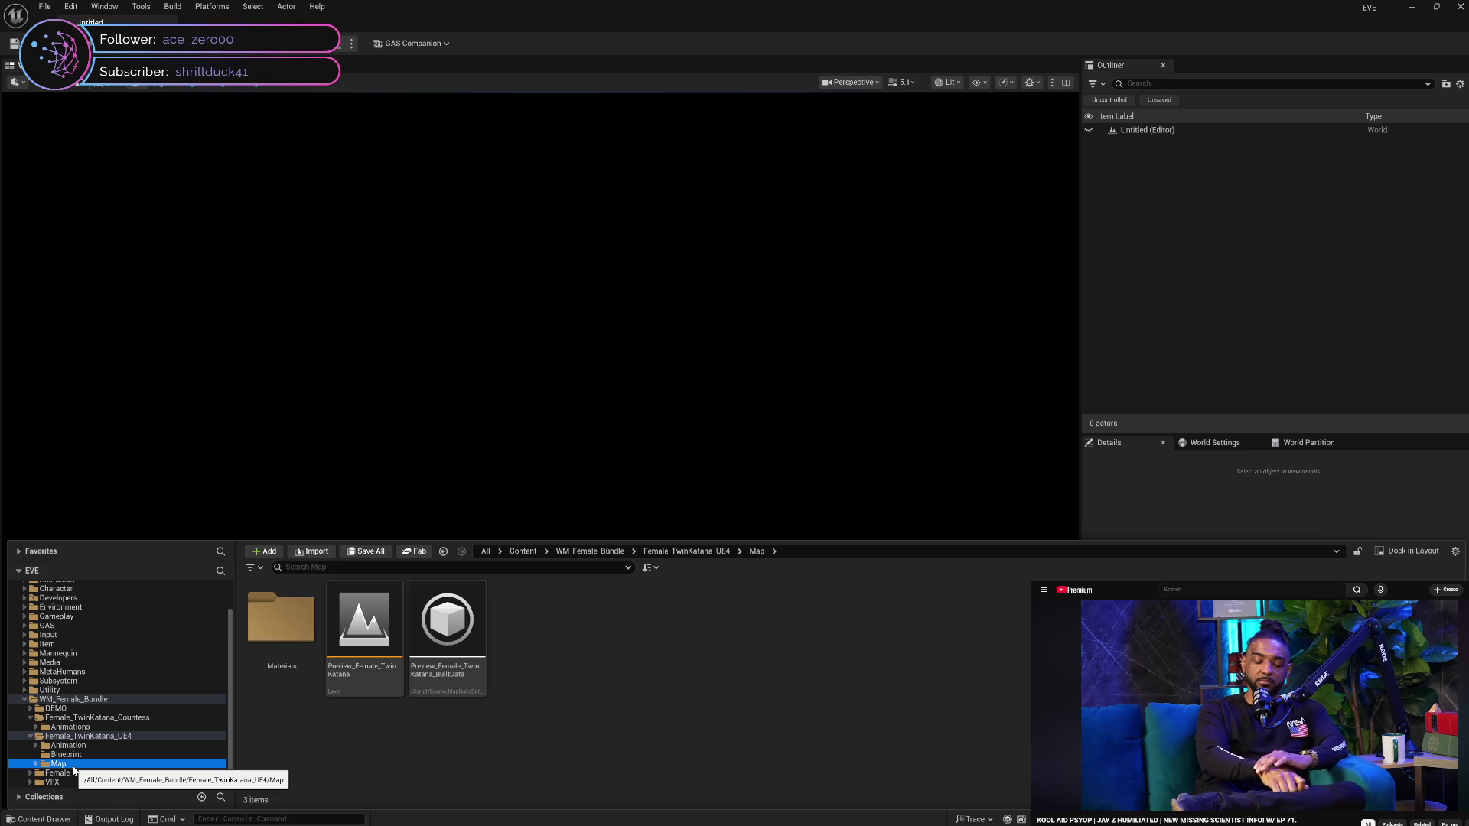
# Delete the Female_TwinKatana_UE4 Map folder along with its listed map assets
pyautogui.press('Delete')
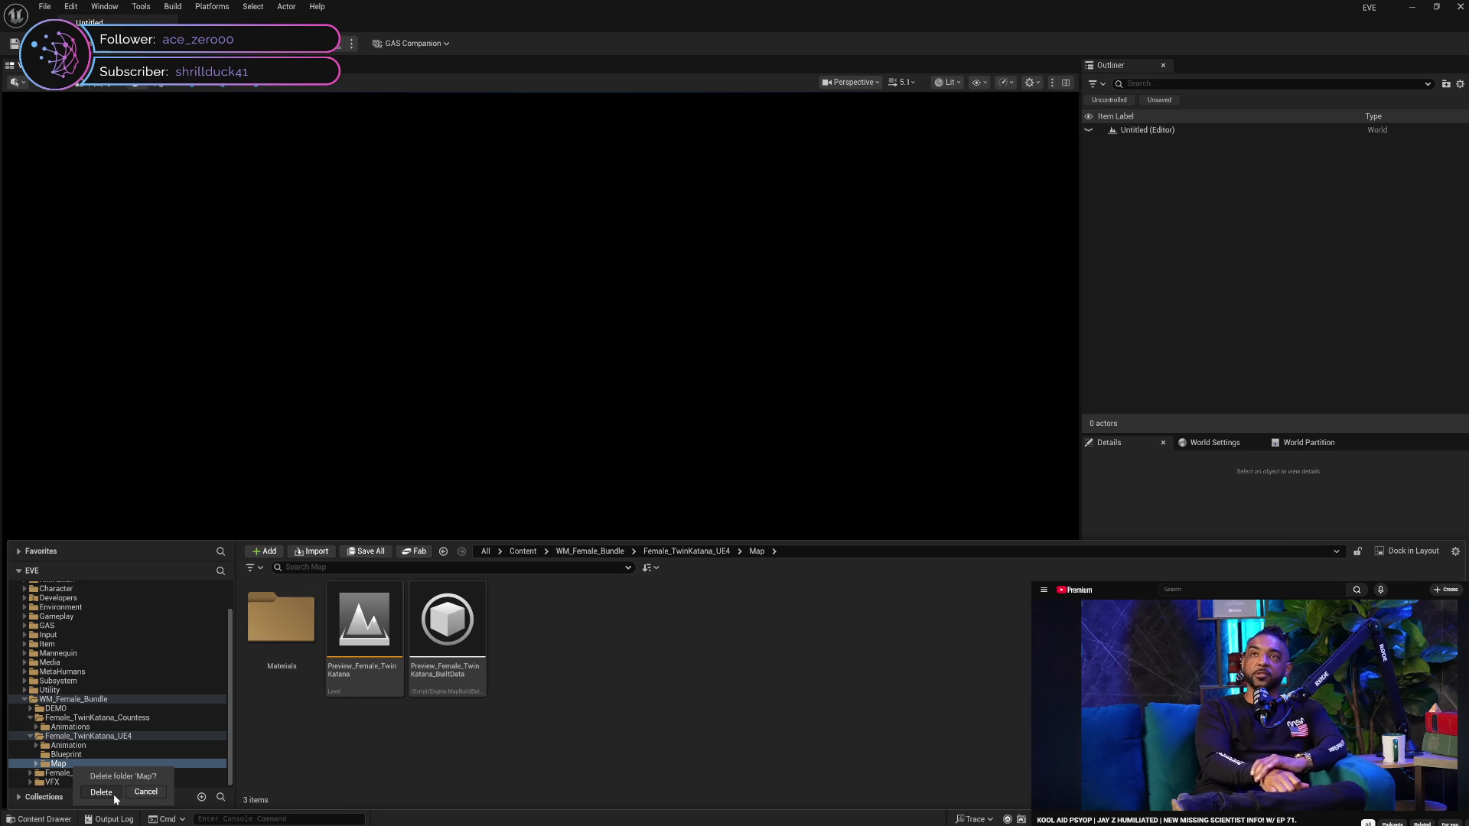
pyautogui.click(101, 792)
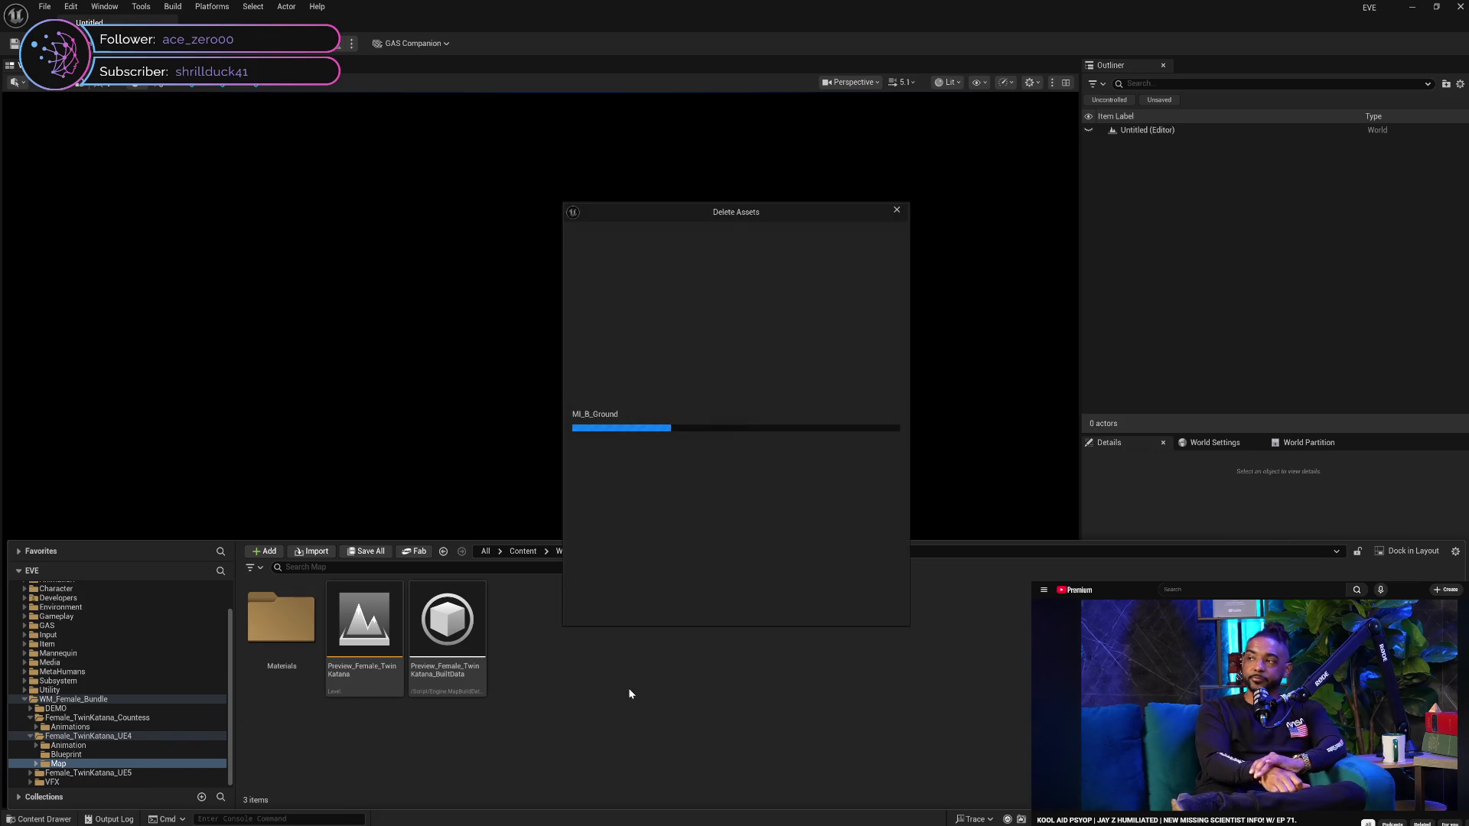
pyautogui.click(687, 606)
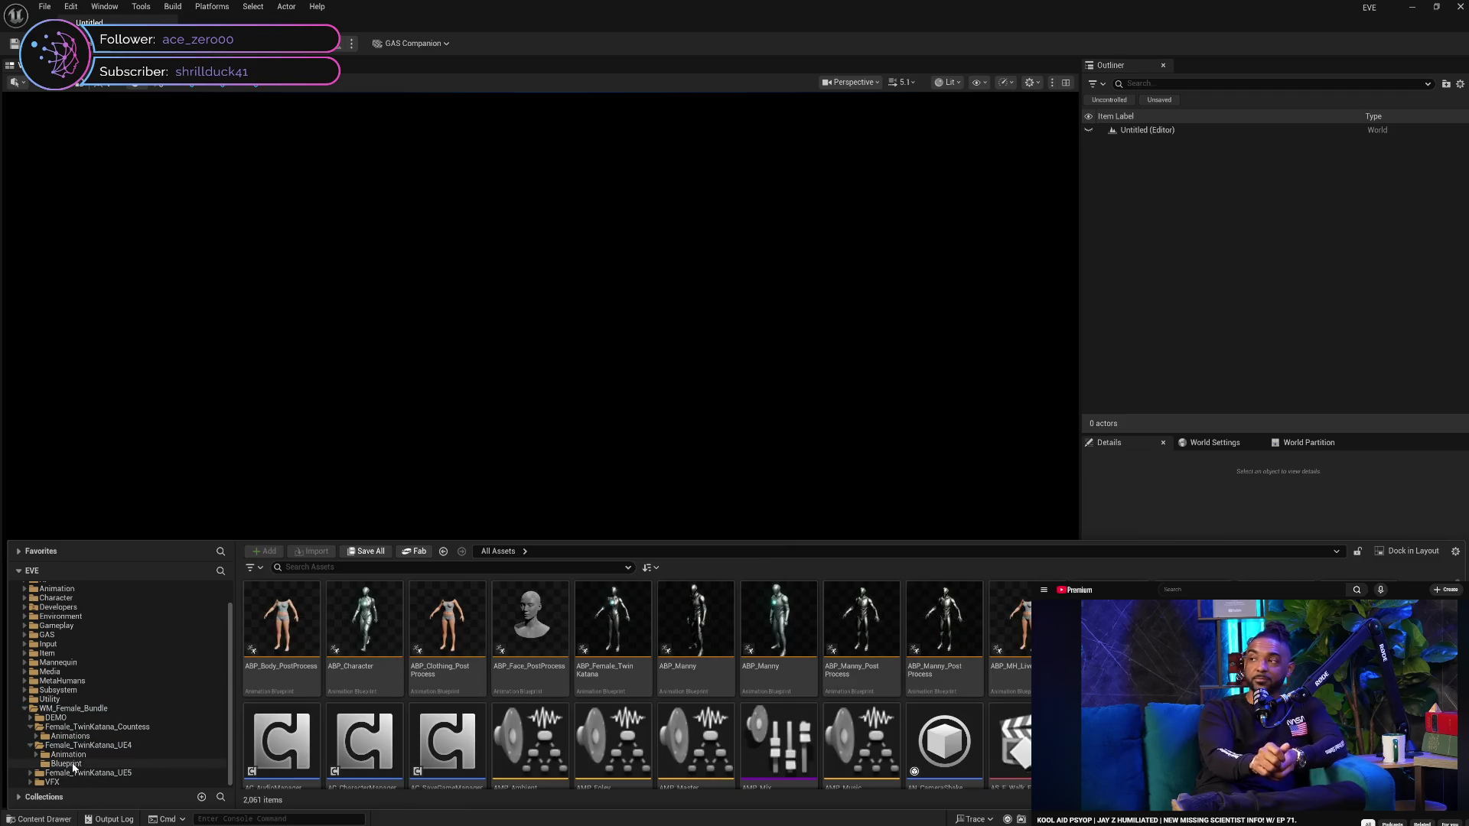
# Delete the Female_TwinKatana_UE5 Map folder with its preview levels and built data, confirming both prompts
pyautogui.click(28, 774)
pyautogui.scroll(-2, 121, 714)
pyautogui.click(88, 764)
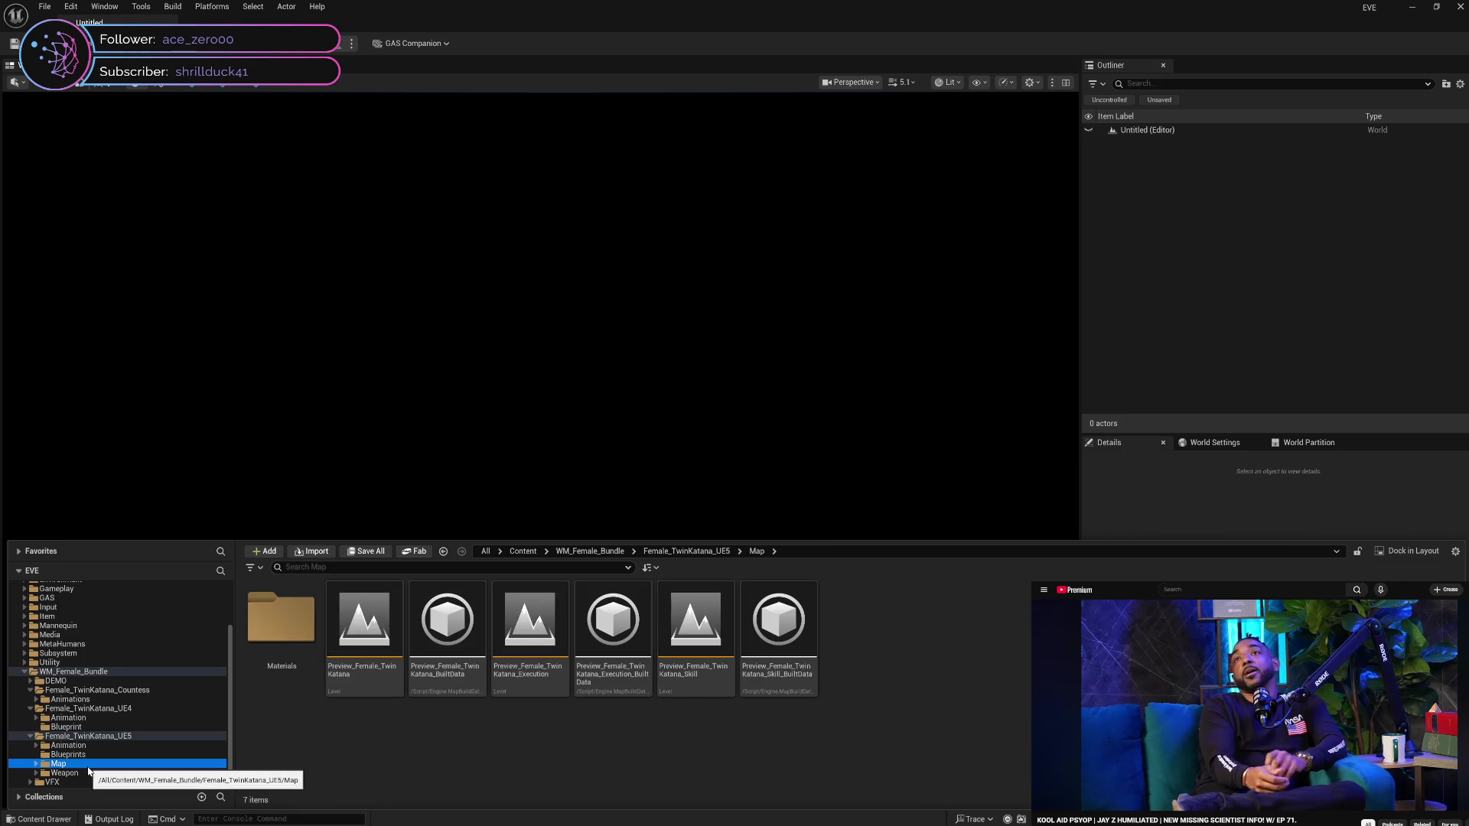
pyautogui.press('Delete')
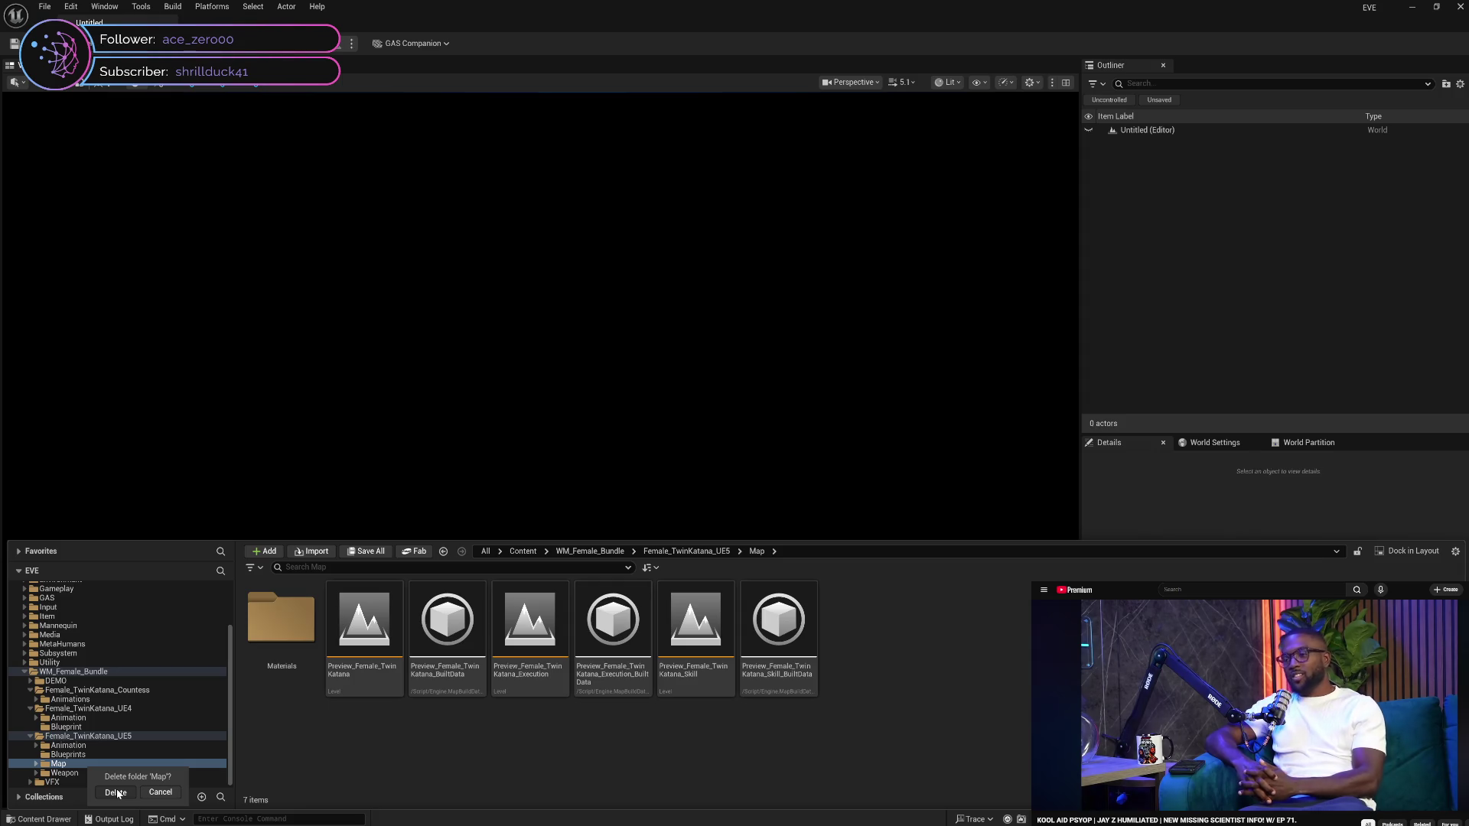
pyautogui.click(116, 792)
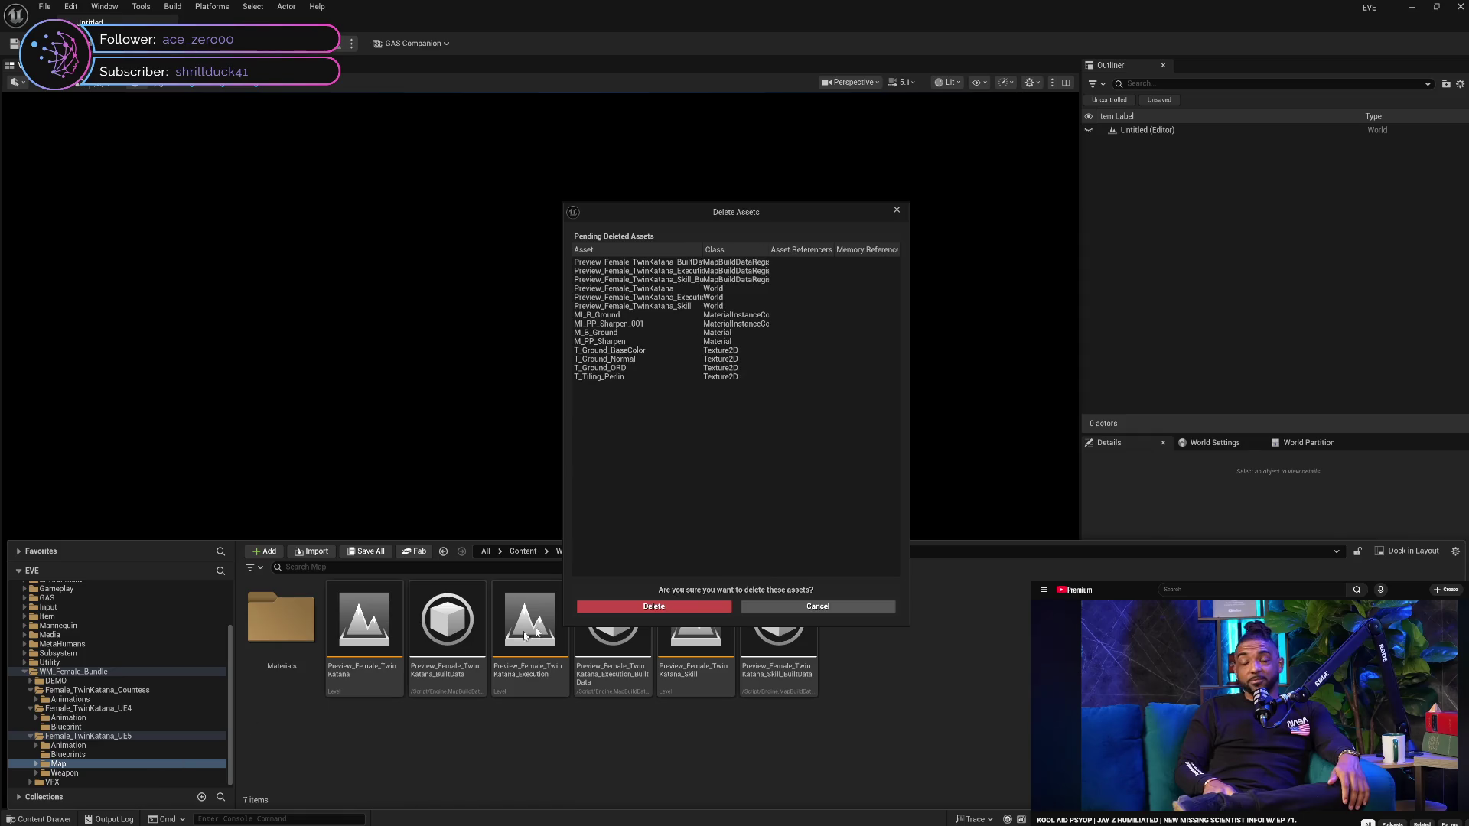
pyautogui.click(691, 608)
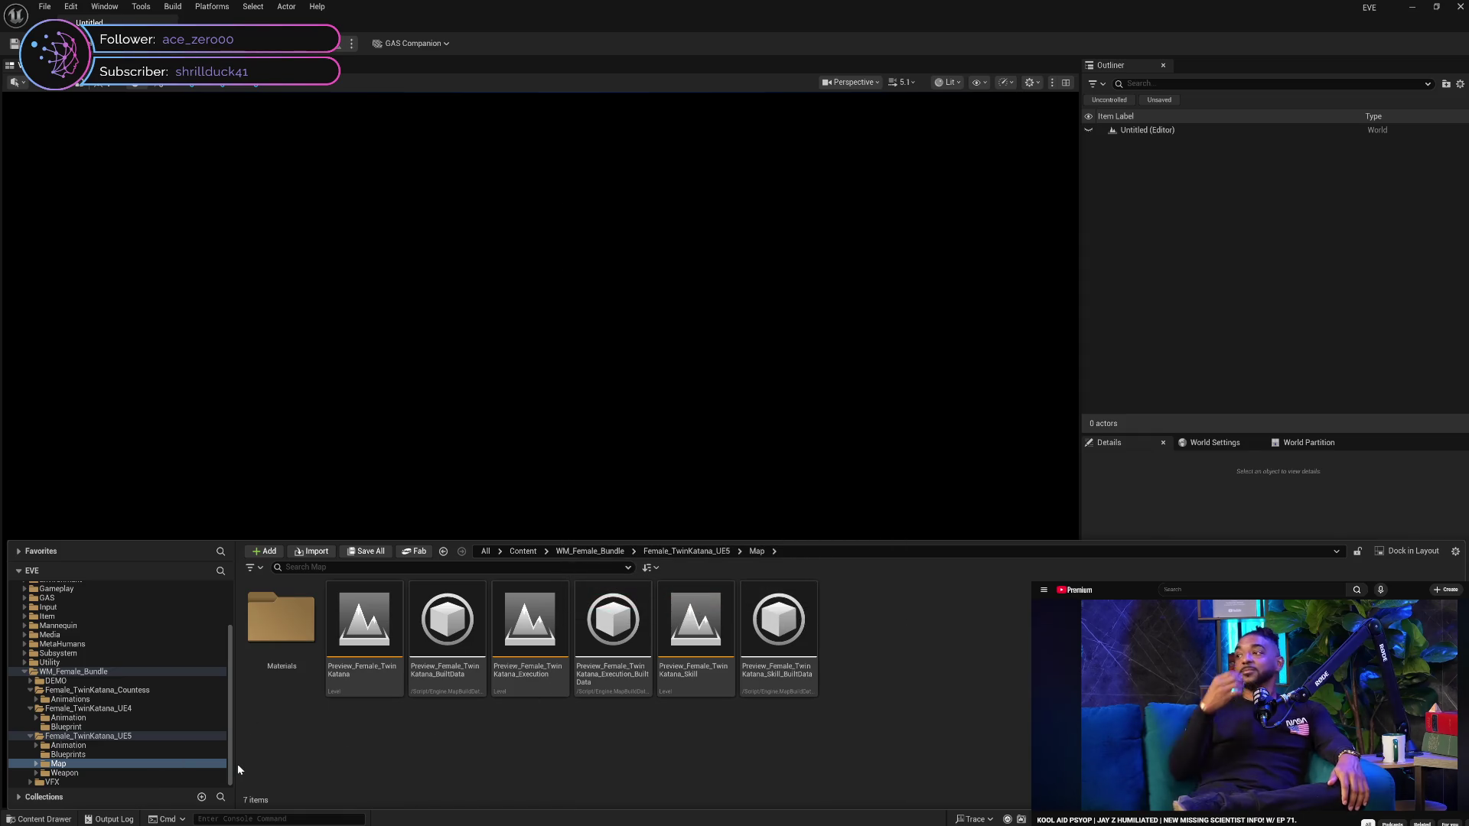
pyautogui.click(68, 745)
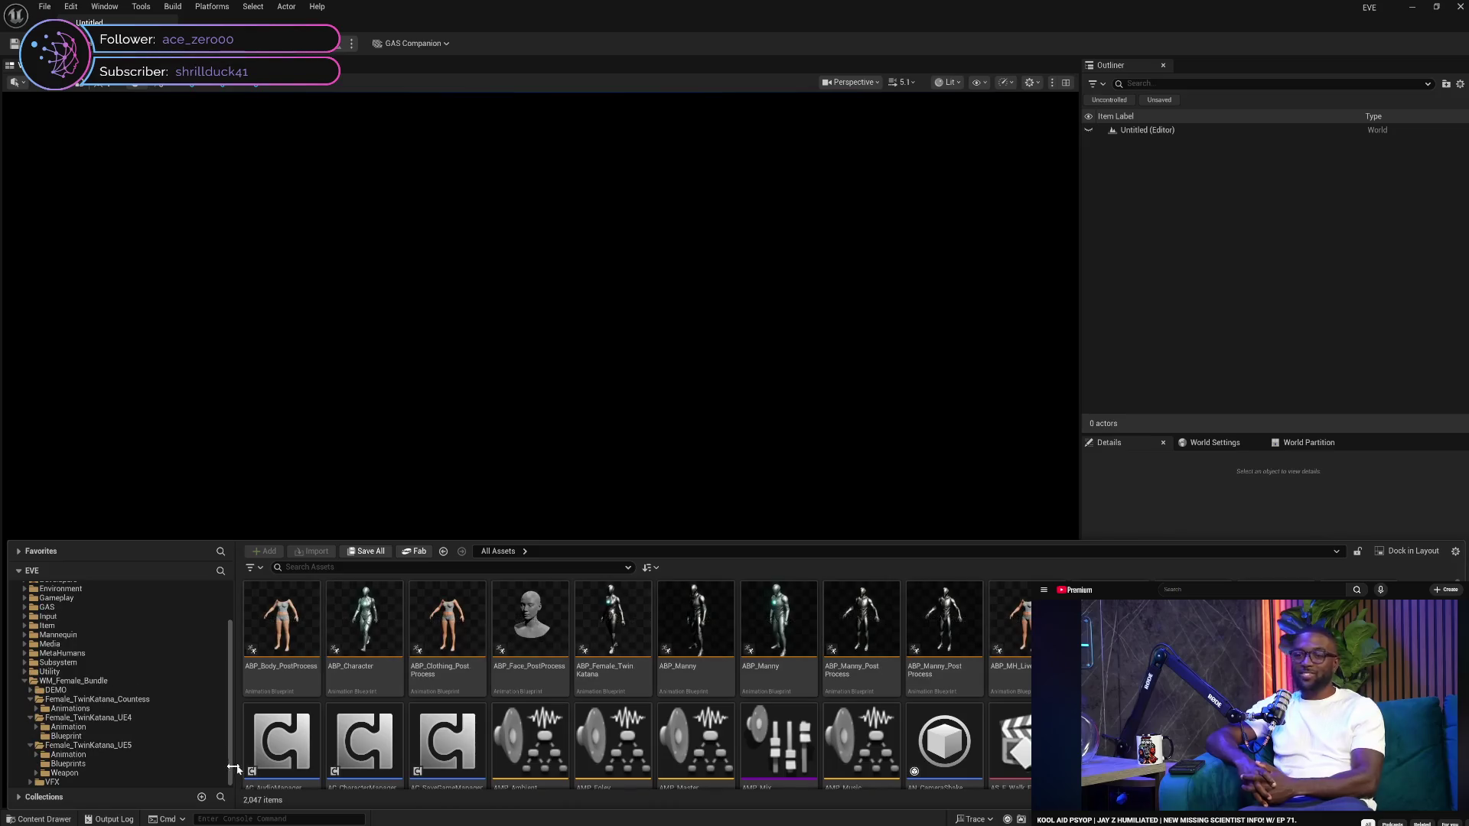
pyautogui.click(88, 773)
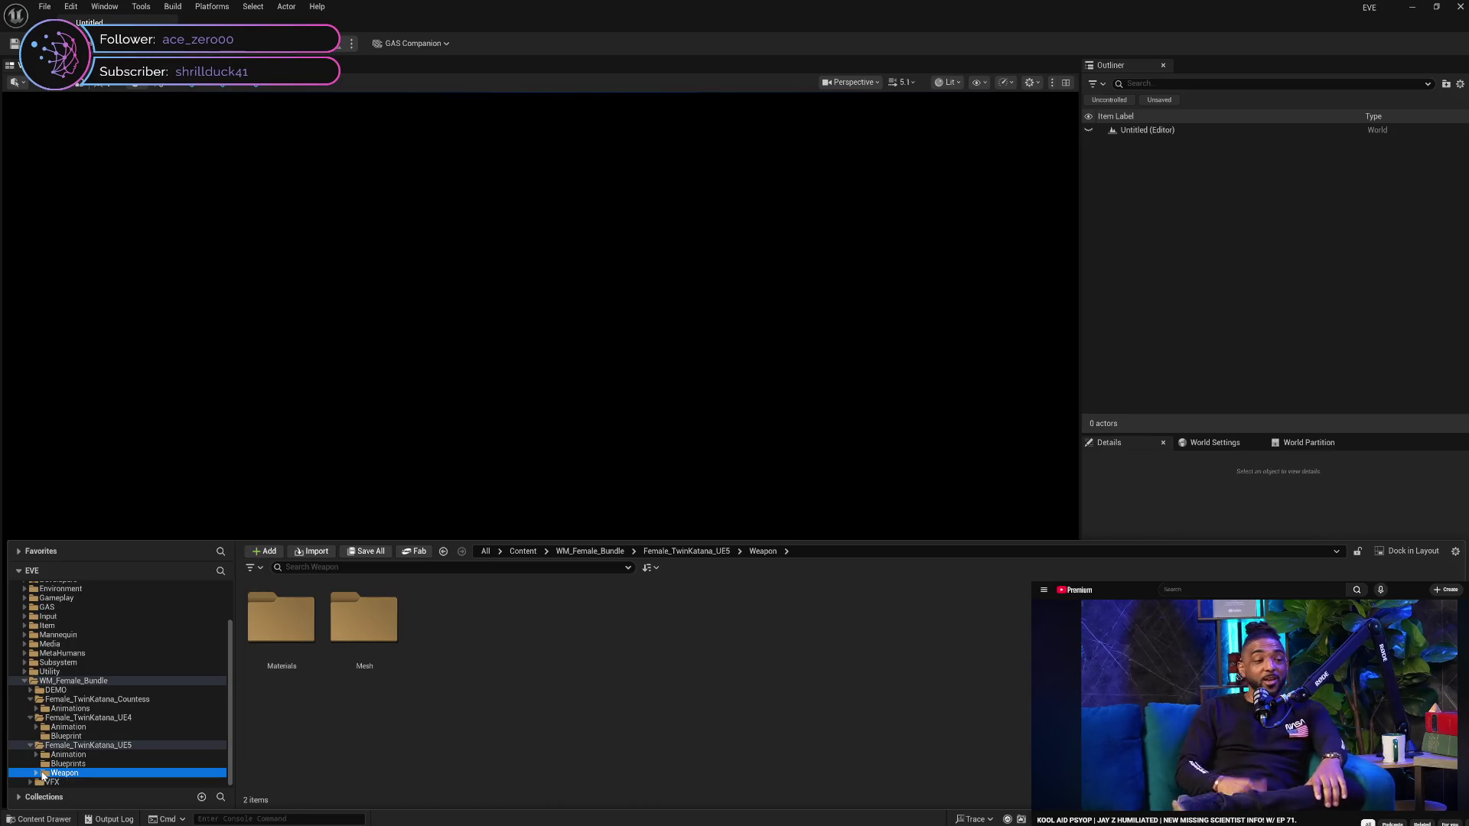
# Browse the UE5 Weapon folder's Mesh and Materials subfolders to check the weapon assets
pyautogui.click(36, 772)
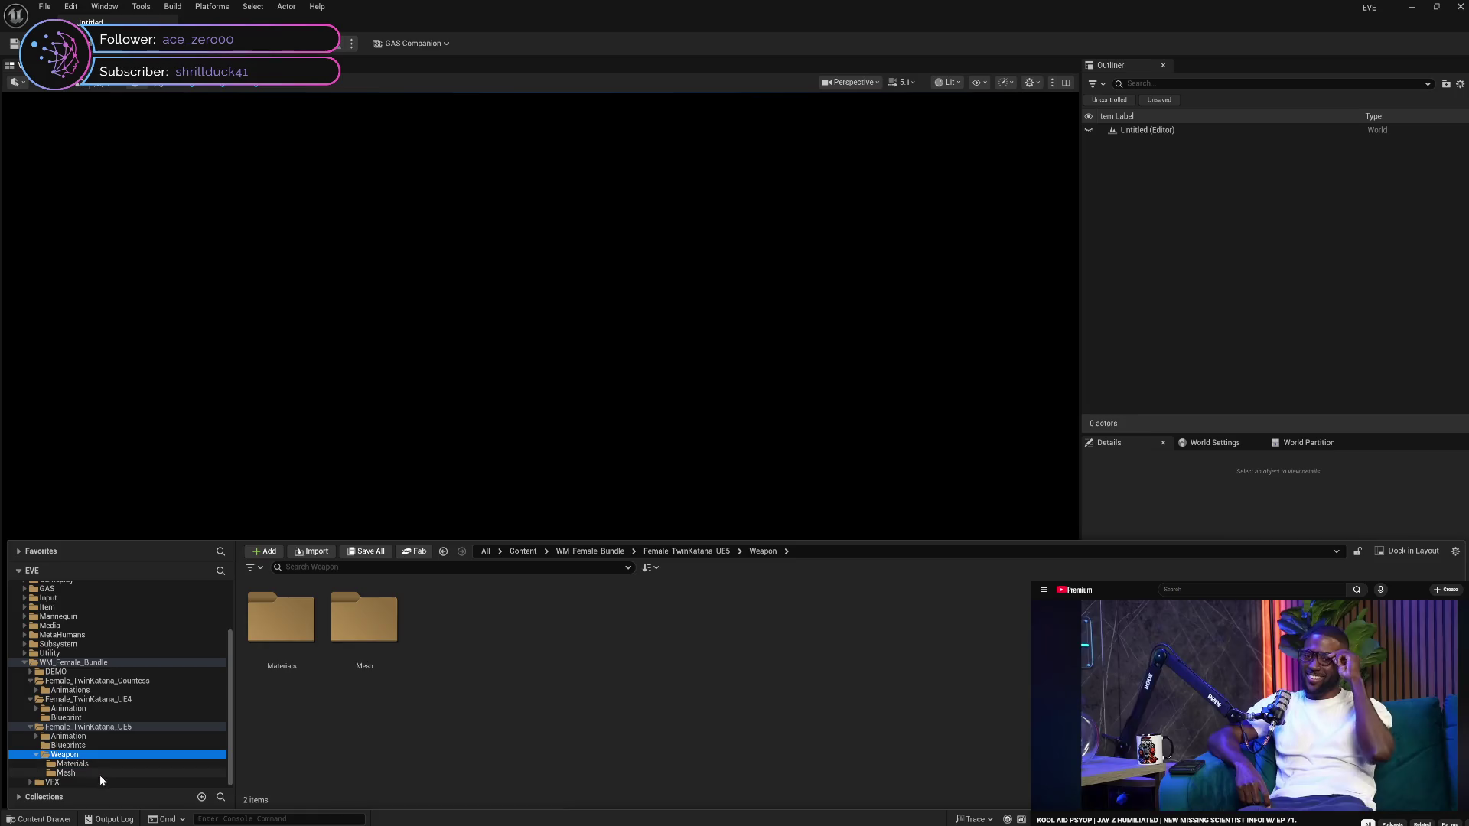
pyautogui.click(99, 774)
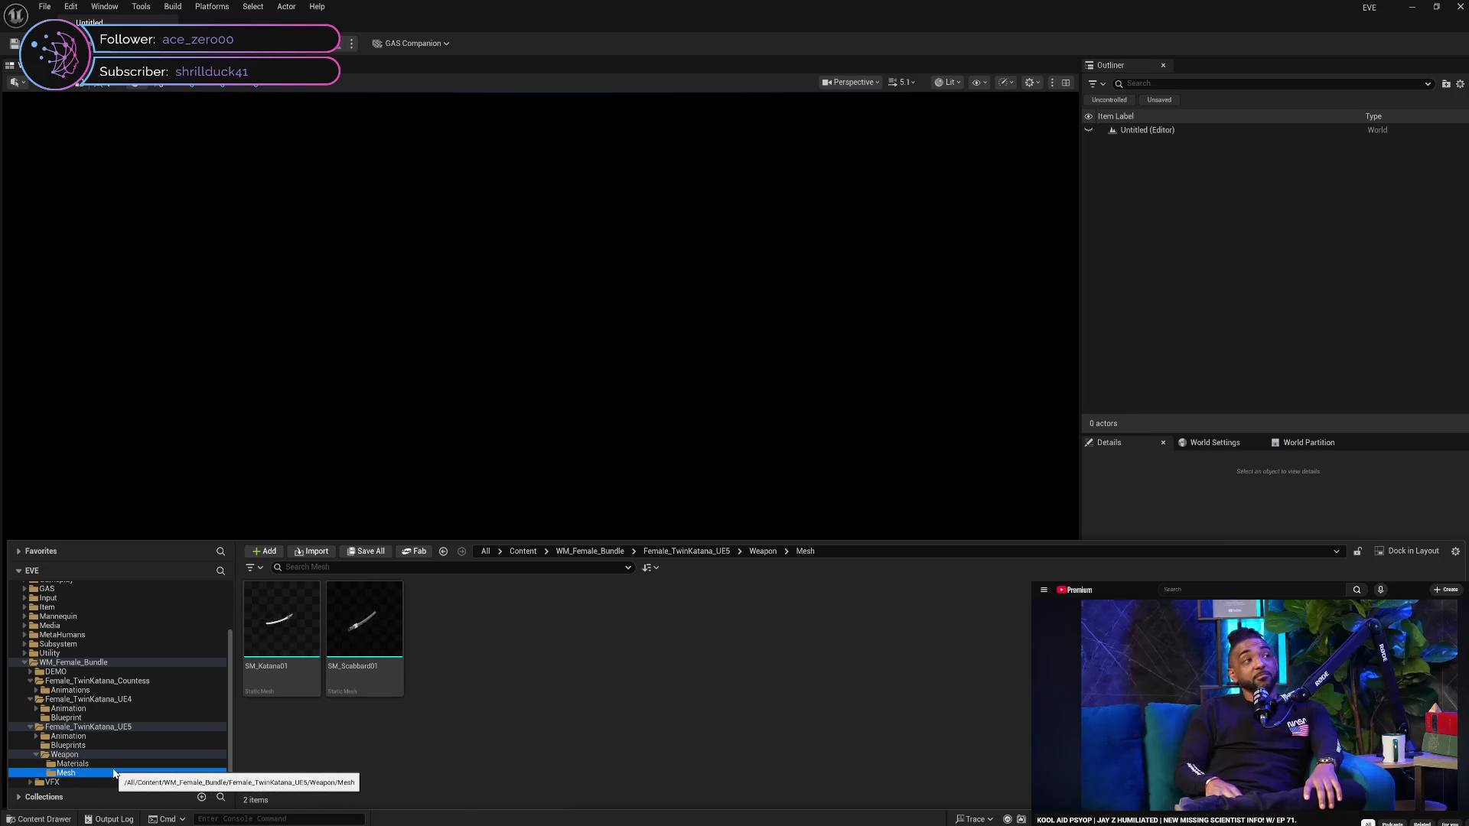
pyautogui.click(116, 764)
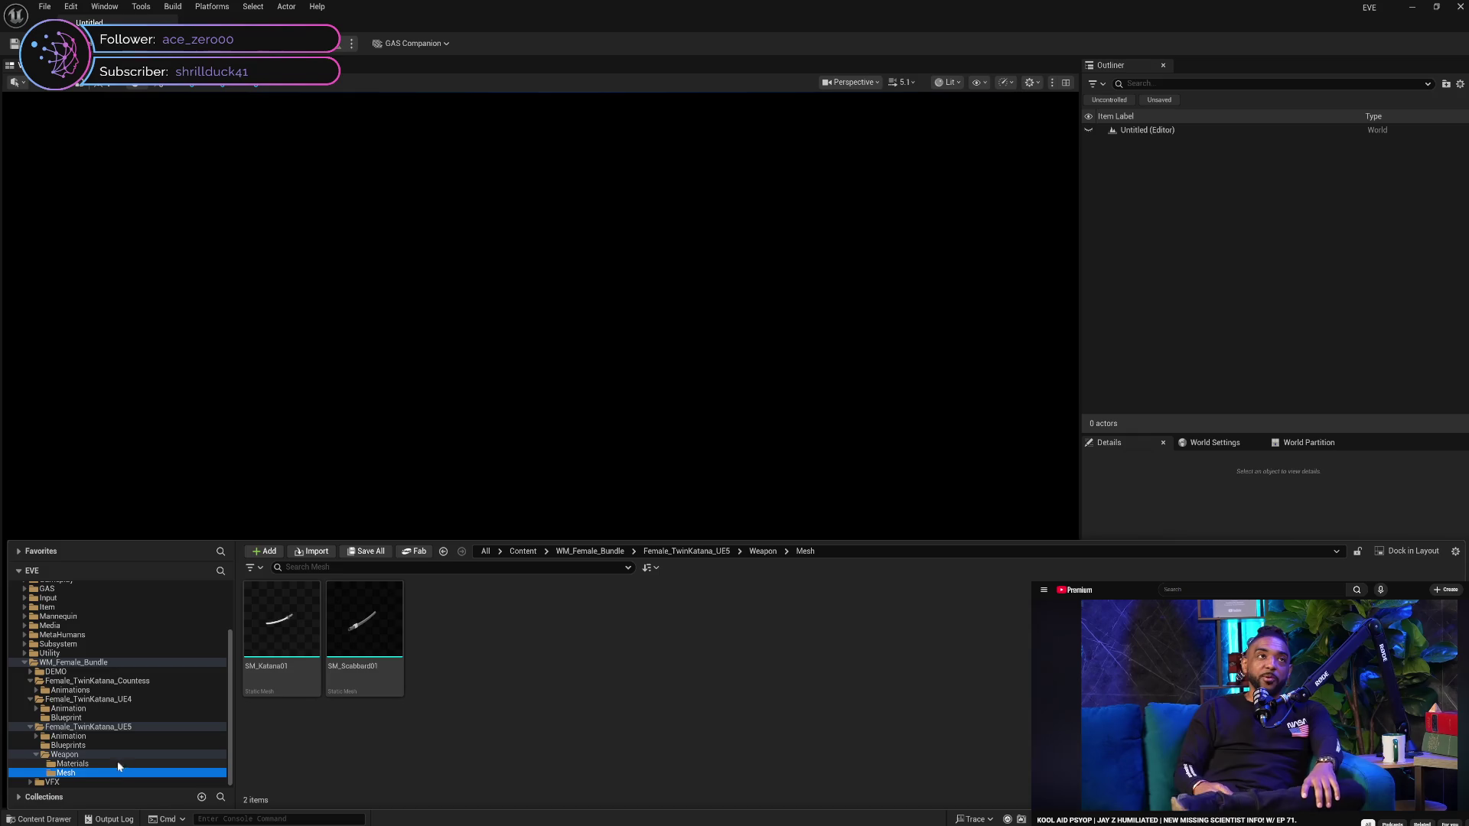
pyautogui.click(103, 773)
pyautogui.click(98, 765)
pyautogui.click(98, 773)
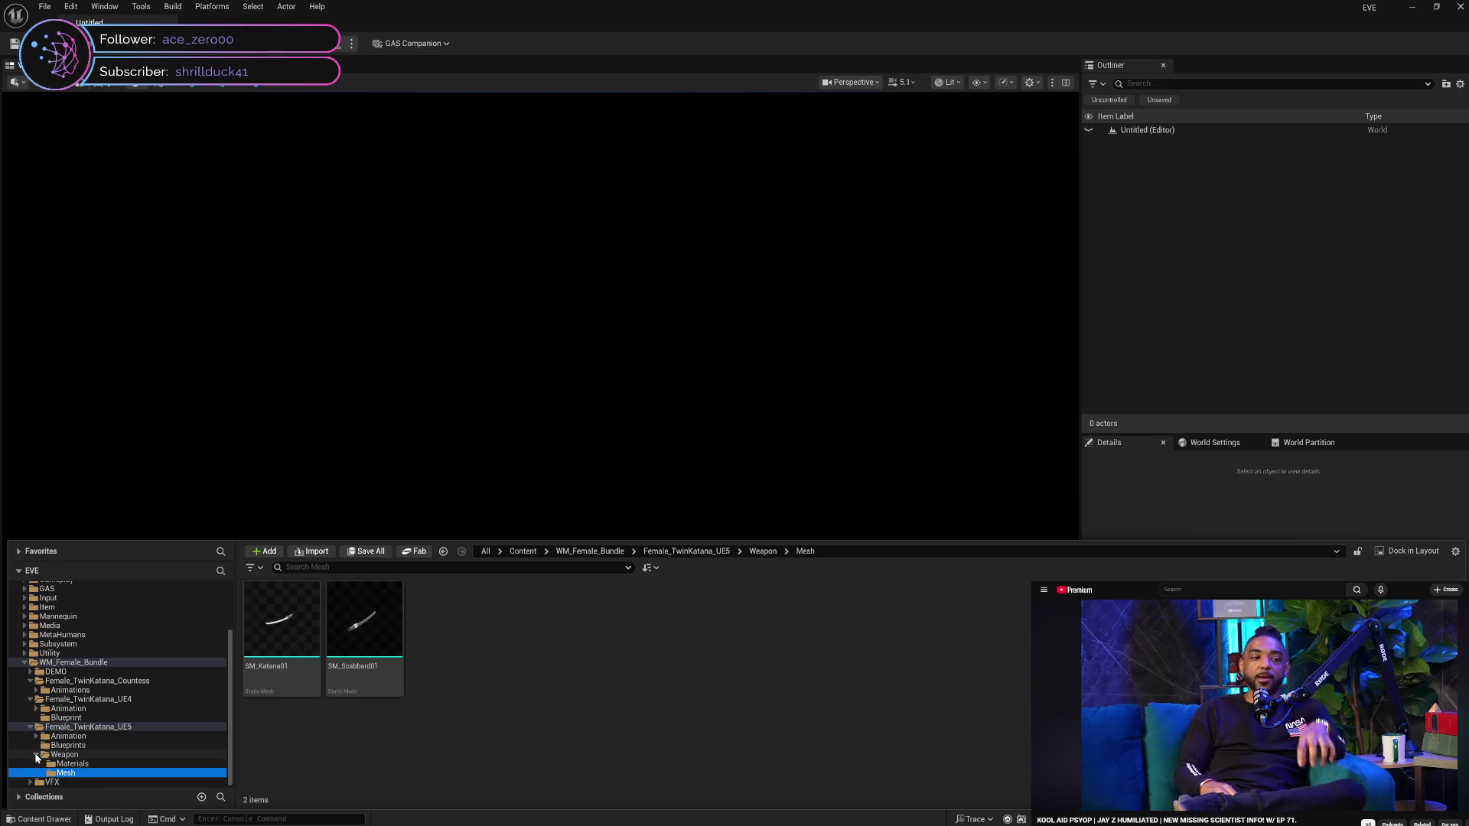
pyautogui.doubleClick(56, 755)
# In Blueprints, force-delete Female_TwinKatana_SKill, Female_TwinKatana and Enemy
pyautogui.click(84, 765)
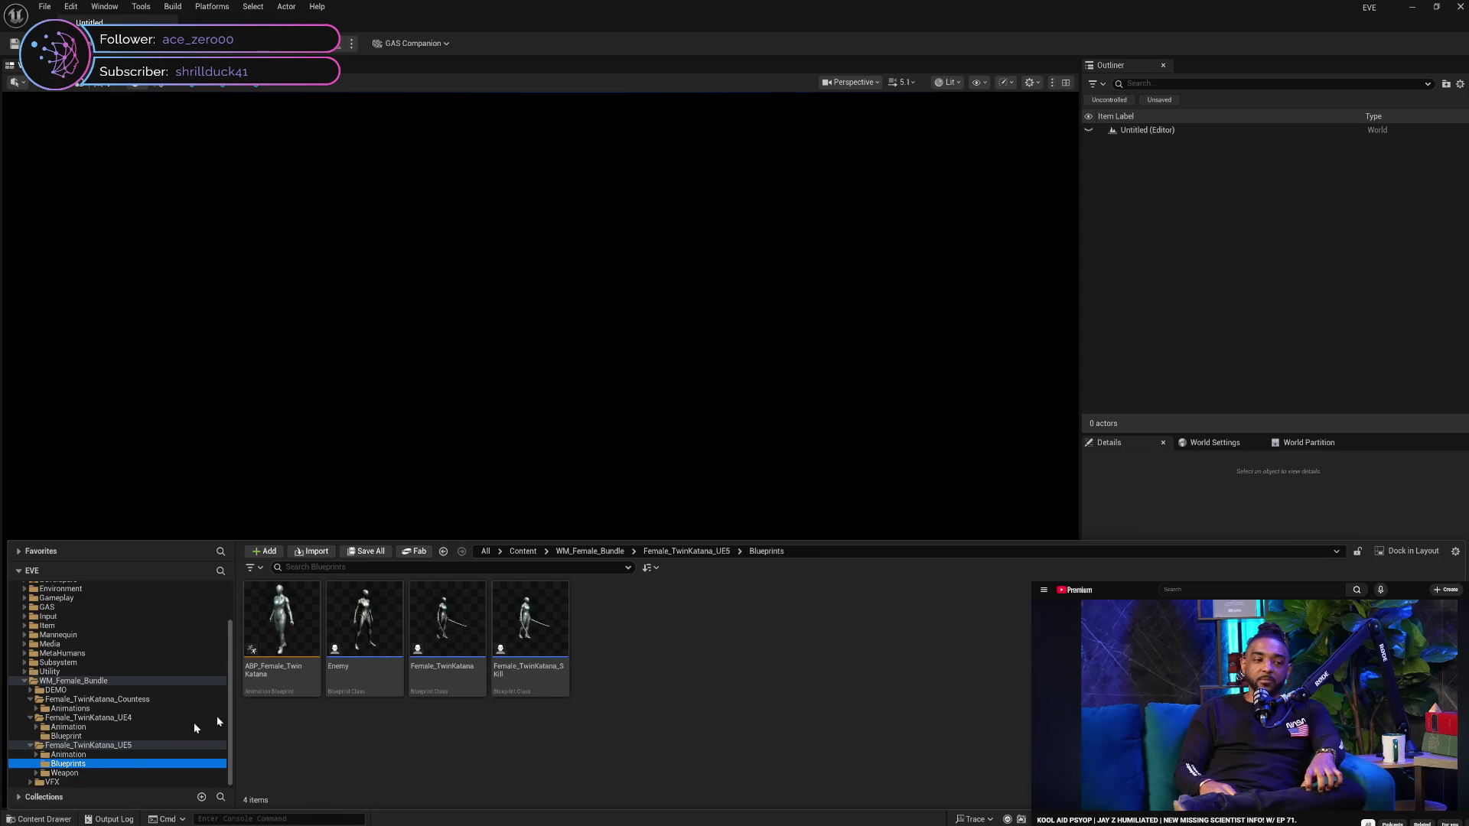
pyautogui.click(525, 679)
pyautogui.keyDown('ctrl'); pyautogui.click(448, 673); pyautogui.keyUp('ctrl')
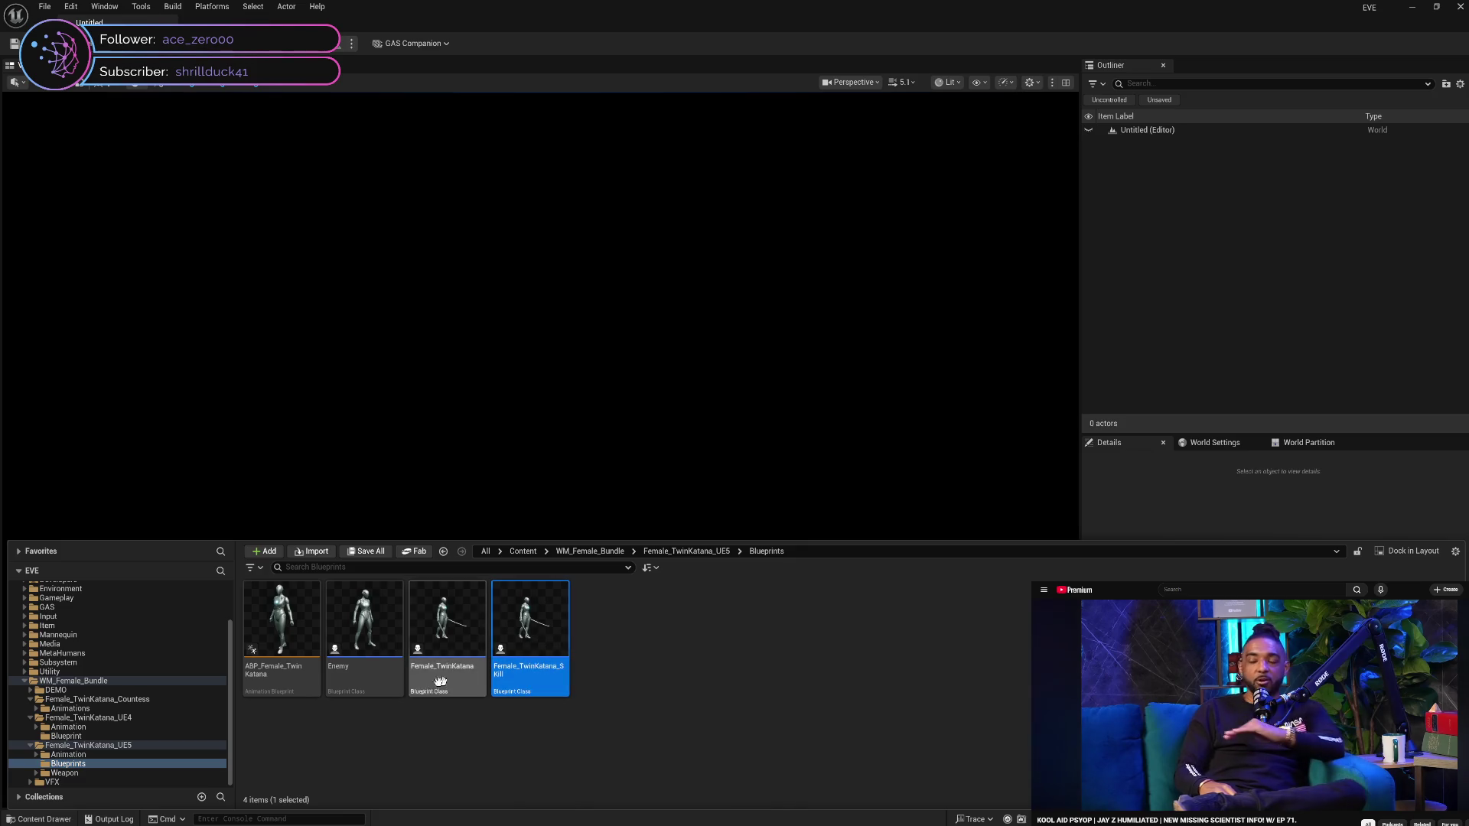
pyautogui.keyDown('ctrl'); pyautogui.click(391, 685); pyautogui.keyUp('ctrl')
pyautogui.press('Delete')
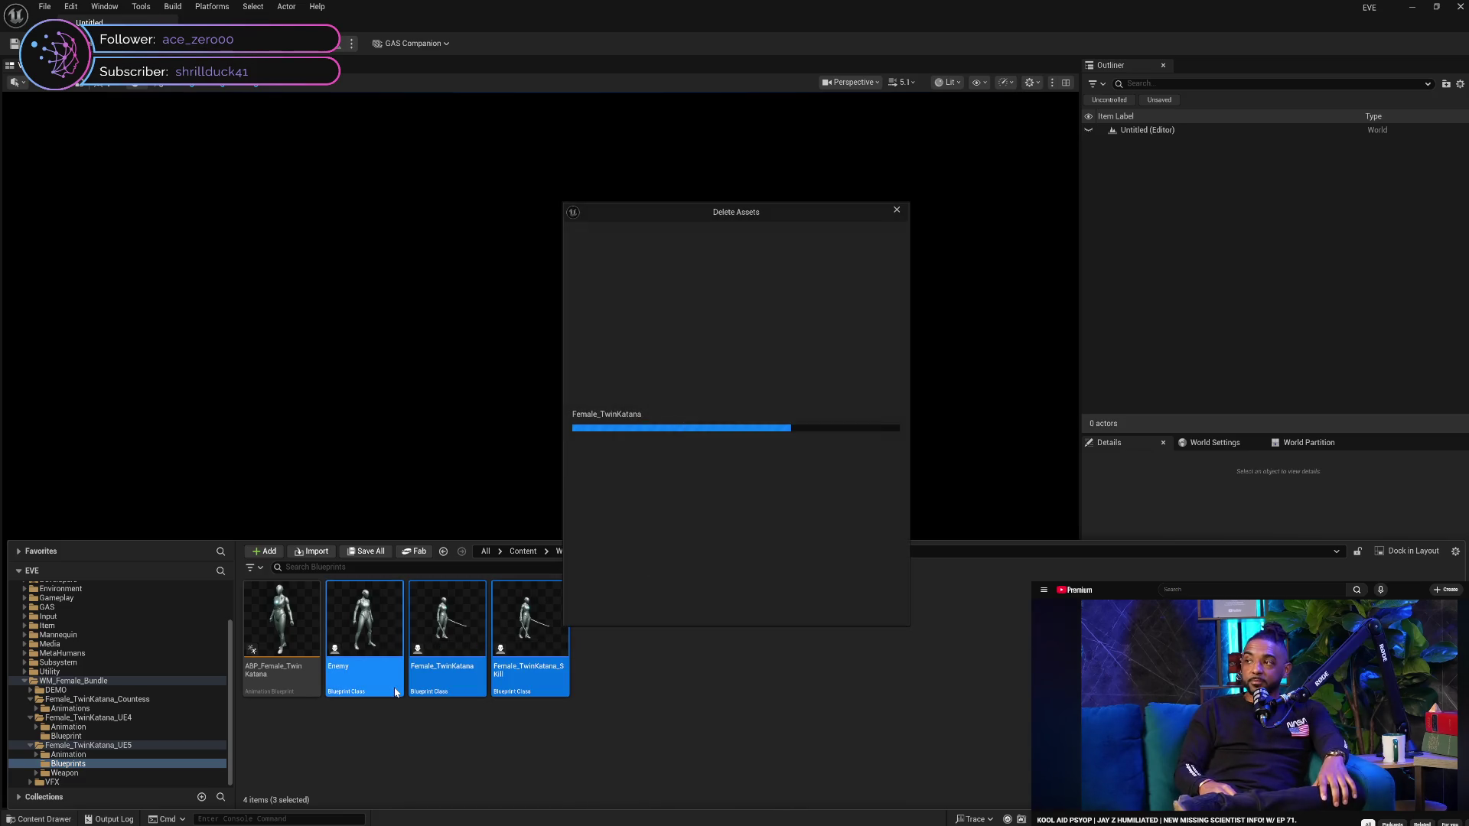
pyautogui.click(659, 607)
# Select all four remaining blueprints including ABP_Female_TwinKatana and force-delete them
pyautogui.click(298, 697)
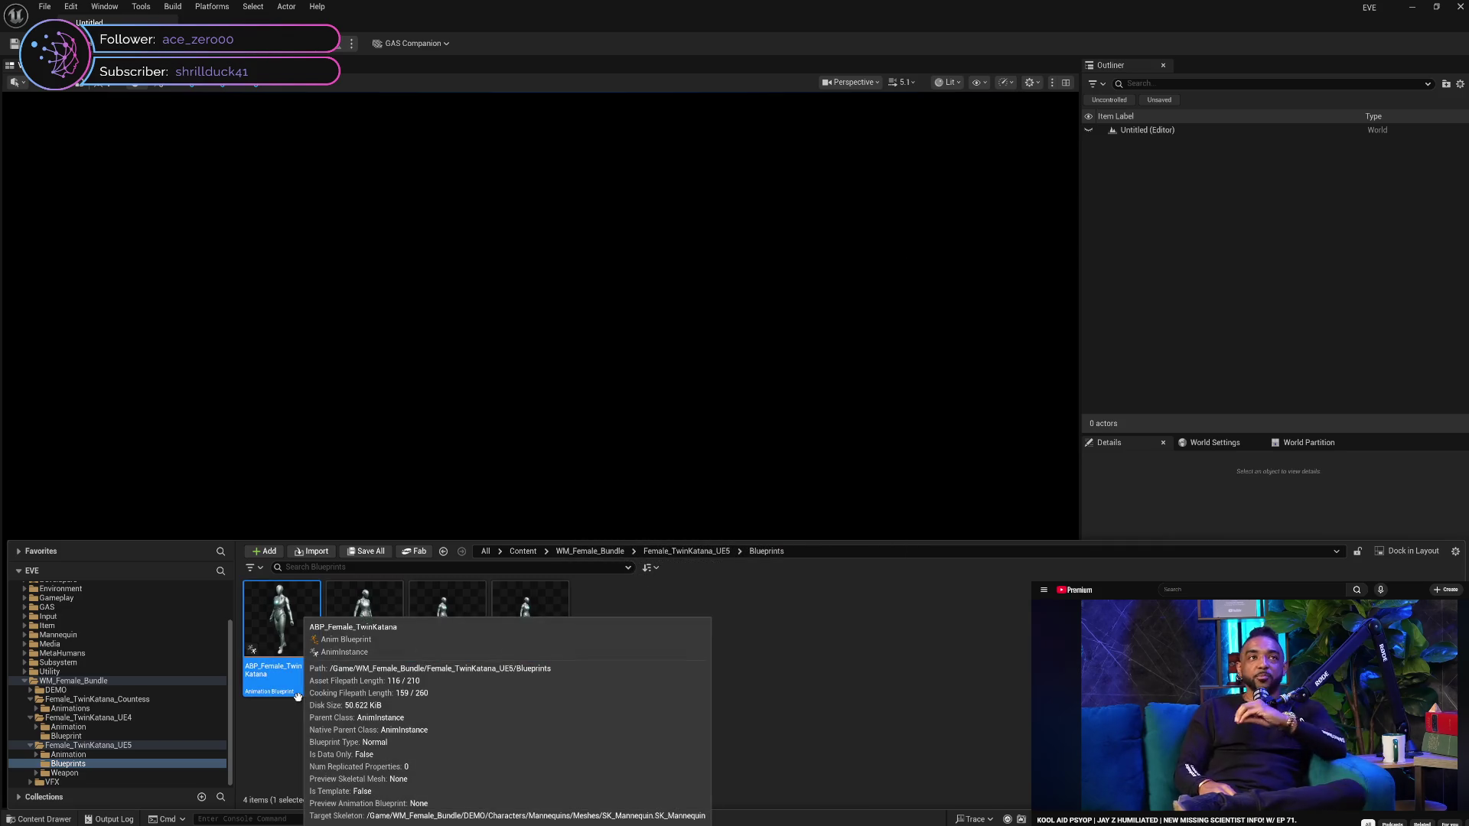
pyautogui.click(522, 682)
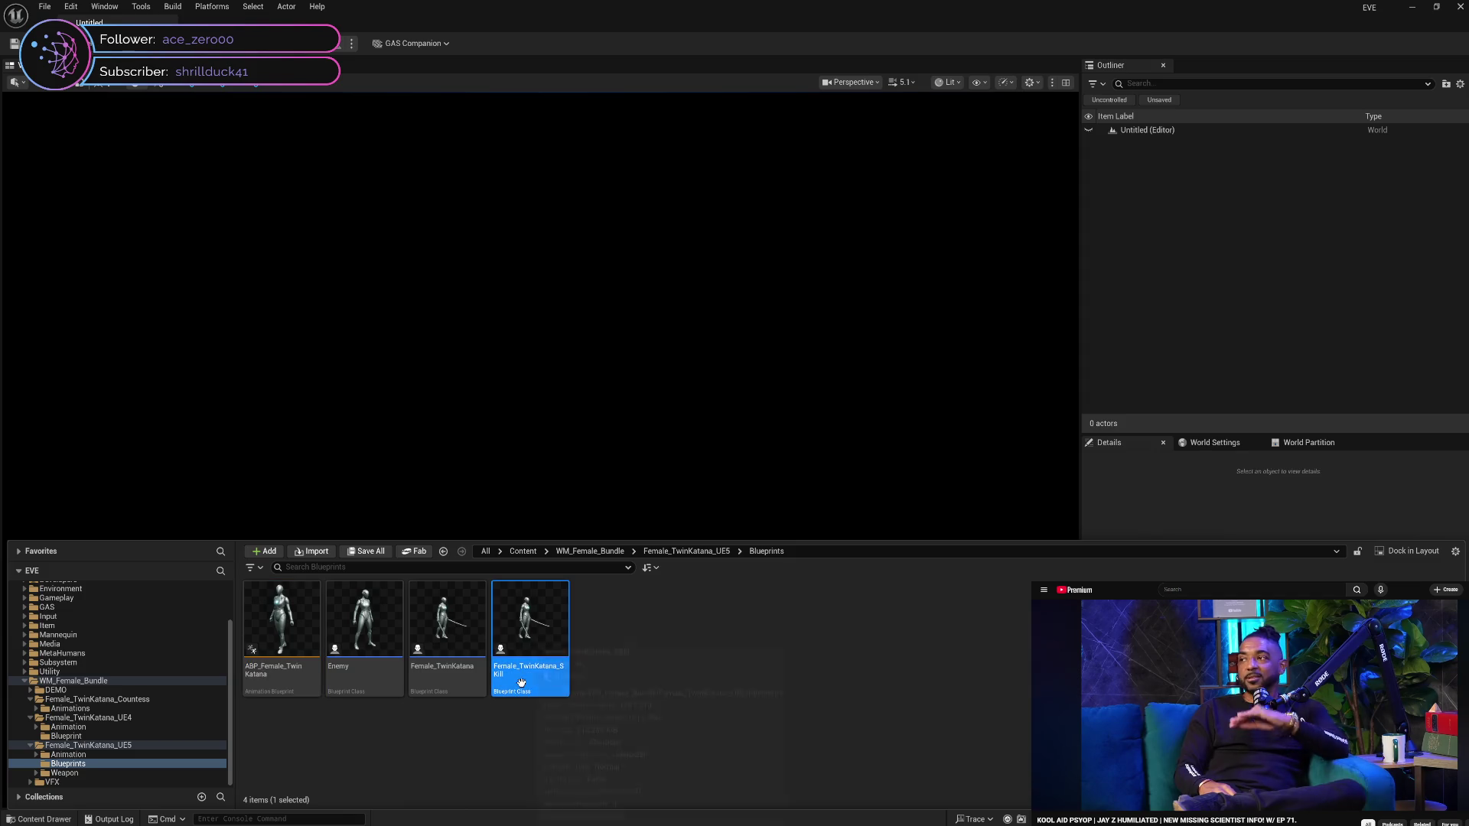
pyautogui.keyDown('shift'); pyautogui.click(318, 683); pyautogui.keyUp('shift')
pyautogui.press('Delete')
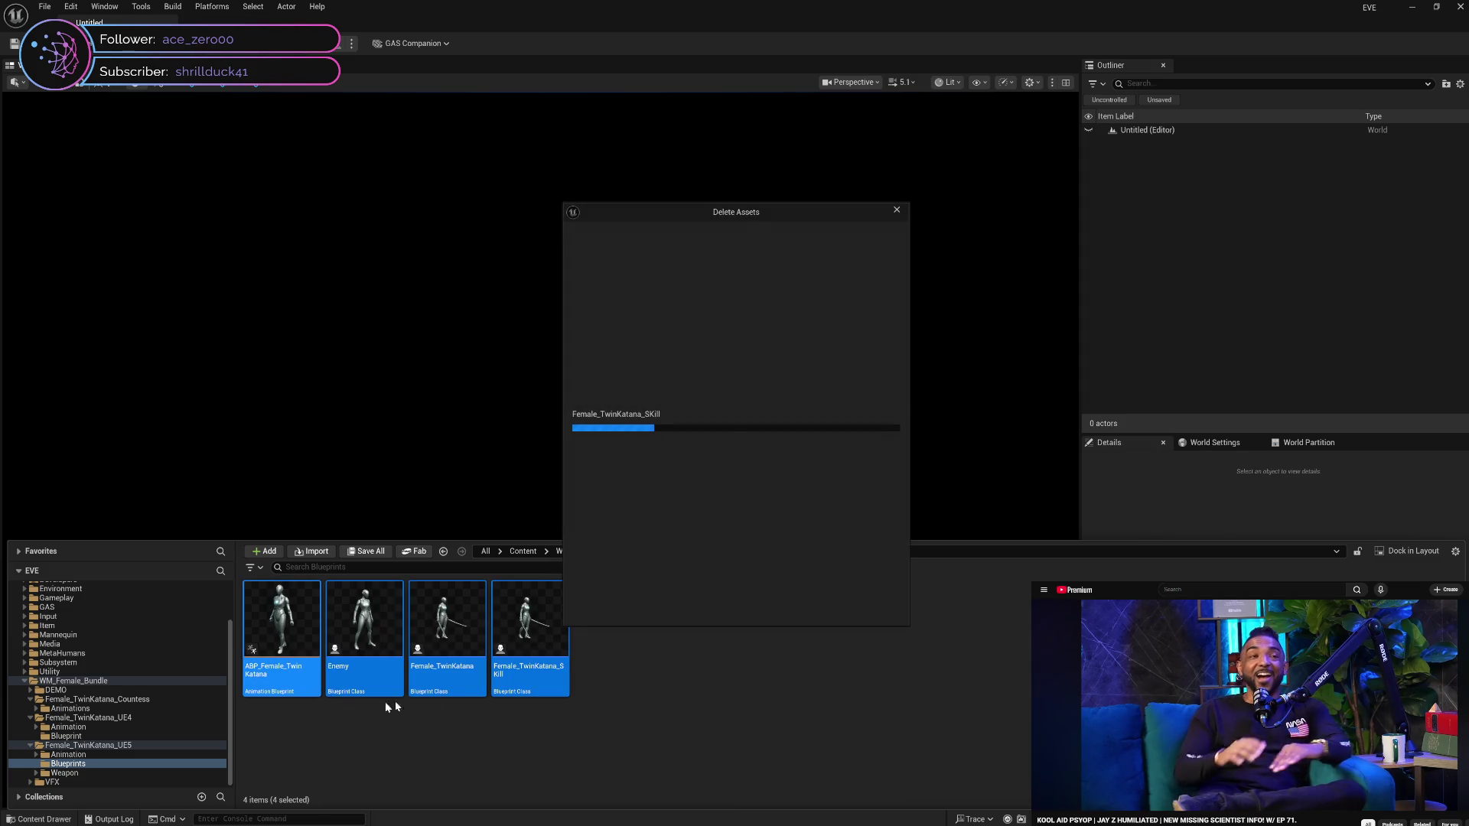
pyautogui.click(643, 609)
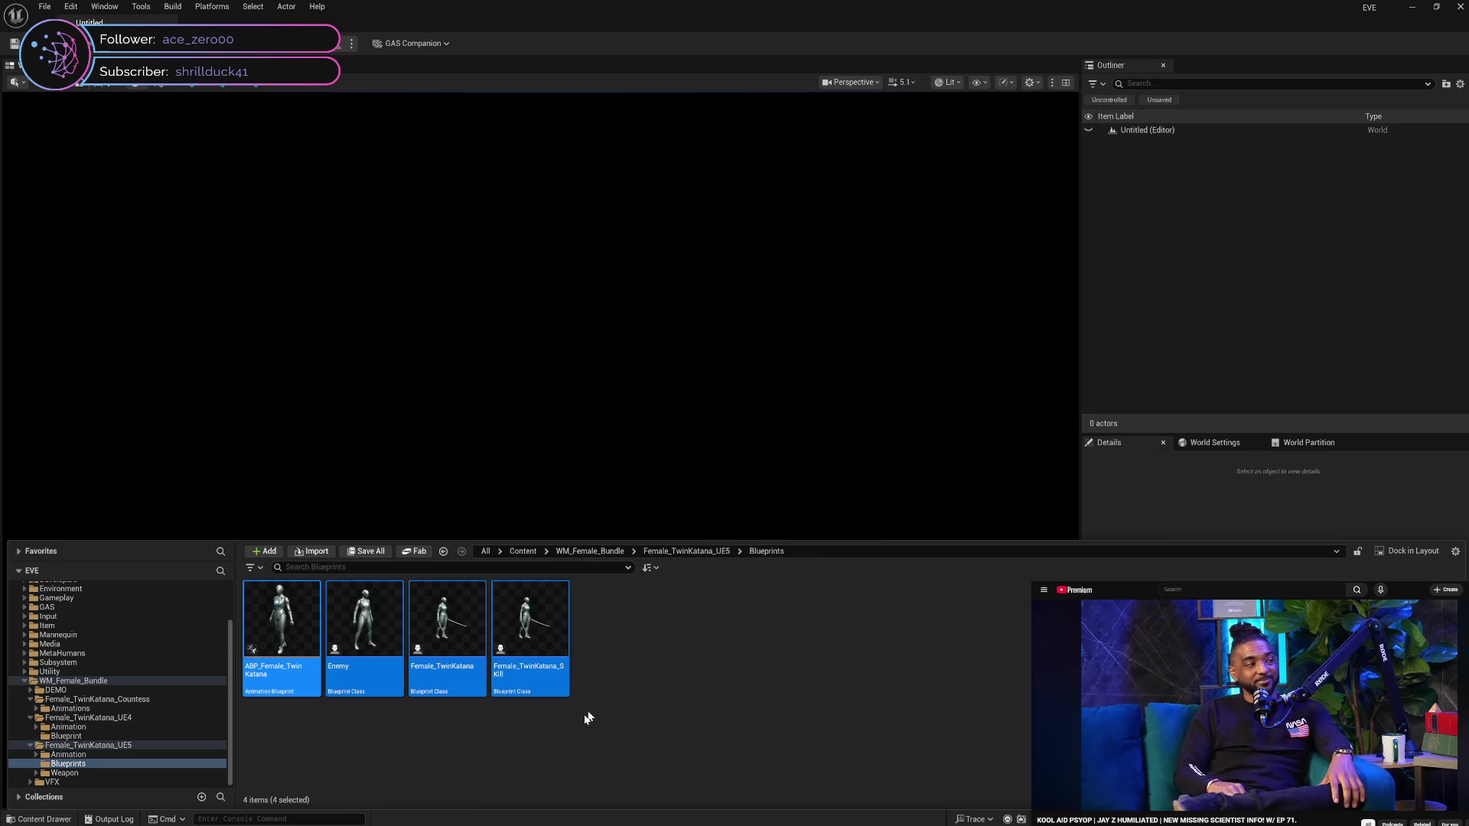
pyautogui.click(85, 756)
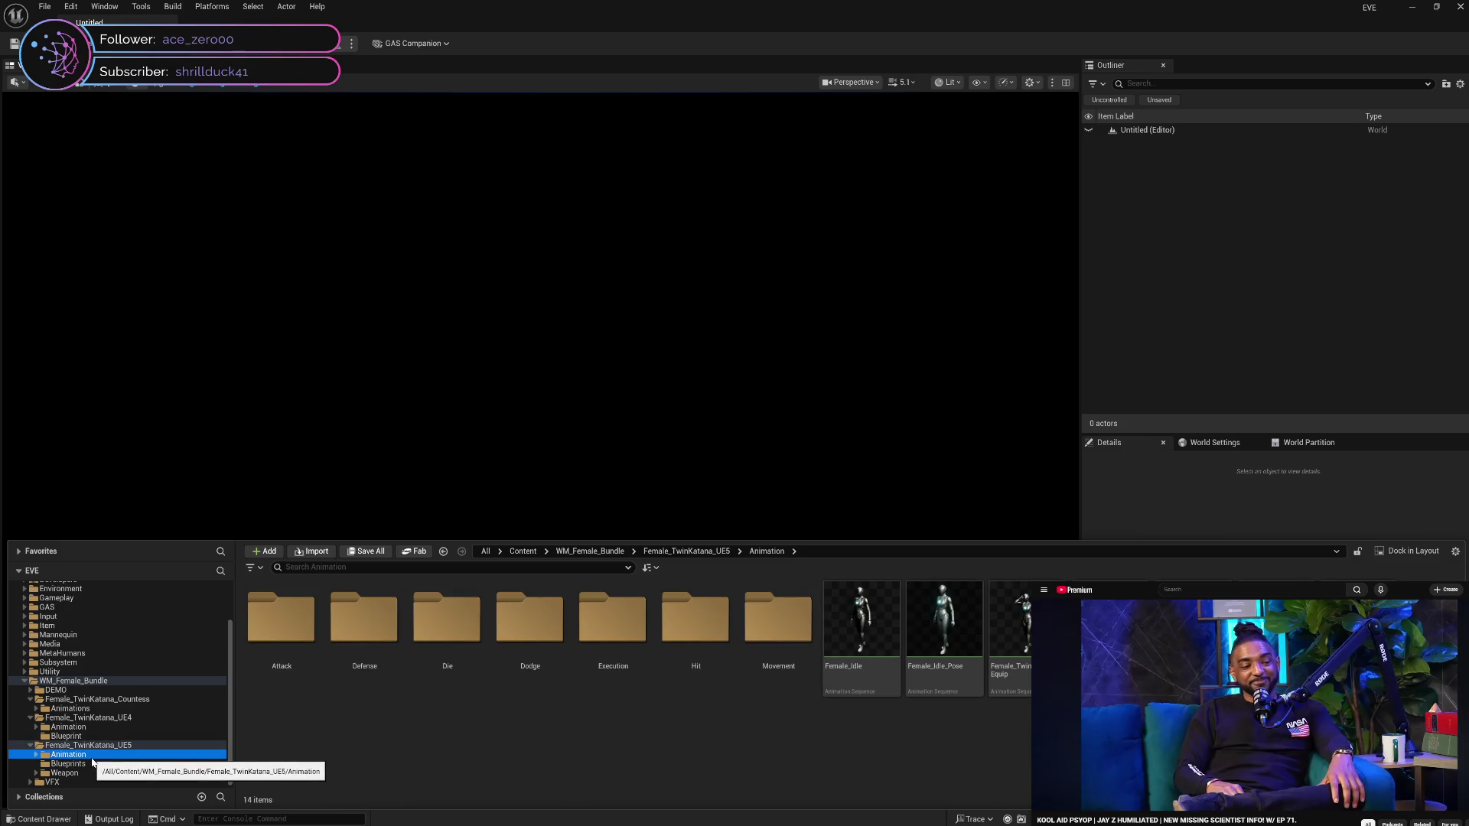
# Attempt deleting the Weapon folder's still-referenced katana assets, cancel, and expand MetaHumans
pyautogui.click(95, 774)
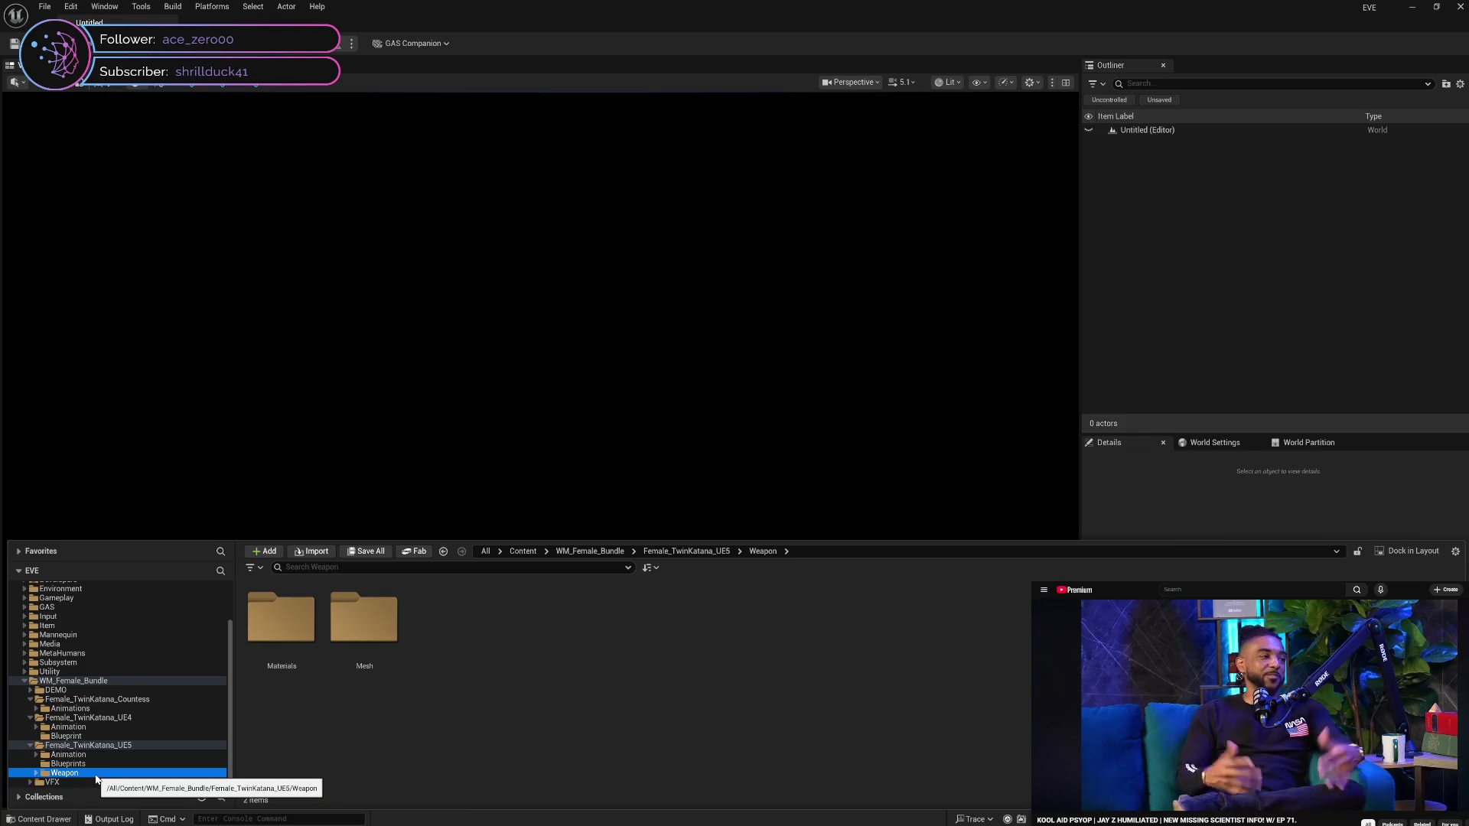
pyautogui.press('Delete')
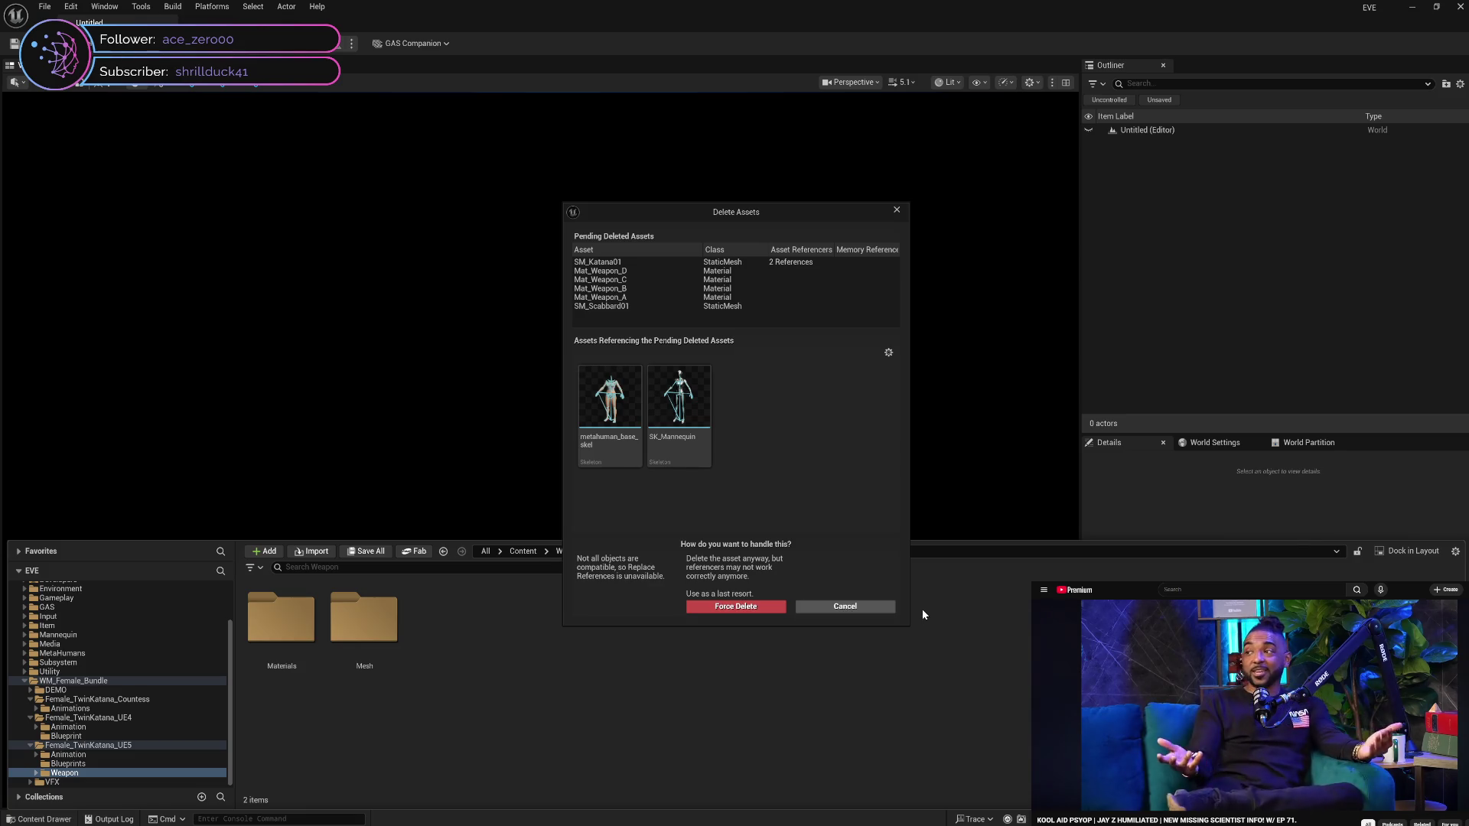
pyautogui.click(867, 608)
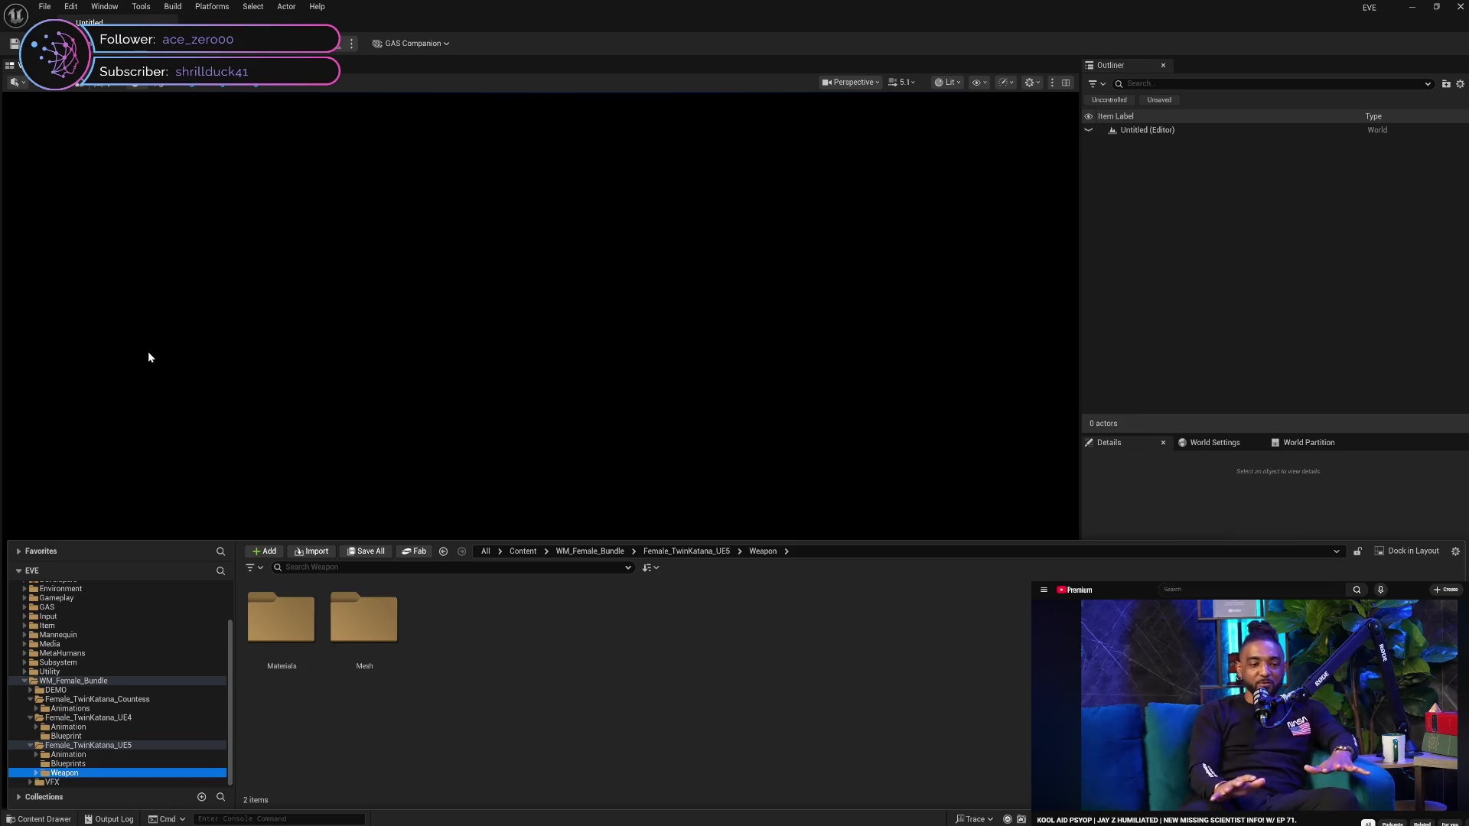
pyautogui.click(24, 653)
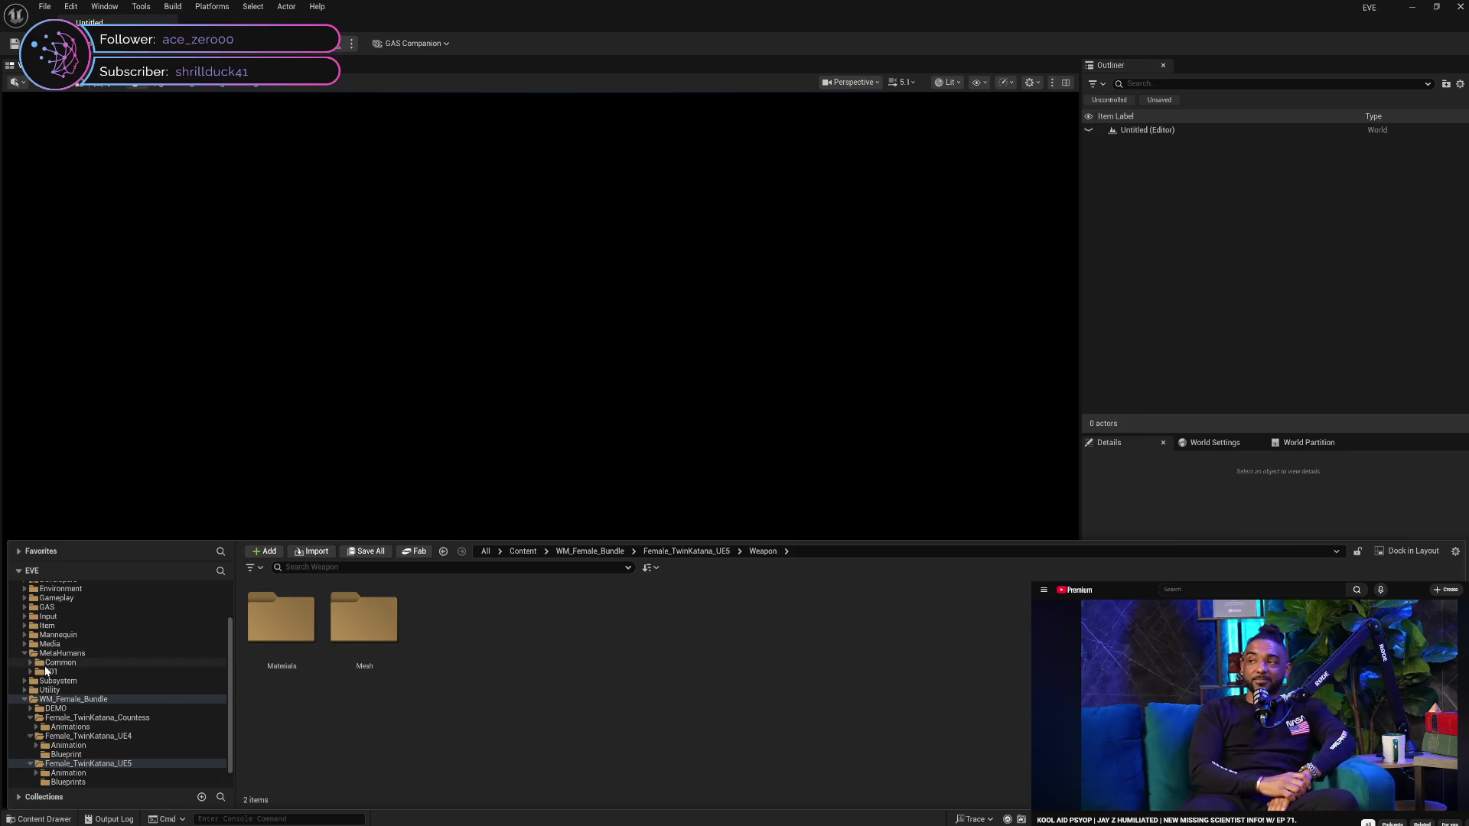
# In metahuman_base_skel, remove all assets attached to weapon_socket_l, then close the skeleton editor
pyautogui.click(32, 673)
pyautogui.doubleClick(282, 622)
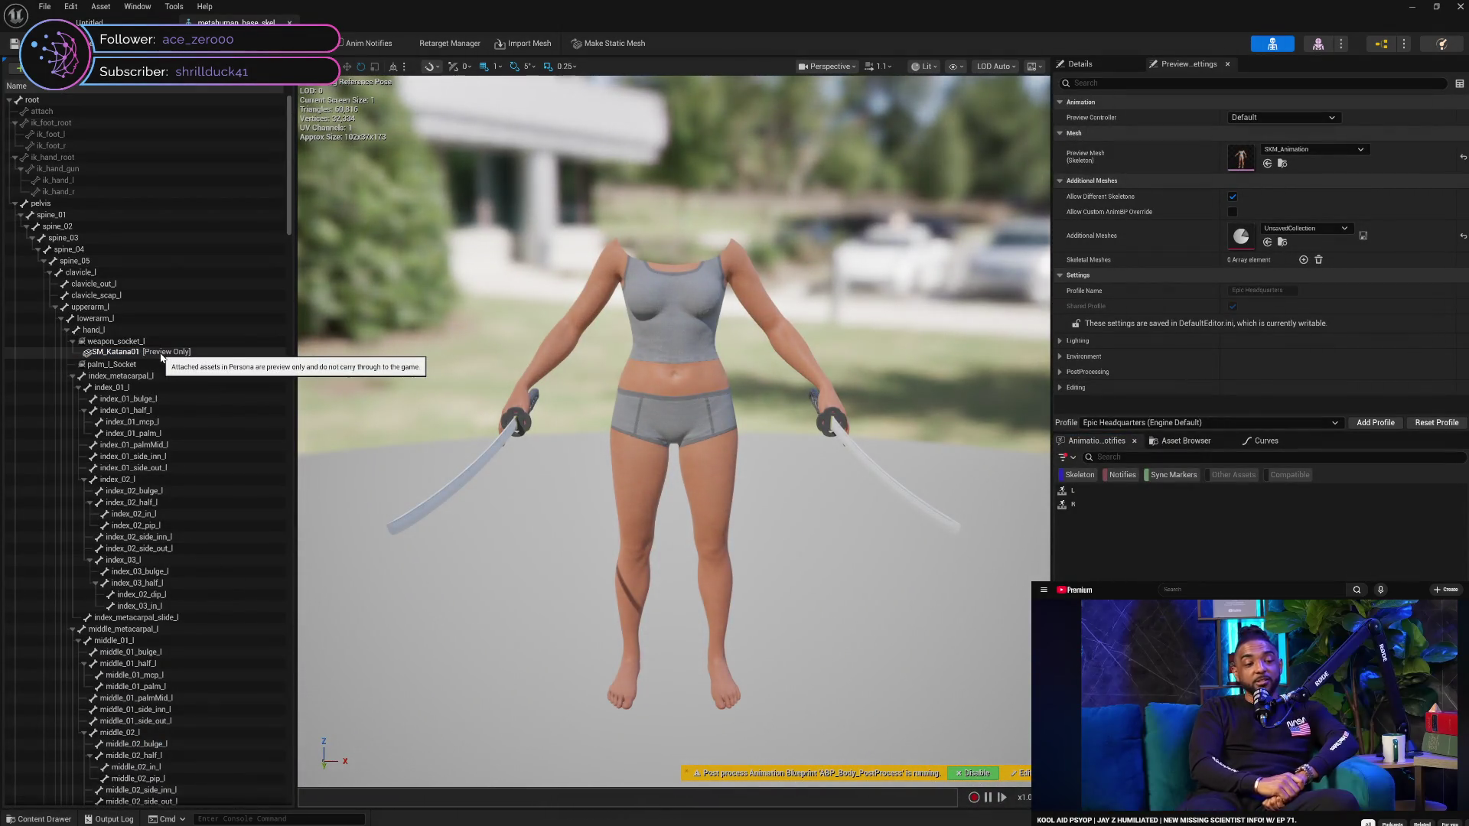
pyautogui.click(127, 344)
pyautogui.rightClick(127, 348)
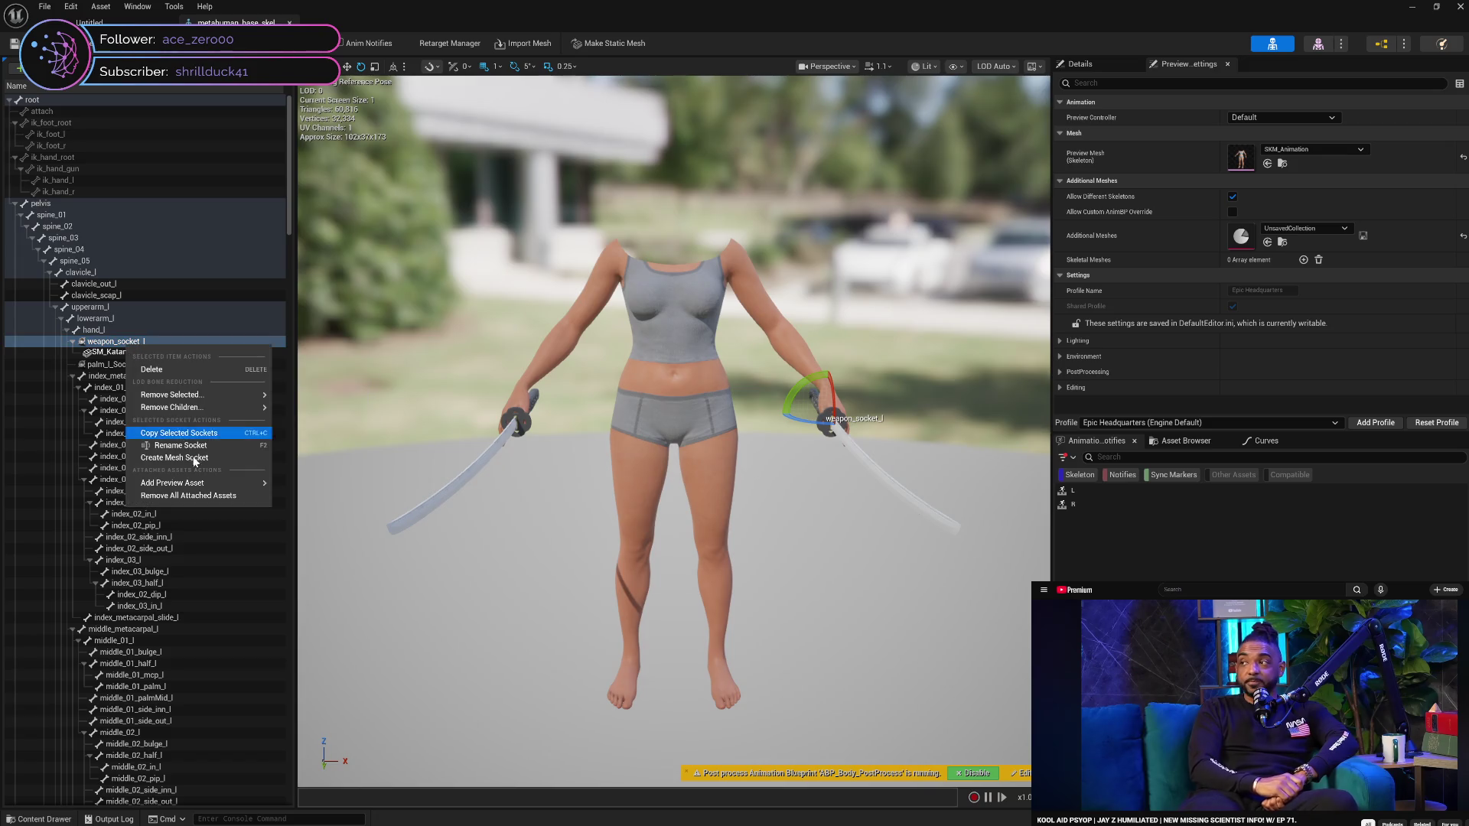
pyautogui.moveTo(245, 483)
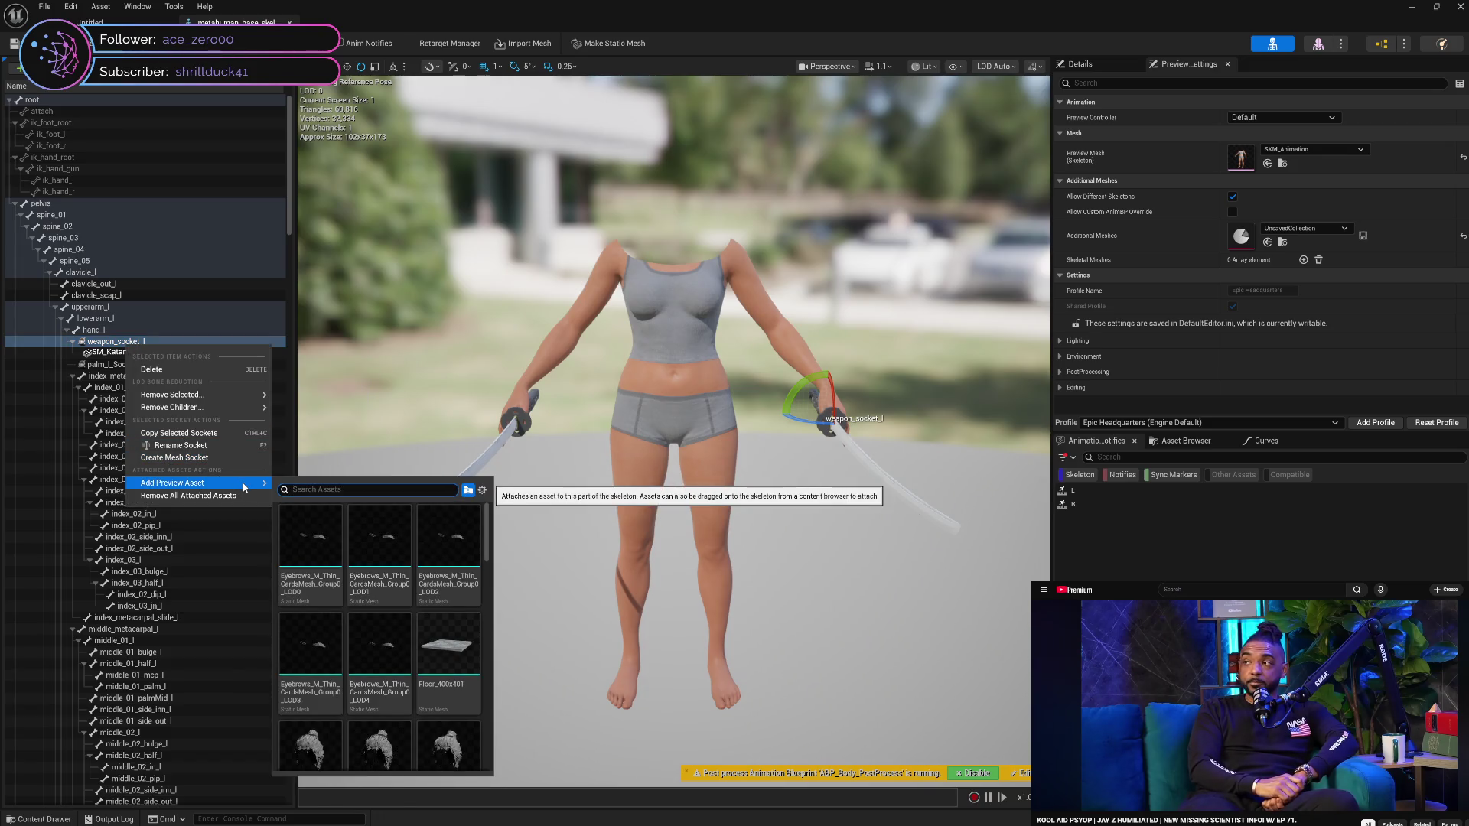
pyautogui.click(223, 496)
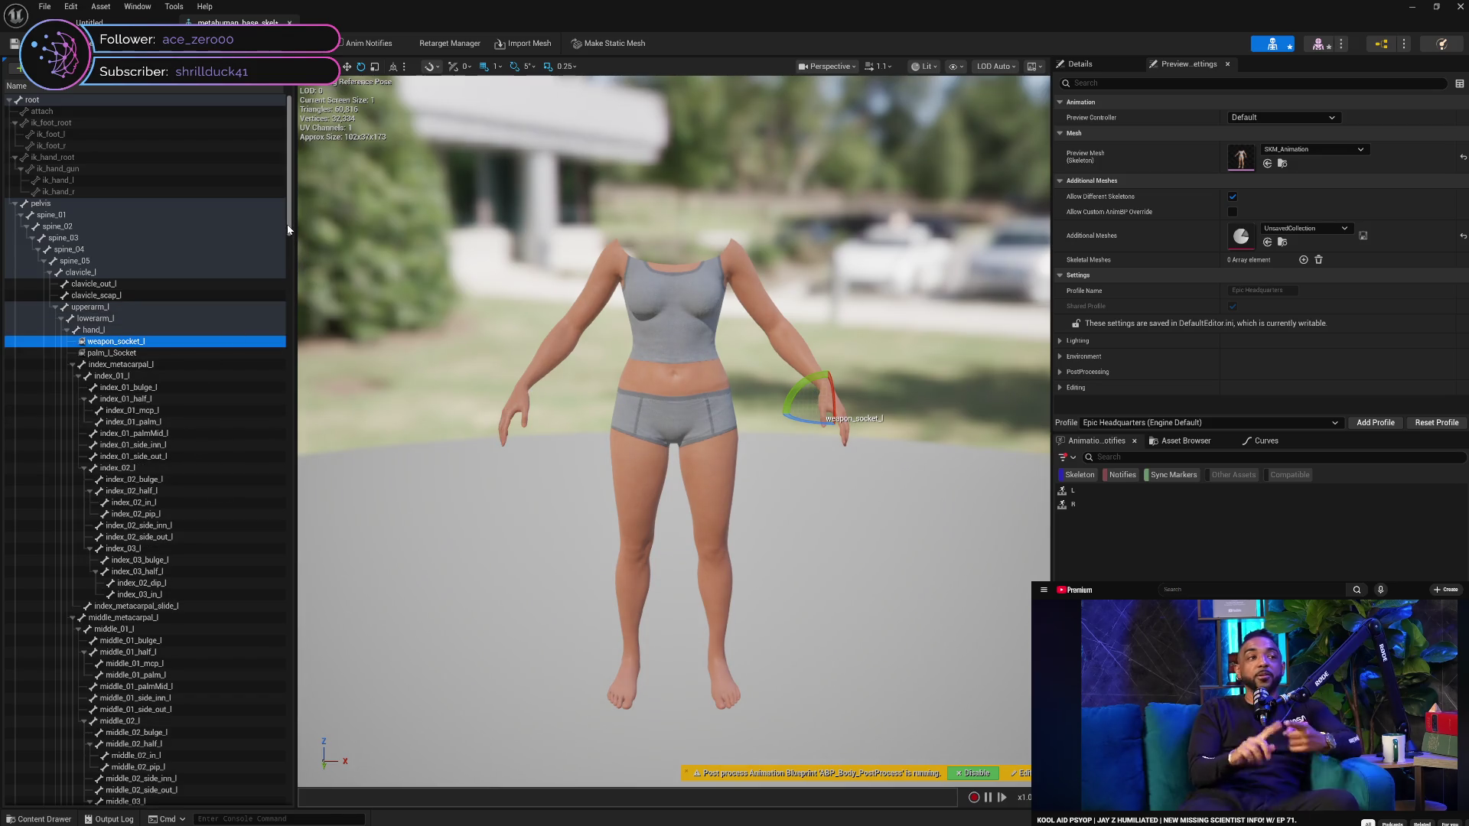
pyautogui.moveTo(288, 228)
pyautogui.mouseDown()
pyautogui.moveTo(304, 688)
pyautogui.moveTo(316, 517)
pyautogui.moveTo(294, 371)
pyautogui.moveTo(309, 209)
pyautogui.mouseUp()
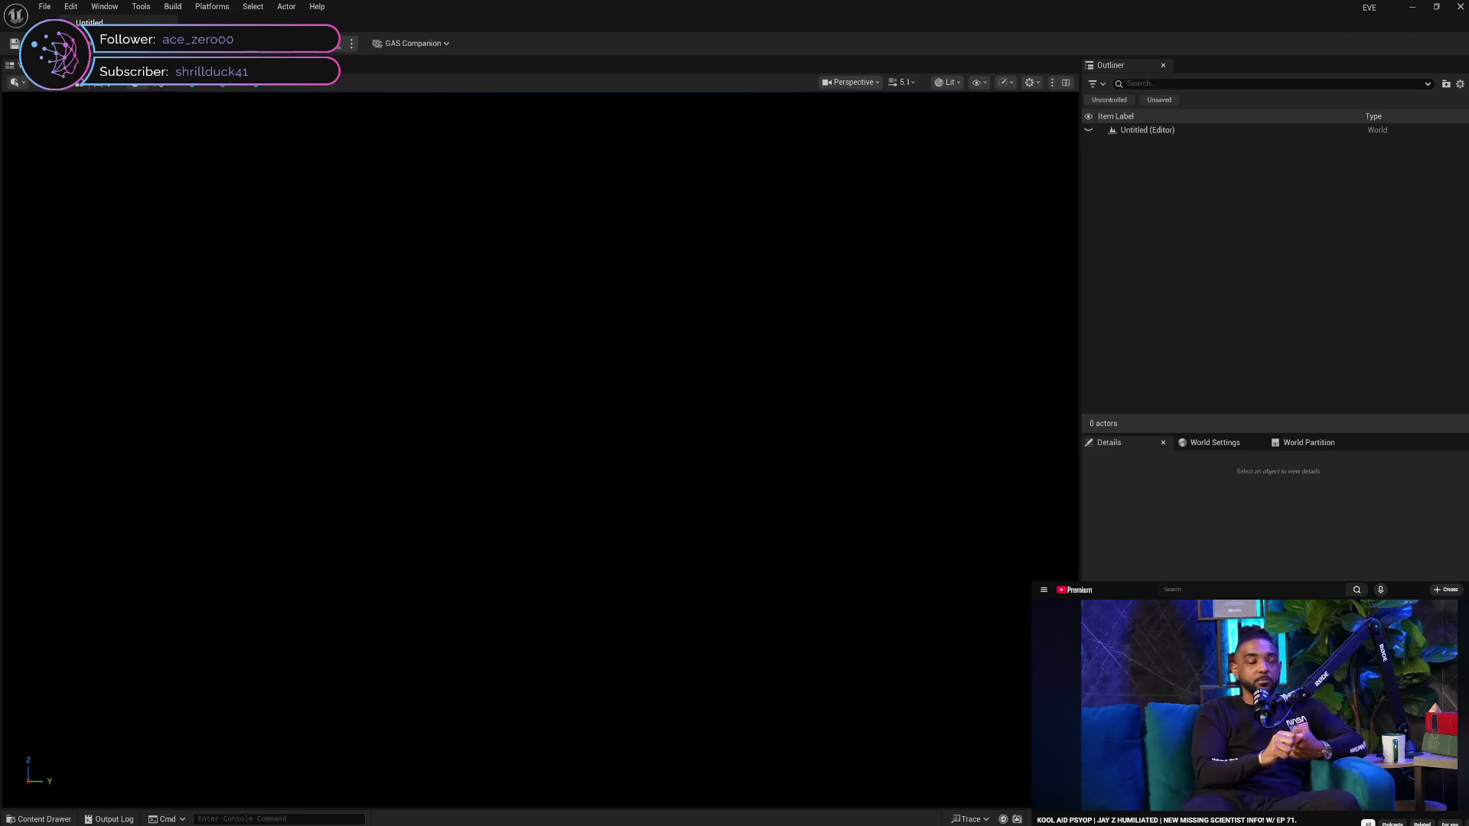
pyautogui.click(89, 22)
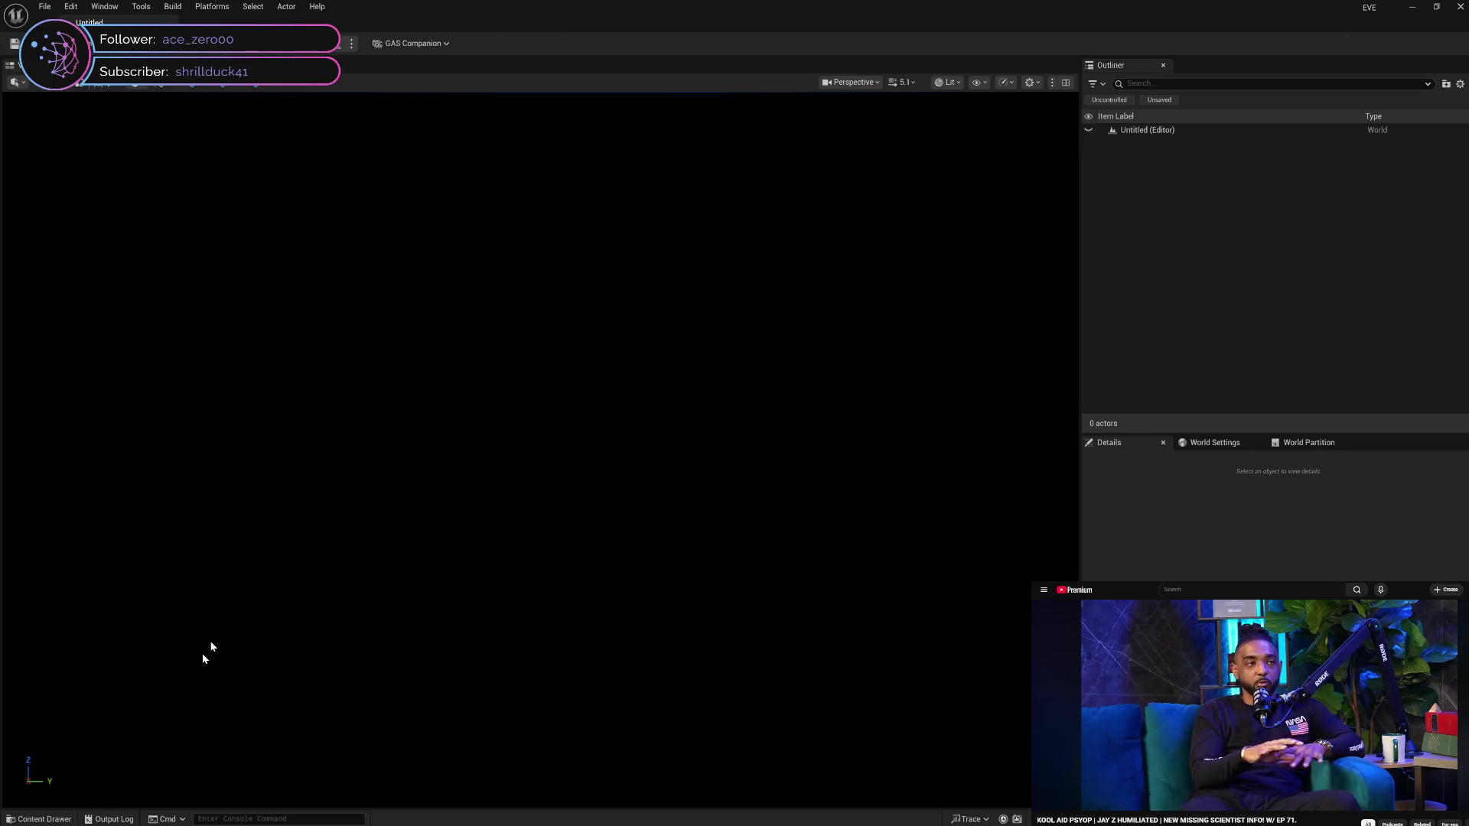
# In the Content Drawer, collapse the MetaHumans and bundle subfolders and select WM_Female_Bundle
pyautogui.hotkey('ctrl', 'space')
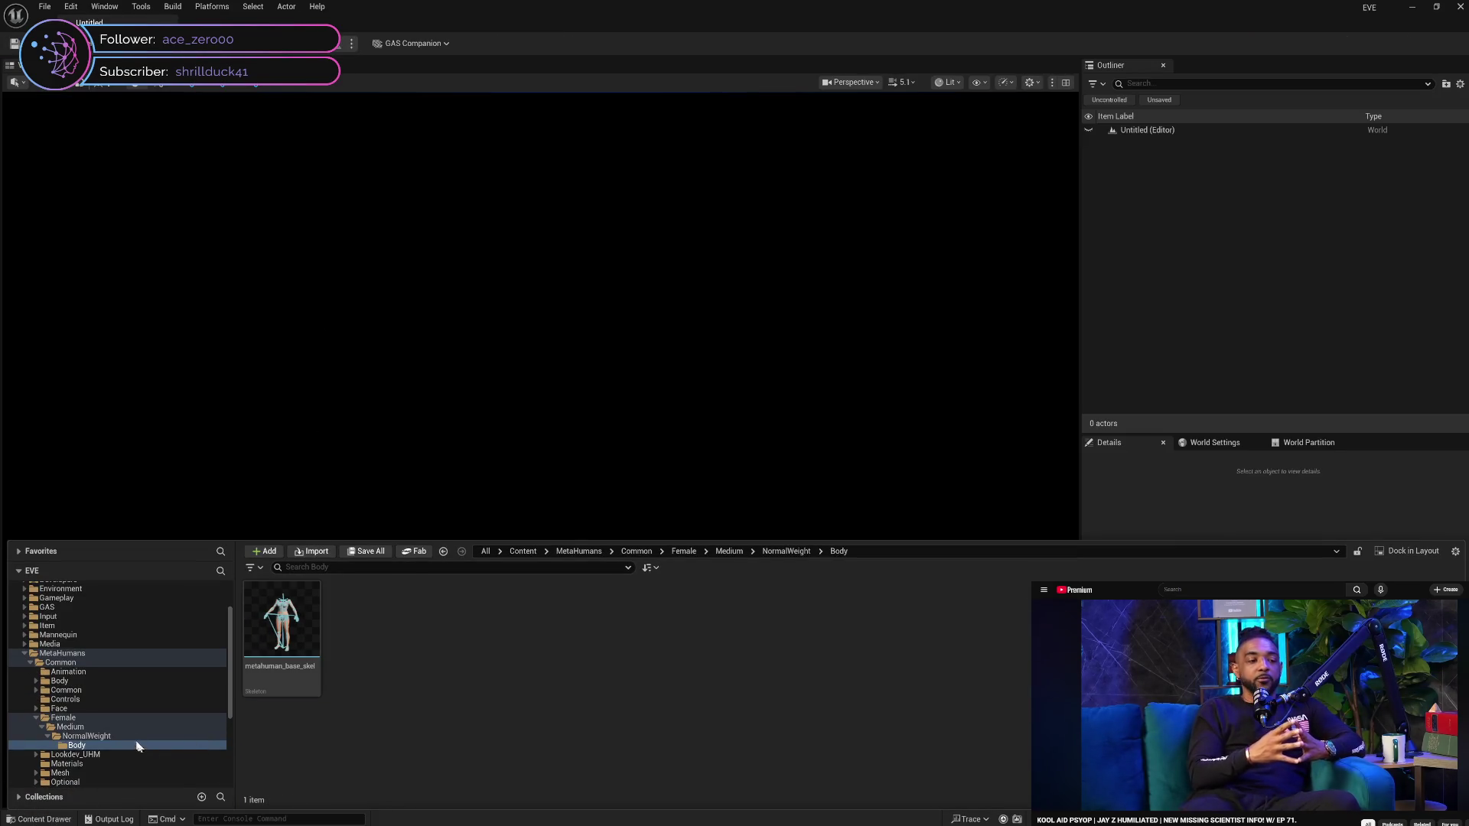
pyautogui.click(47, 736)
pyautogui.click(41, 727)
pyautogui.click(36, 718)
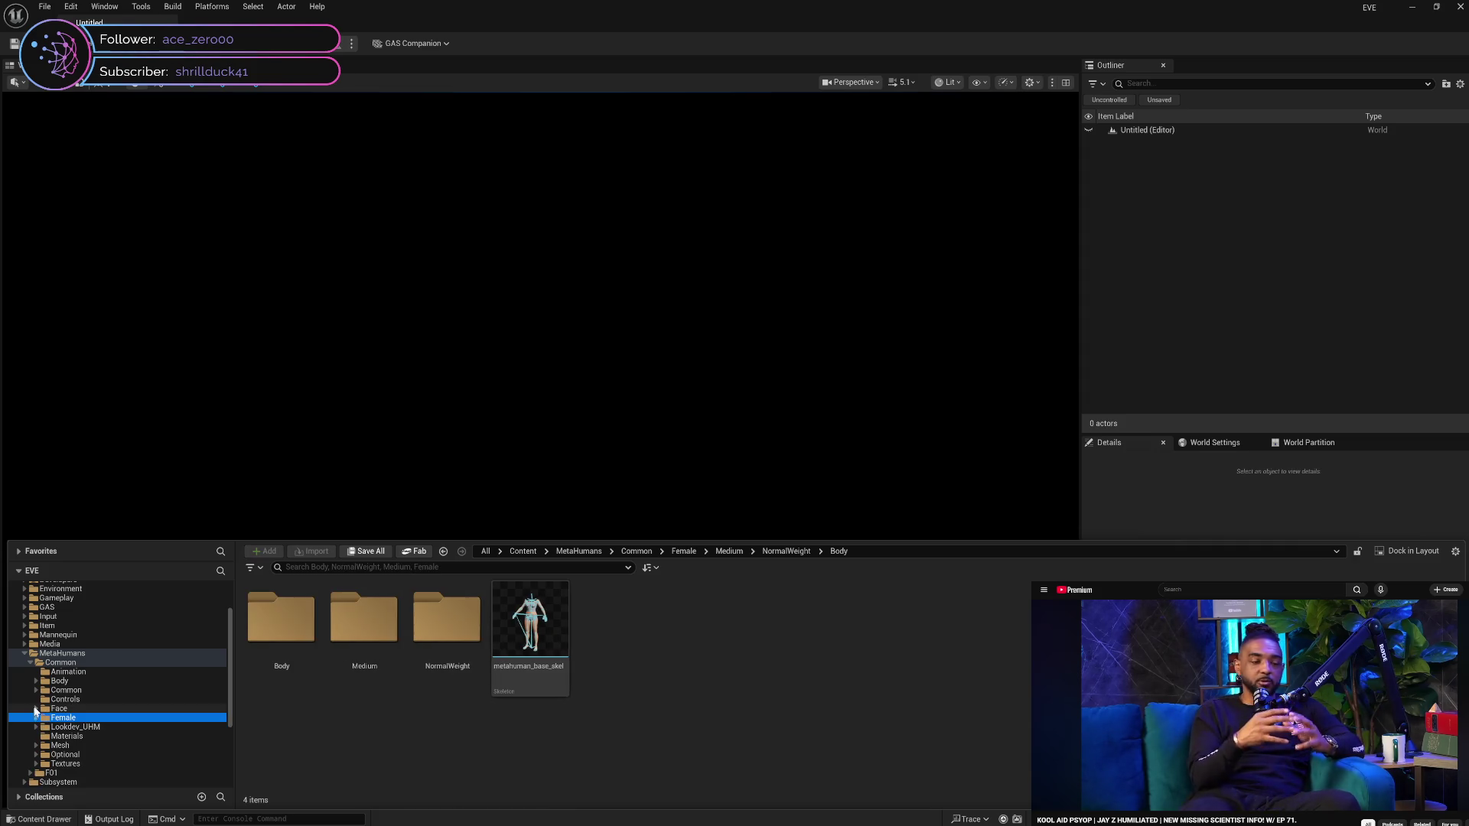
pyautogui.click(55, 662)
pyautogui.click(30, 662)
pyautogui.keyDown('ctrl'); pyautogui.click(48, 654); pyautogui.keyUp('ctrl')
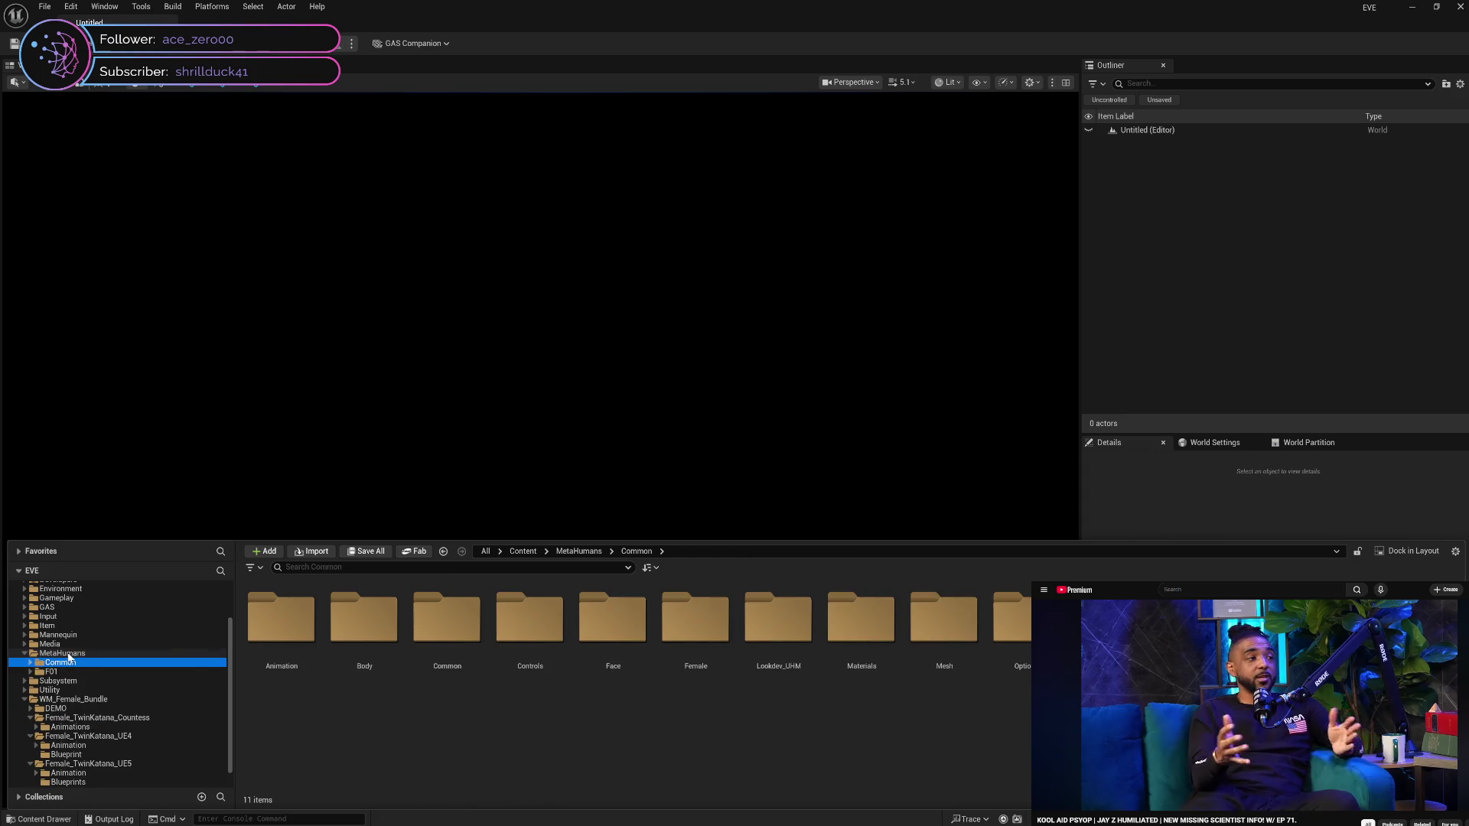
pyautogui.click(24, 654)
pyautogui.click(46, 681)
pyautogui.click(48, 699)
pyautogui.click(31, 720)
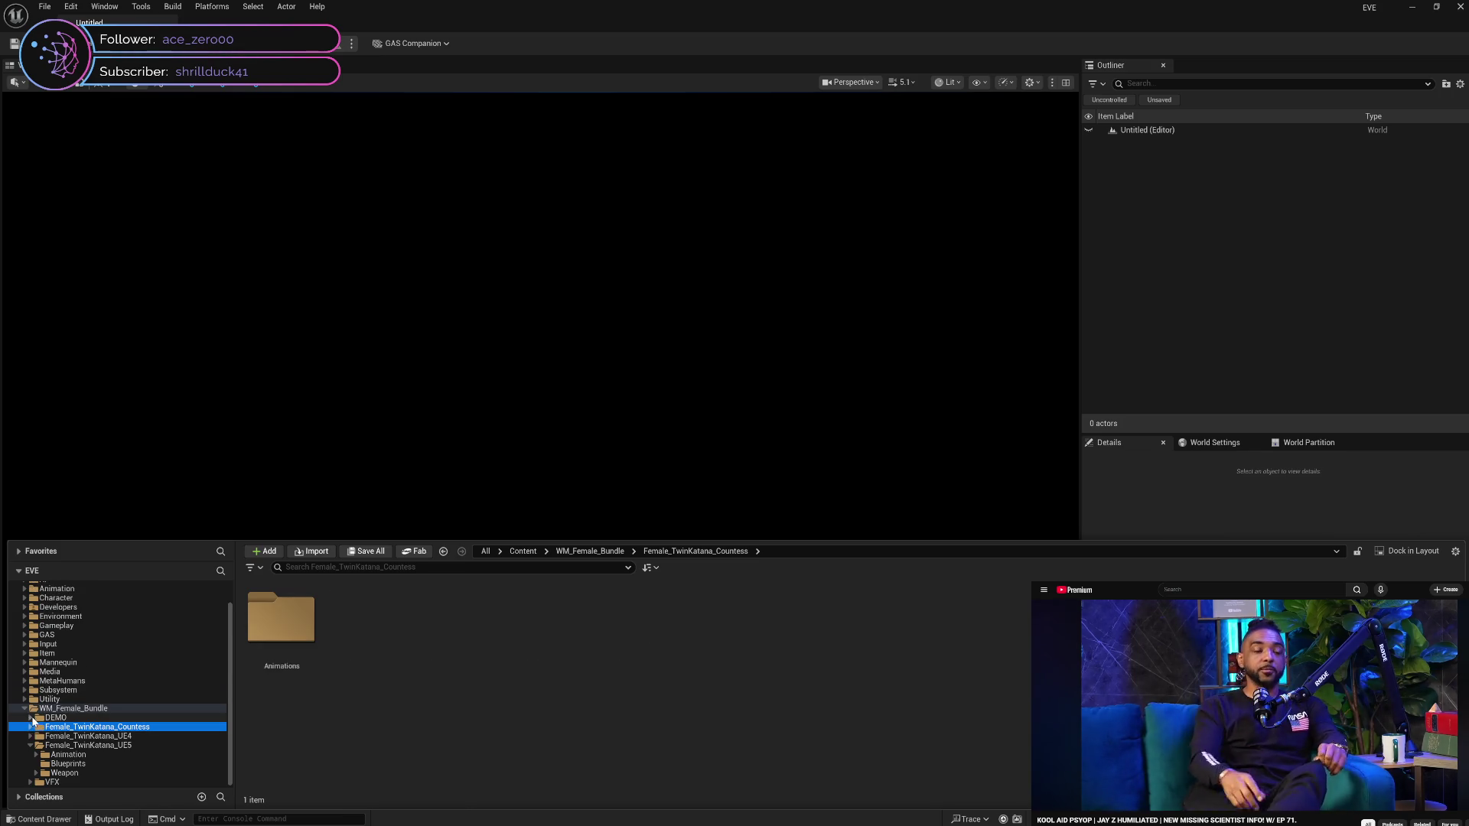
pyautogui.click(29, 745)
pyautogui.click(39, 736)
pyautogui.doubleClick(40, 736)
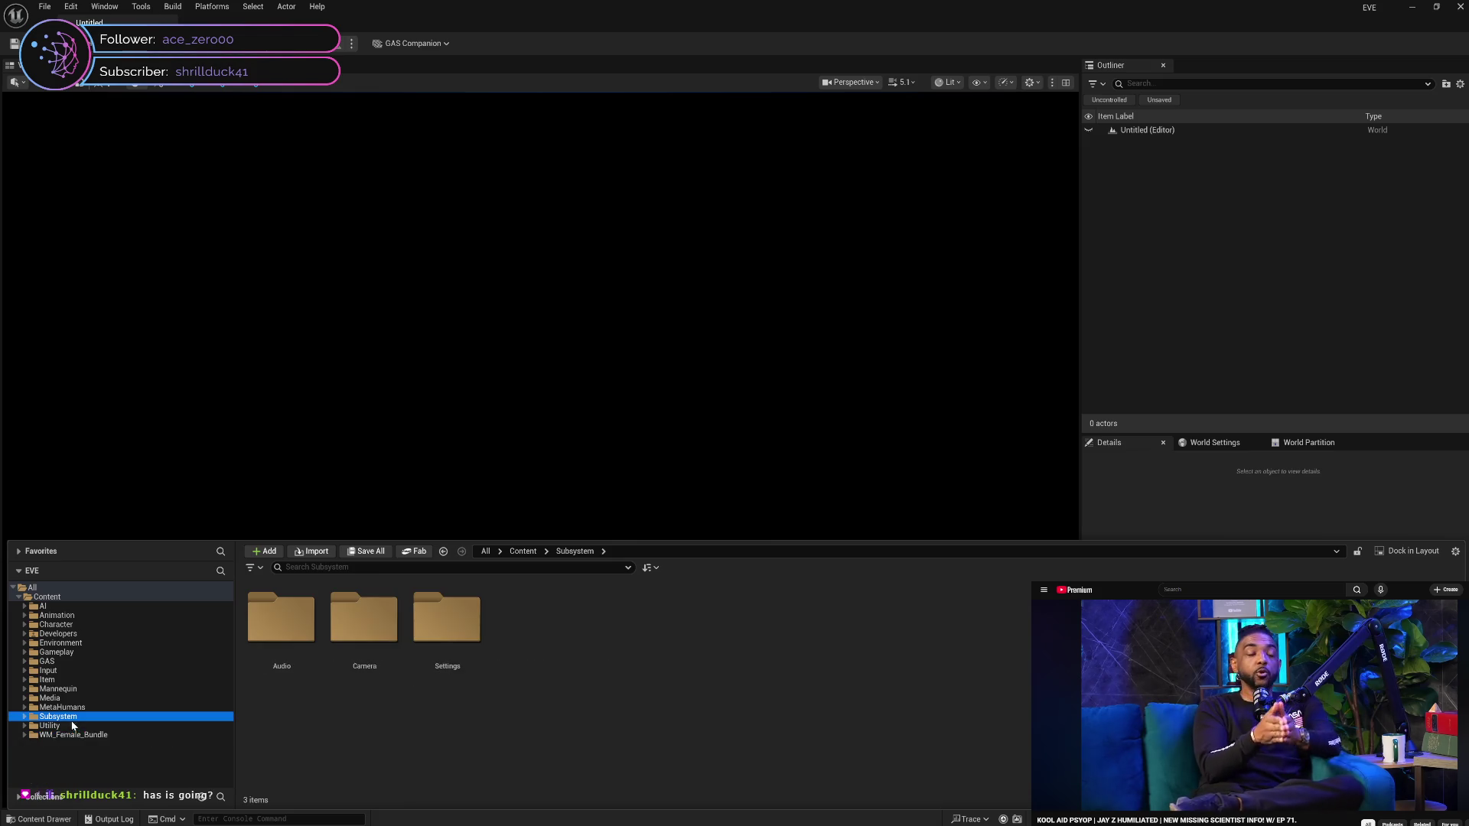
# Delete the WM_Female_Bundle folder and agree to load its 609 assets
pyautogui.press('Delete')
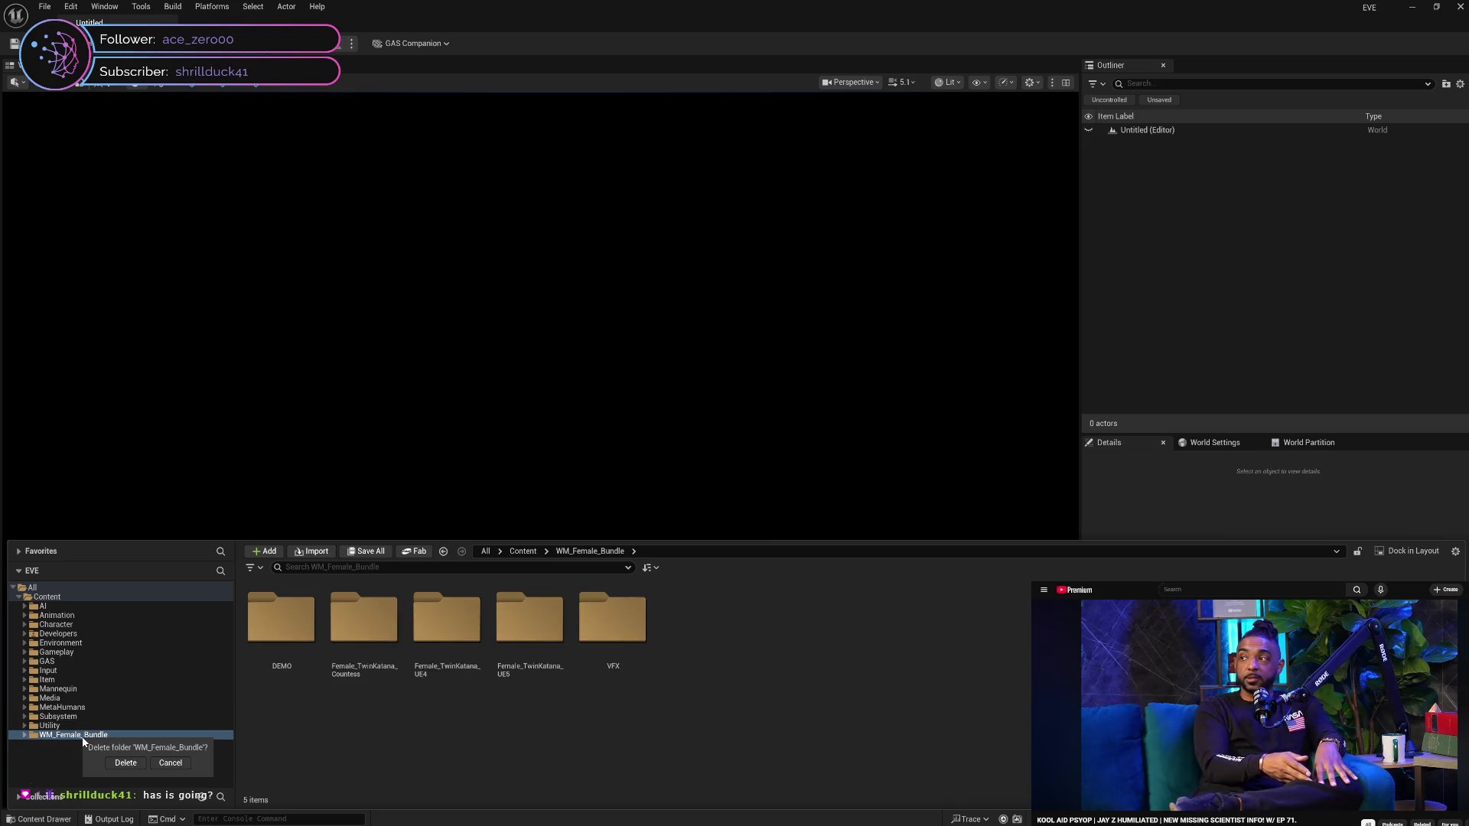
pyautogui.click(125, 764)
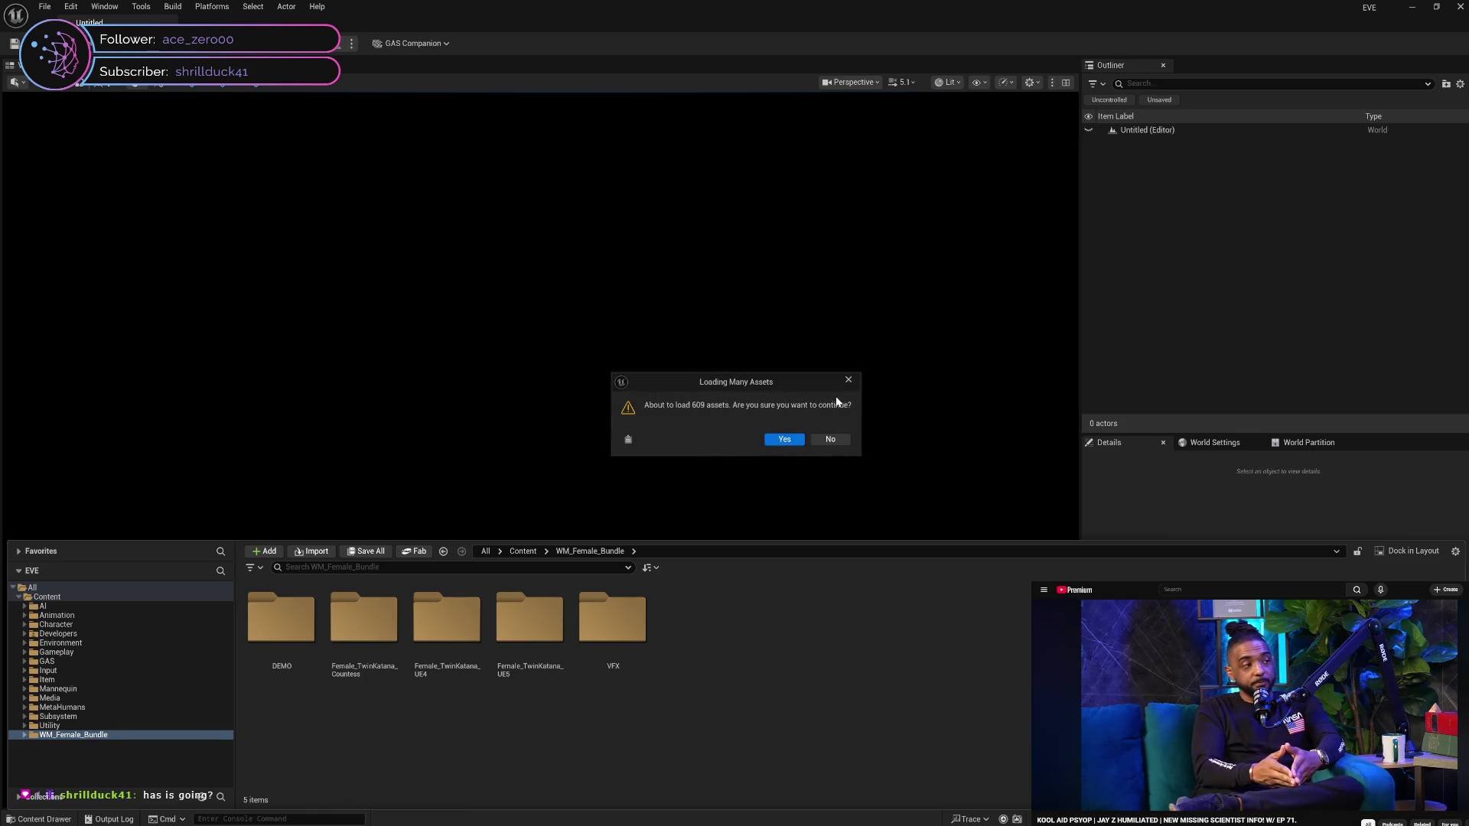
pyautogui.click(786, 438)
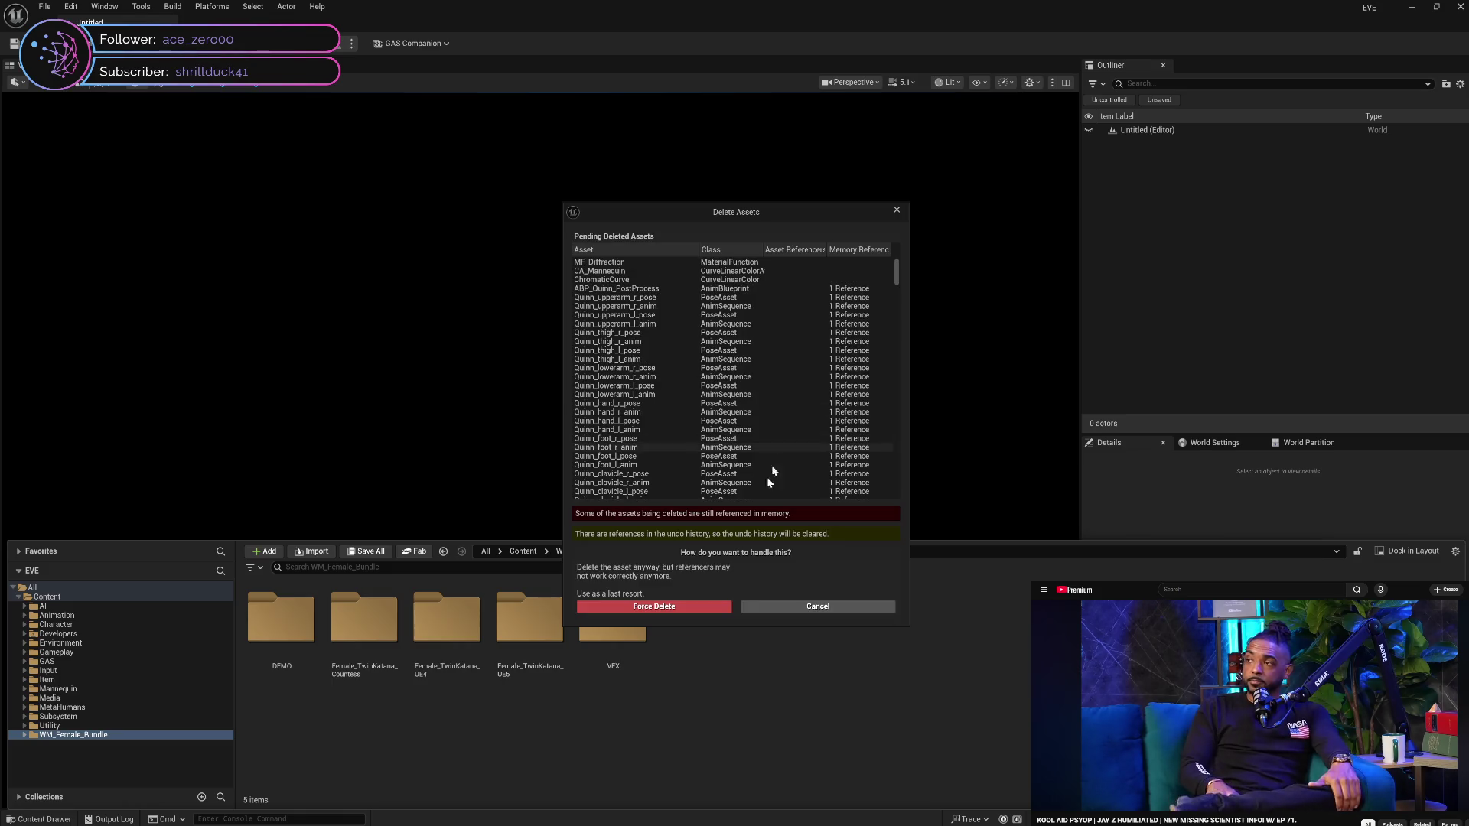
# Force-delete all the scanned WM_Female_Bundle assets once the Delete Assets scan finishes
pyautogui.click(655, 606)
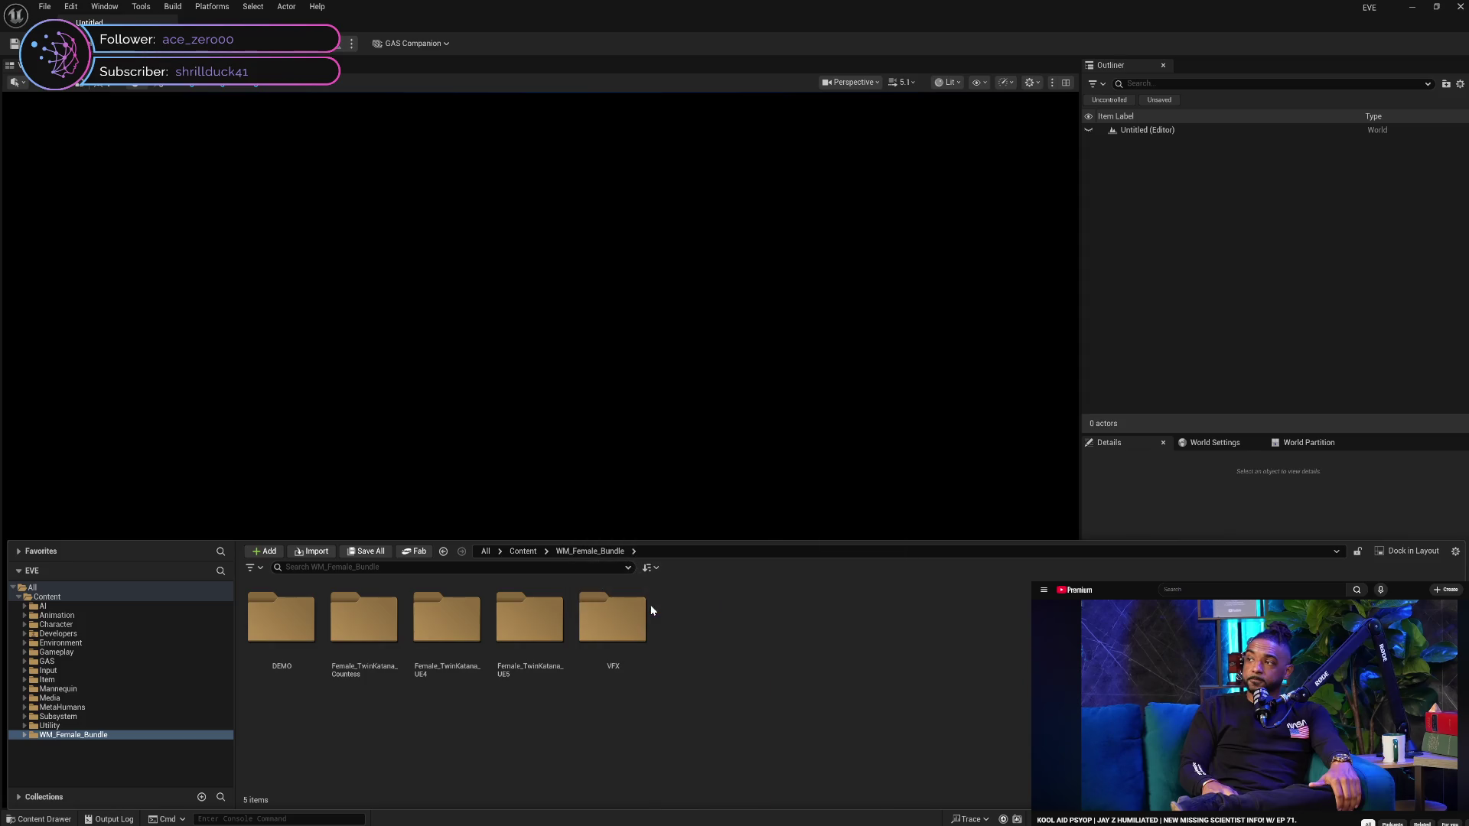
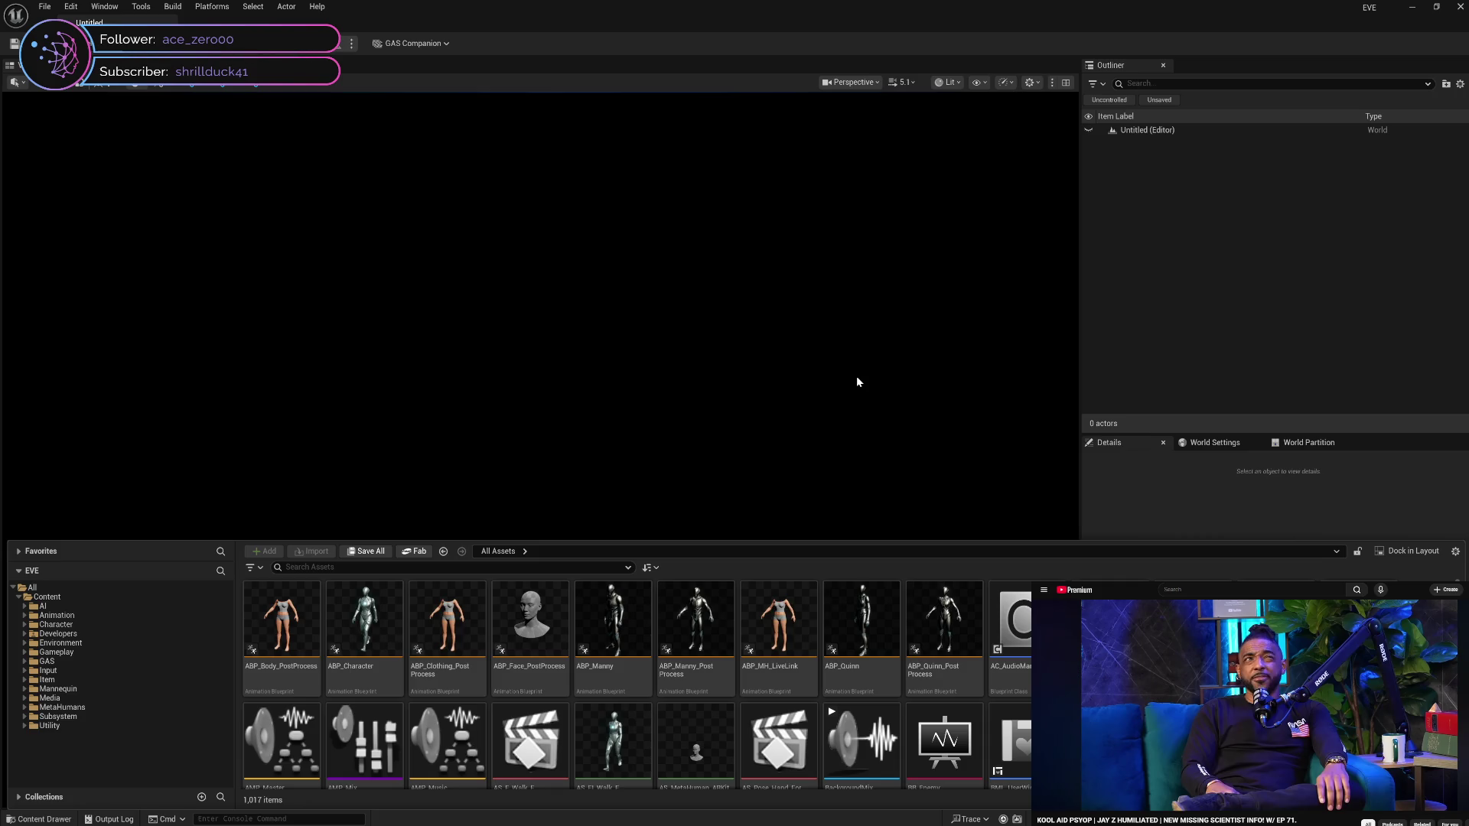
# Attempt to delete the MetaHumans folder, answer the confirmation, and save the pending packages
pyautogui.click(117, 690)
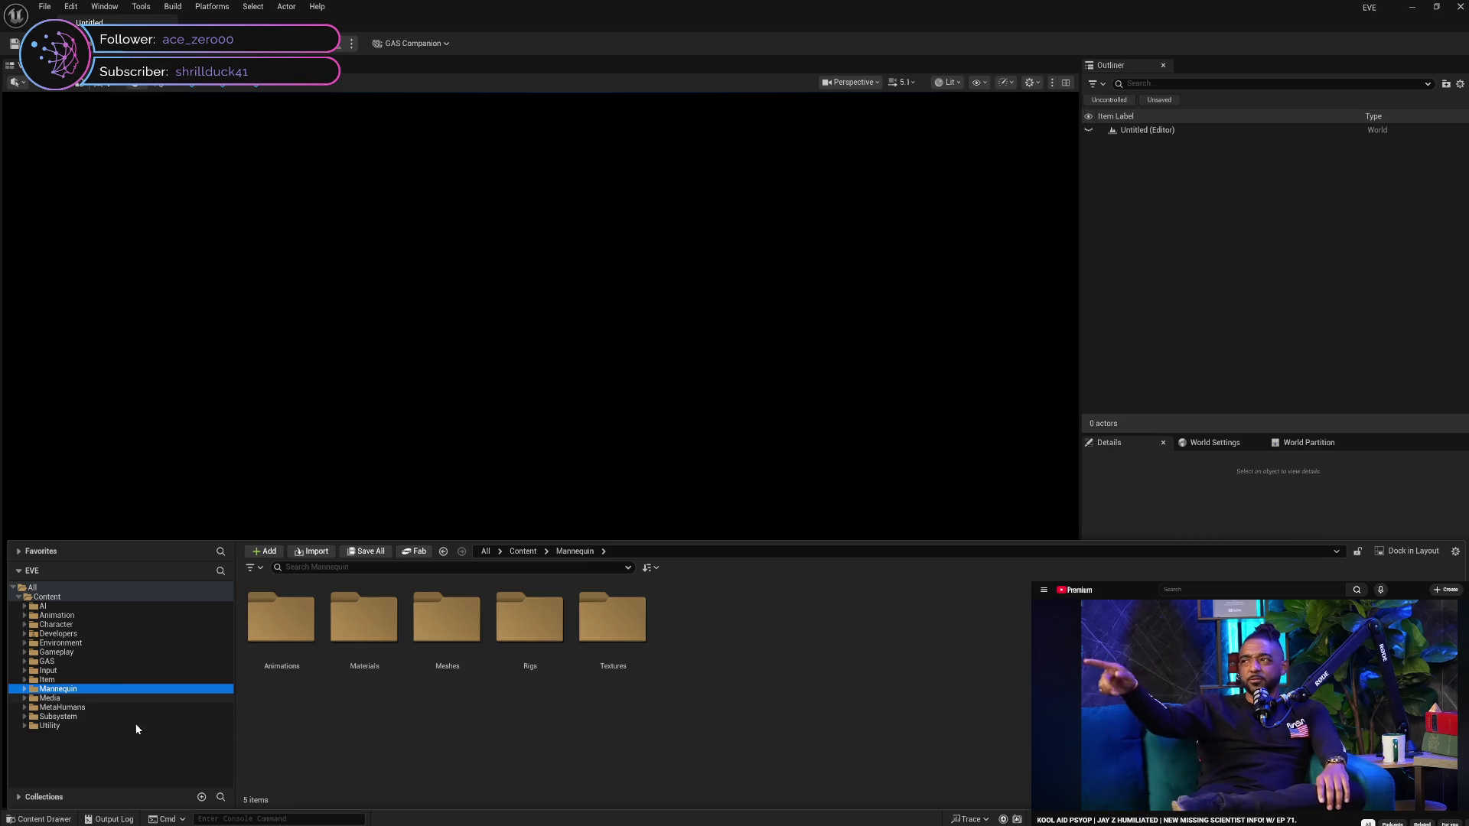
pyautogui.click(136, 709)
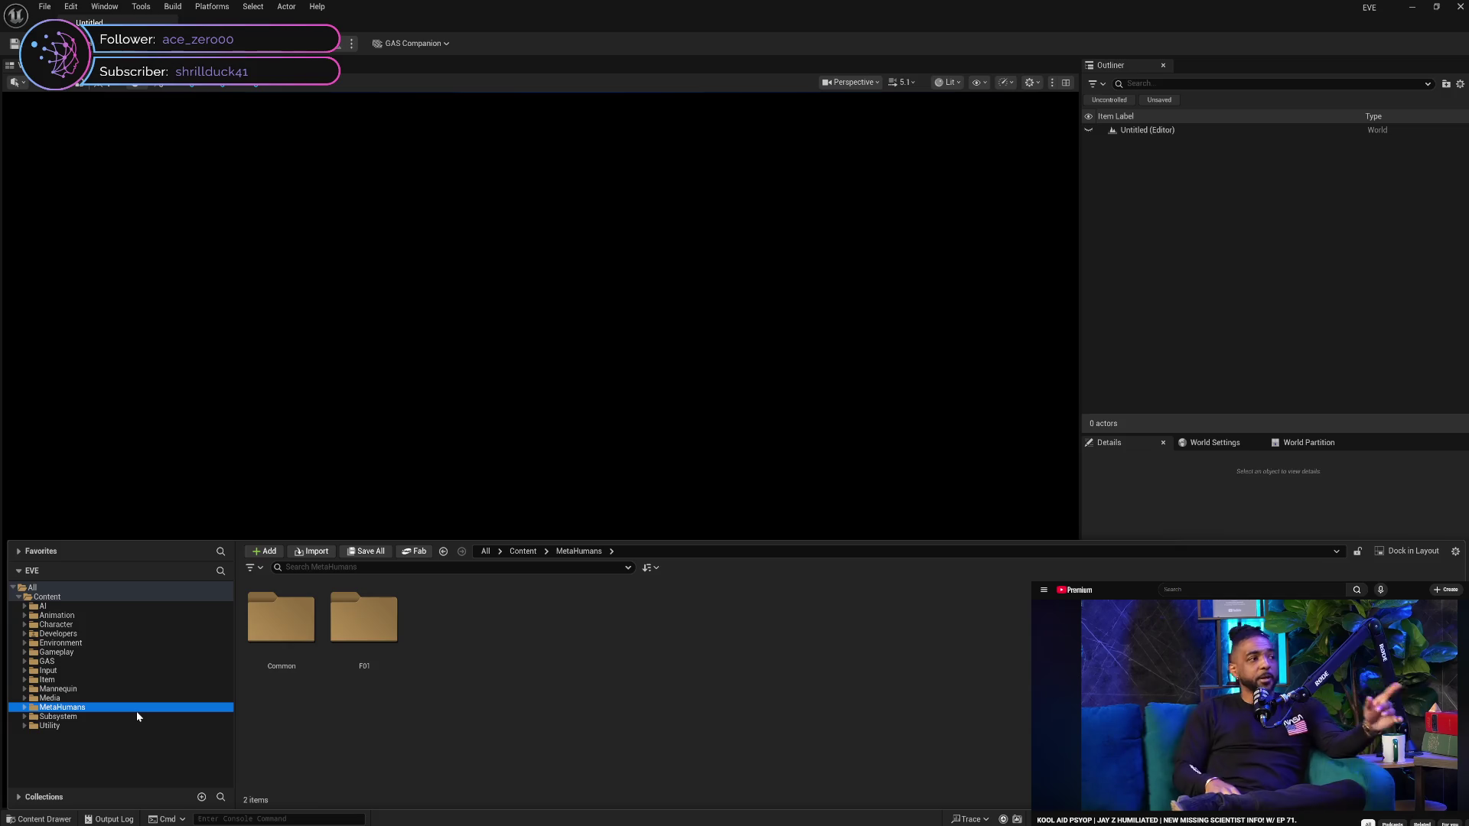
pyautogui.press('Delete')
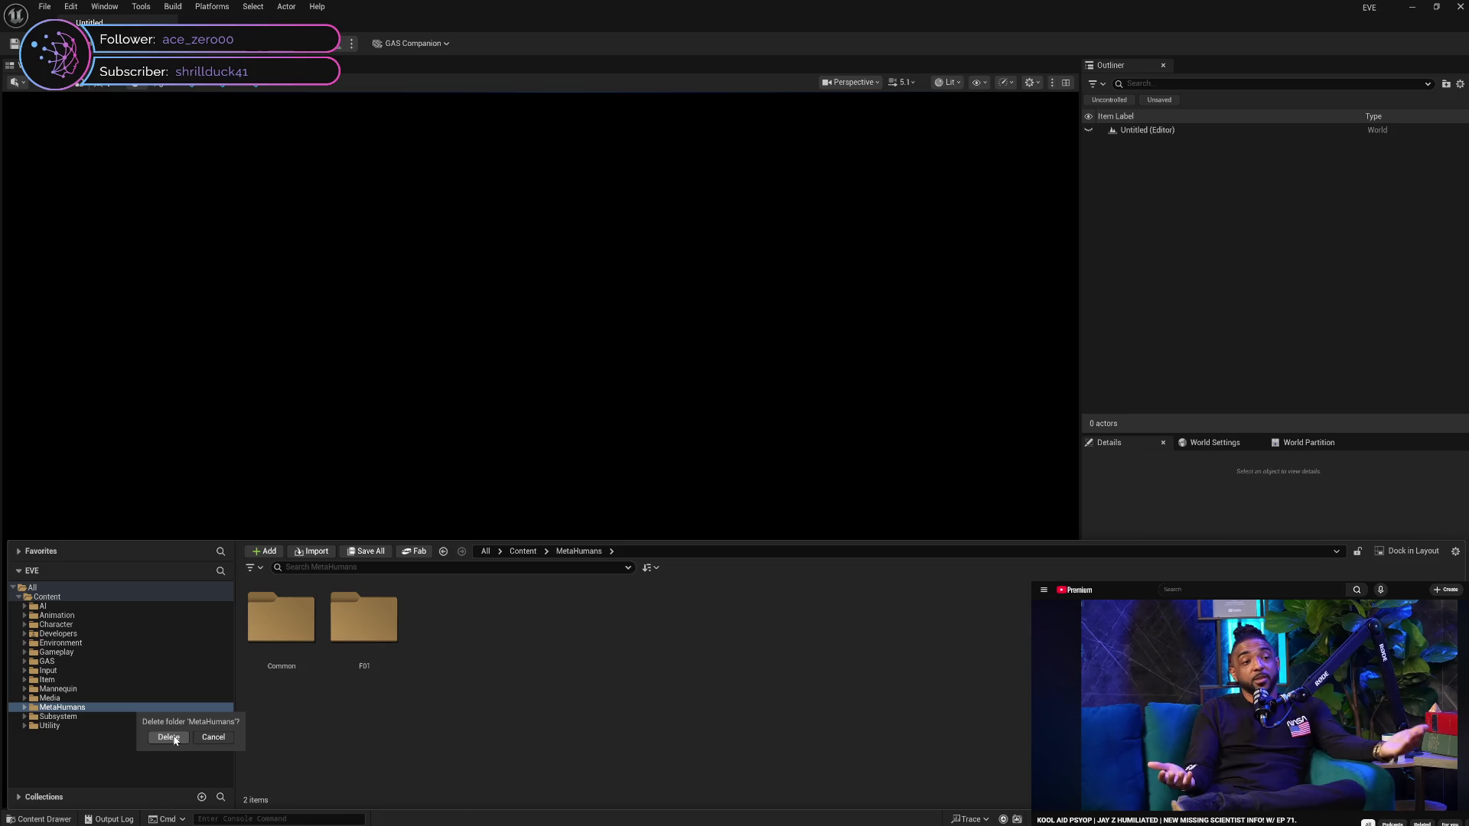
pyautogui.click(212, 738)
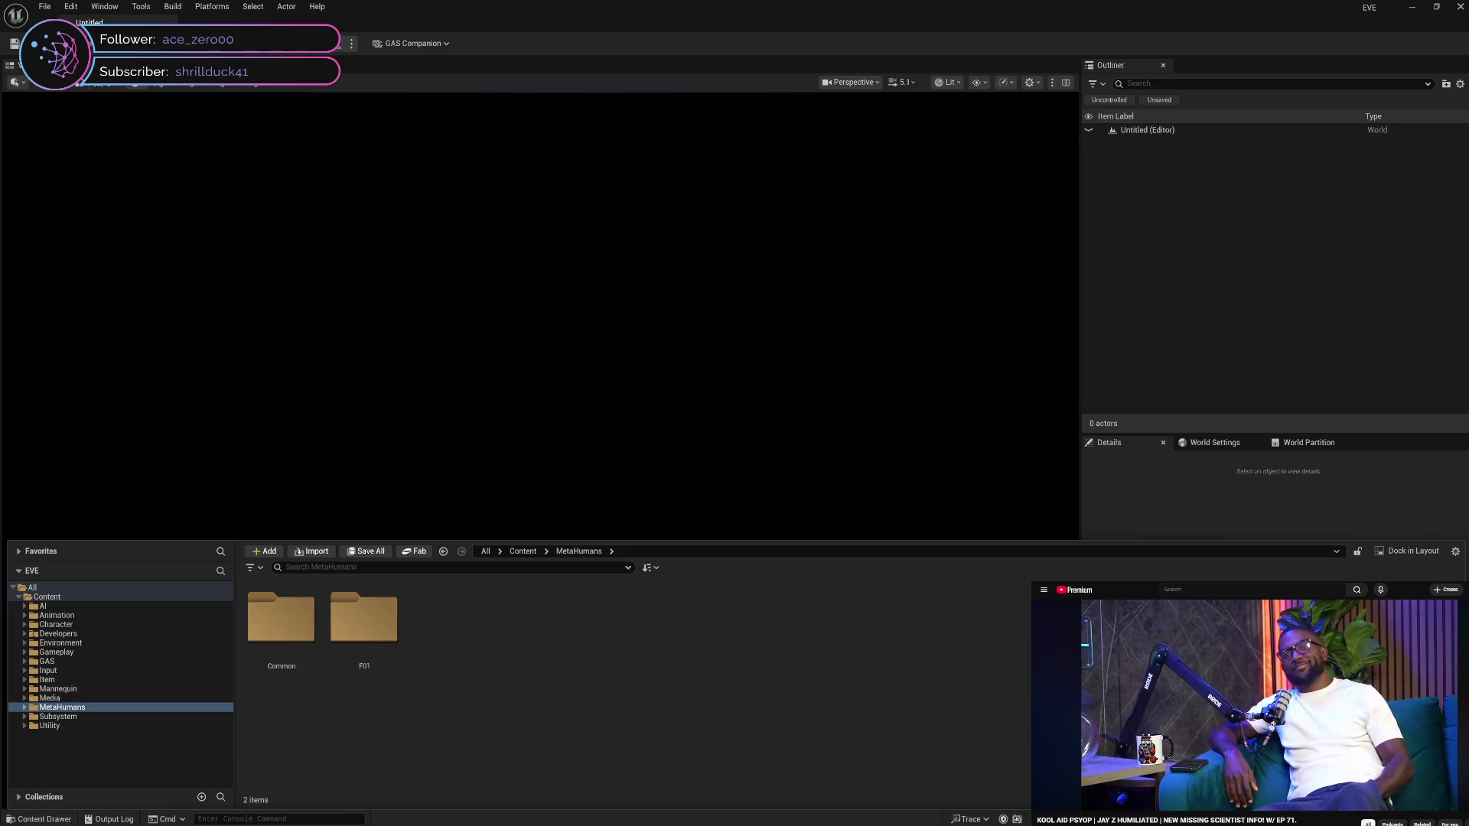
pyautogui.click(849, 549)
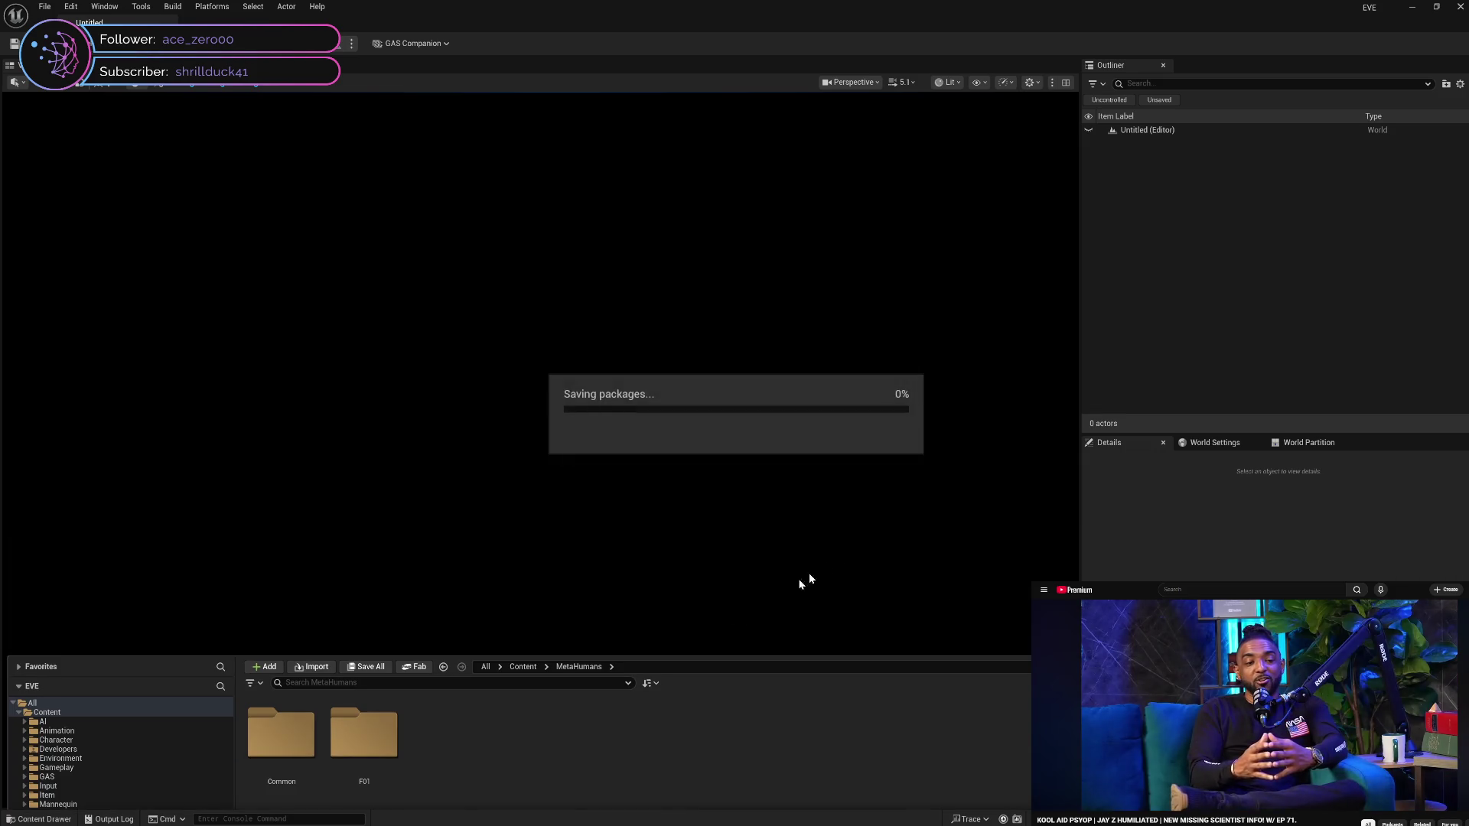
pyautogui.click(68, 817)
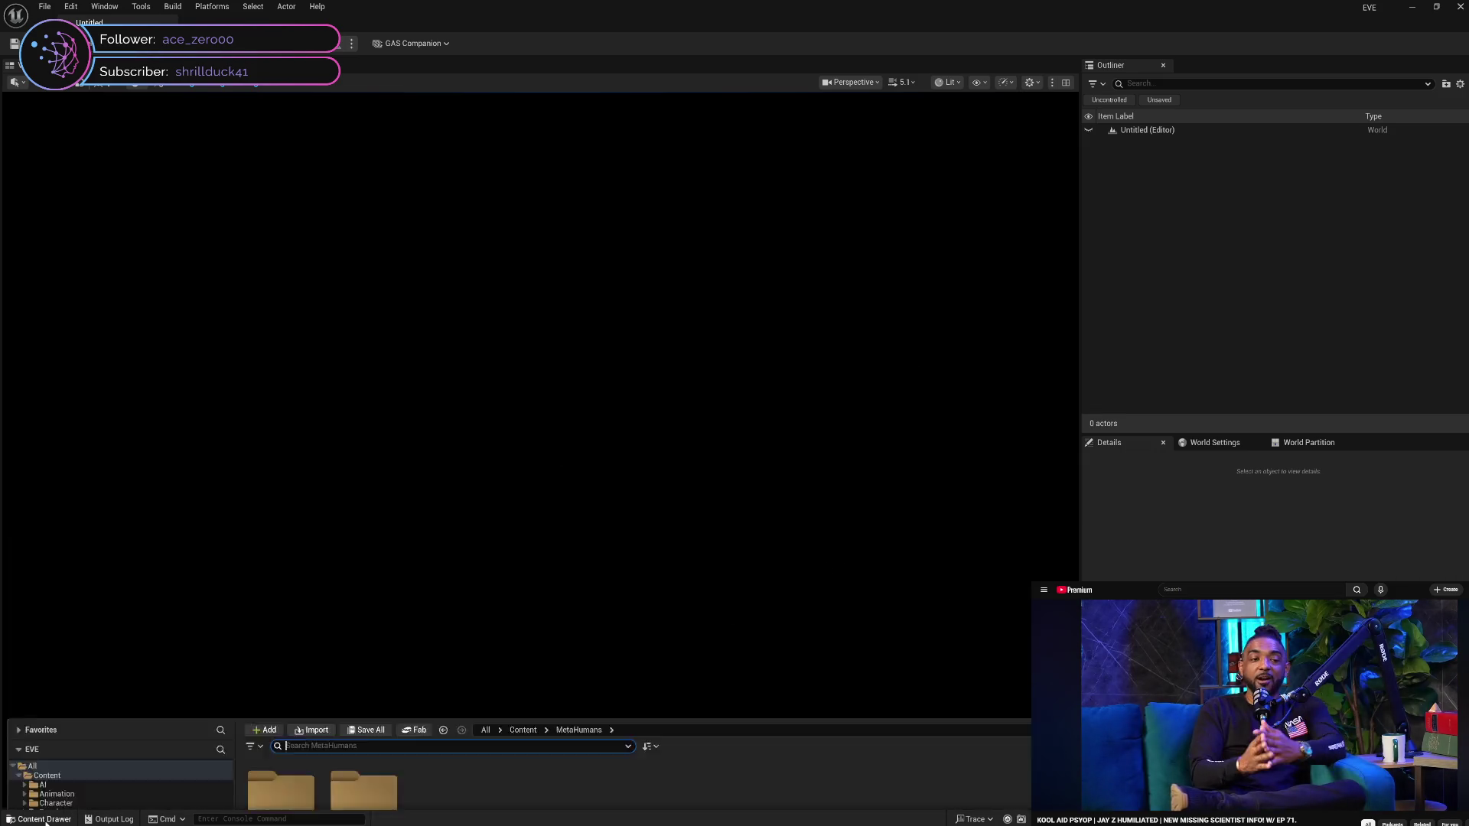
# Browse the Mannequin, Subsystem, Media and MetaHumans folders under Content
pyautogui.rightClick(88, 601)
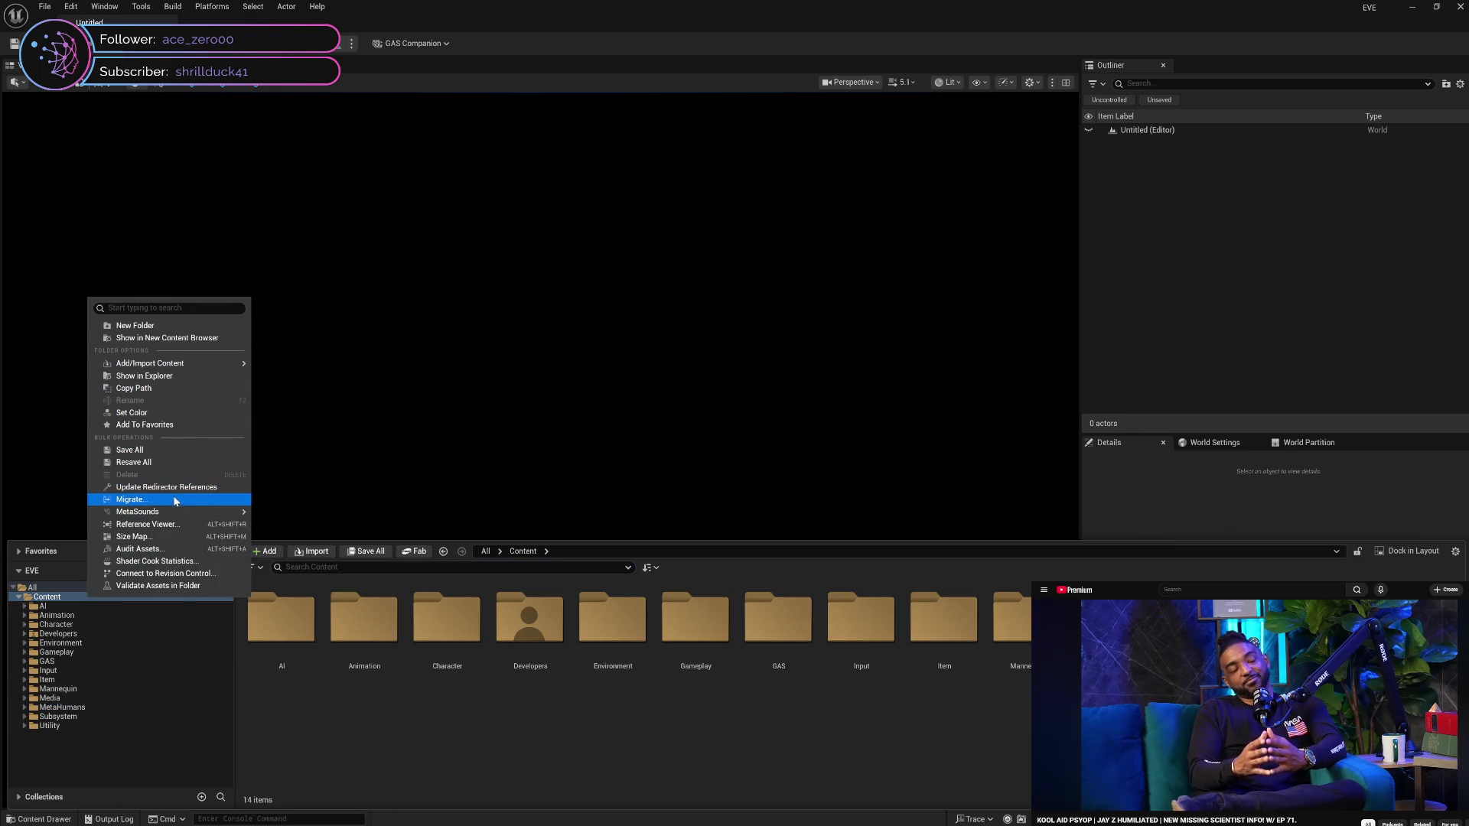
pyautogui.click(181, 490)
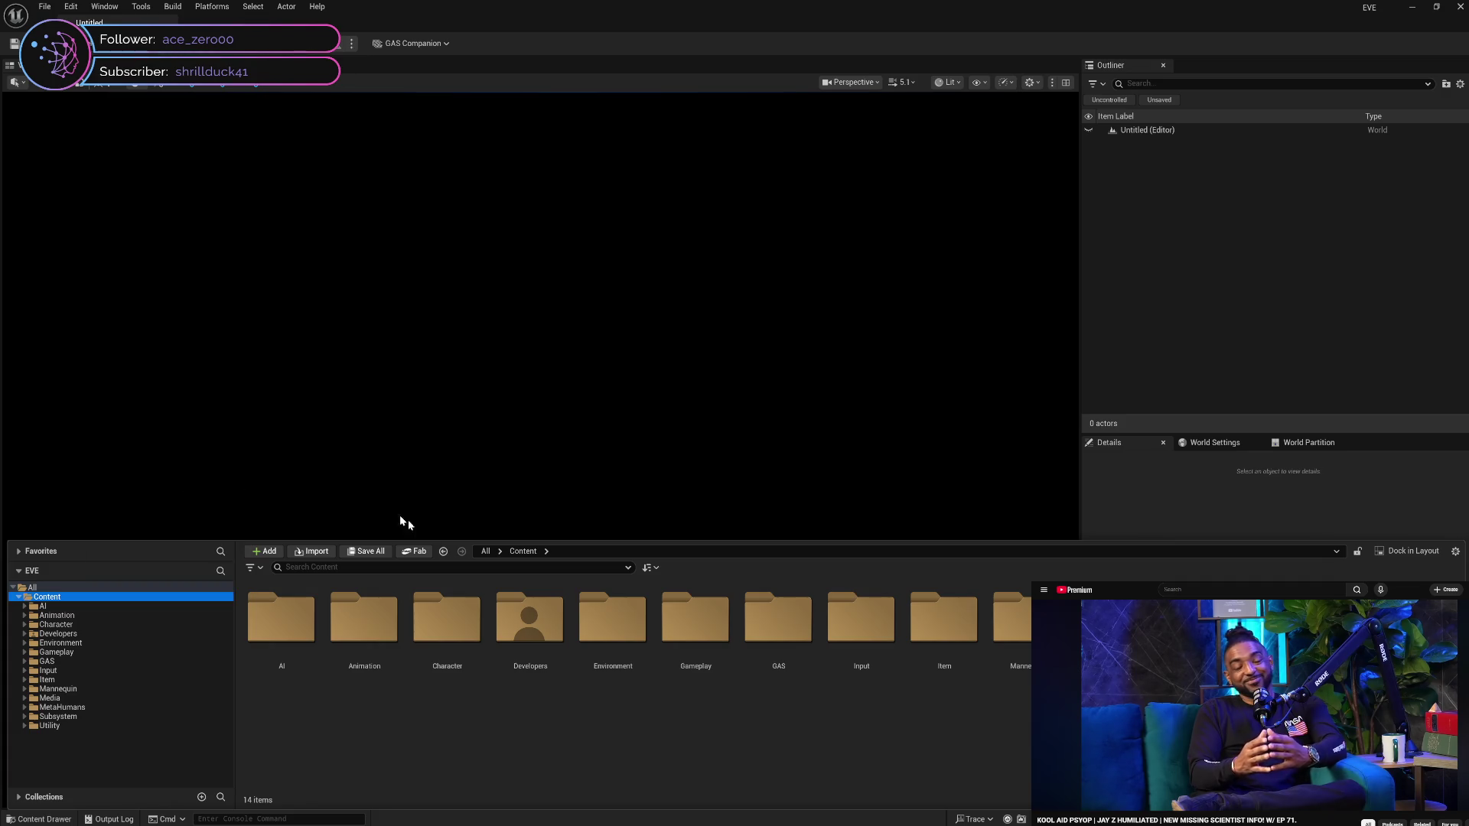
pyautogui.click(85, 690)
pyautogui.click(85, 717)
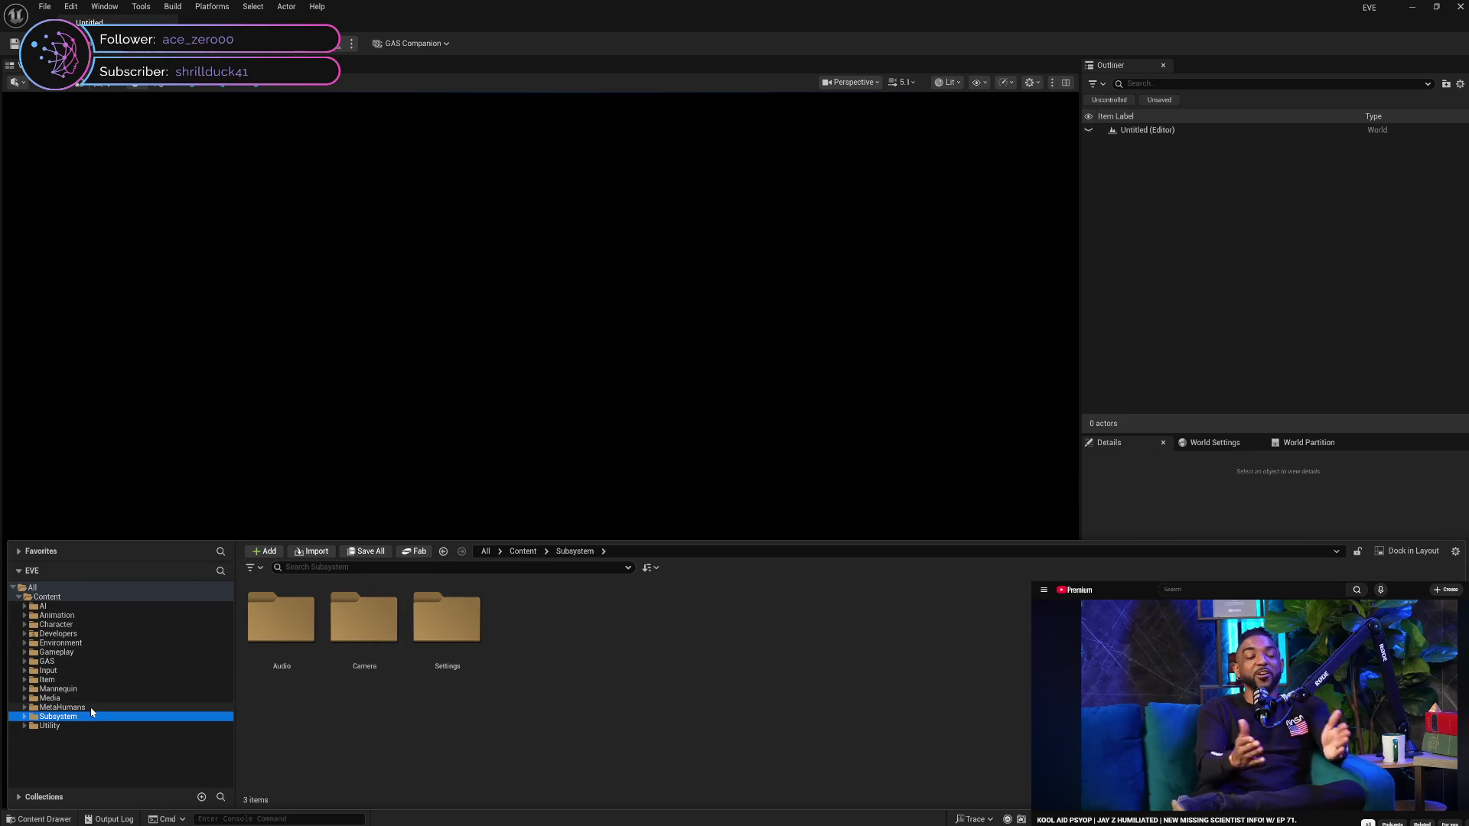
pyautogui.click(90, 707)
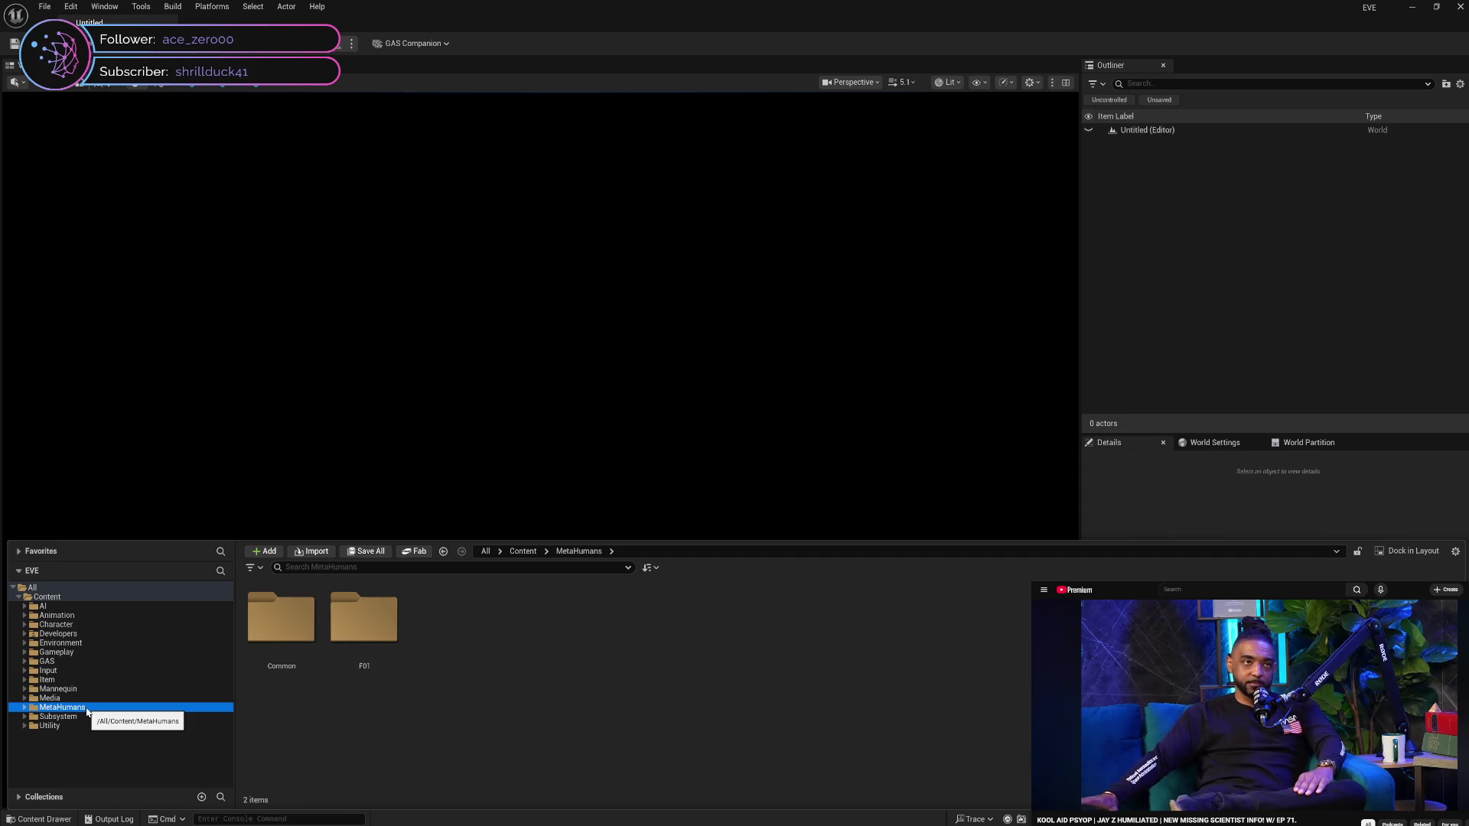
pyautogui.click(61, 699)
pyautogui.click(69, 708)
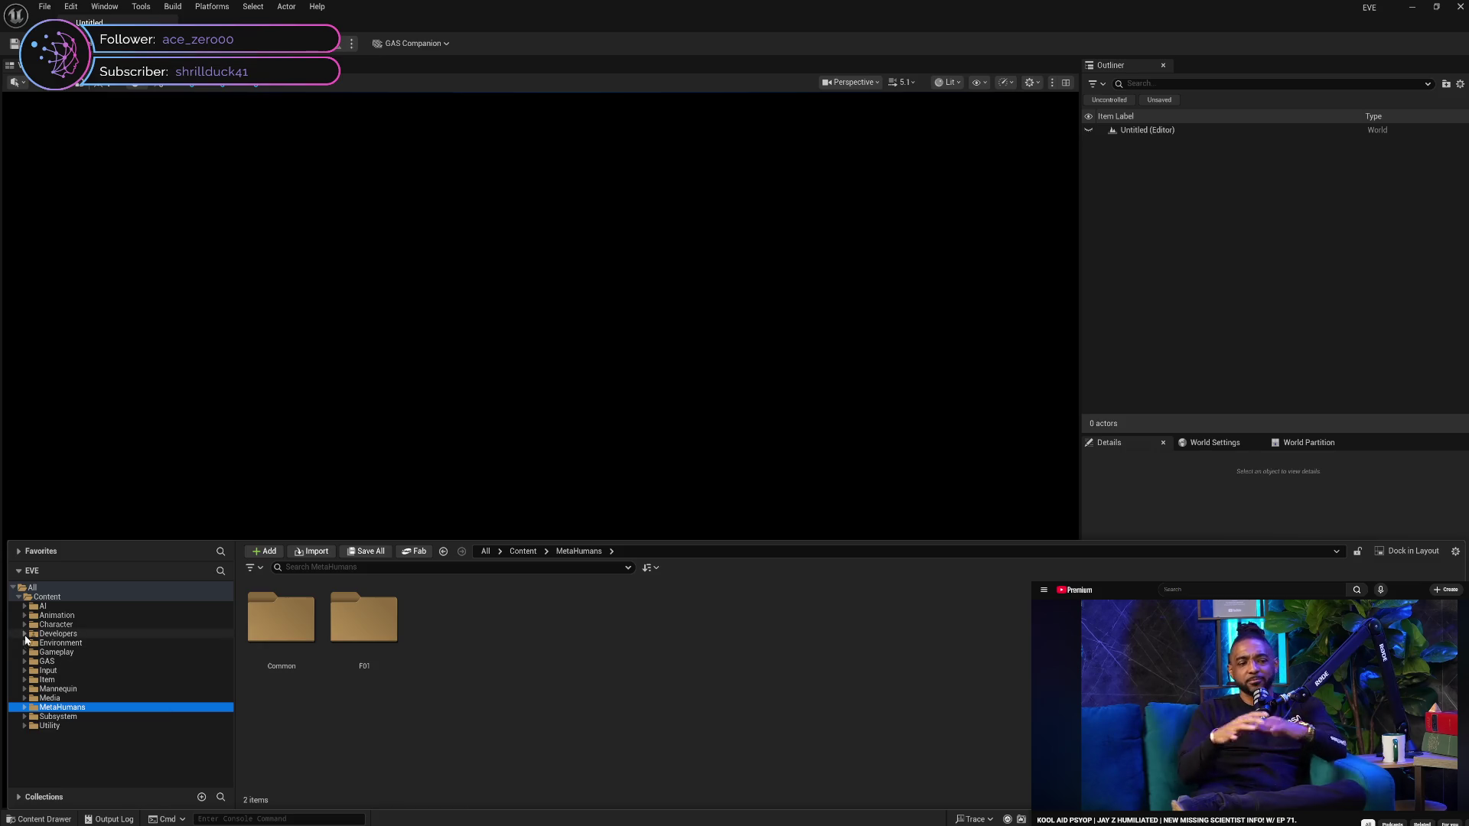
# Open CBP_Manny from Character > Collection > Manny > Blueprint
pyautogui.click(24, 624)
pyautogui.click(31, 635)
pyautogui.click(36, 644)
pyautogui.click(70, 653)
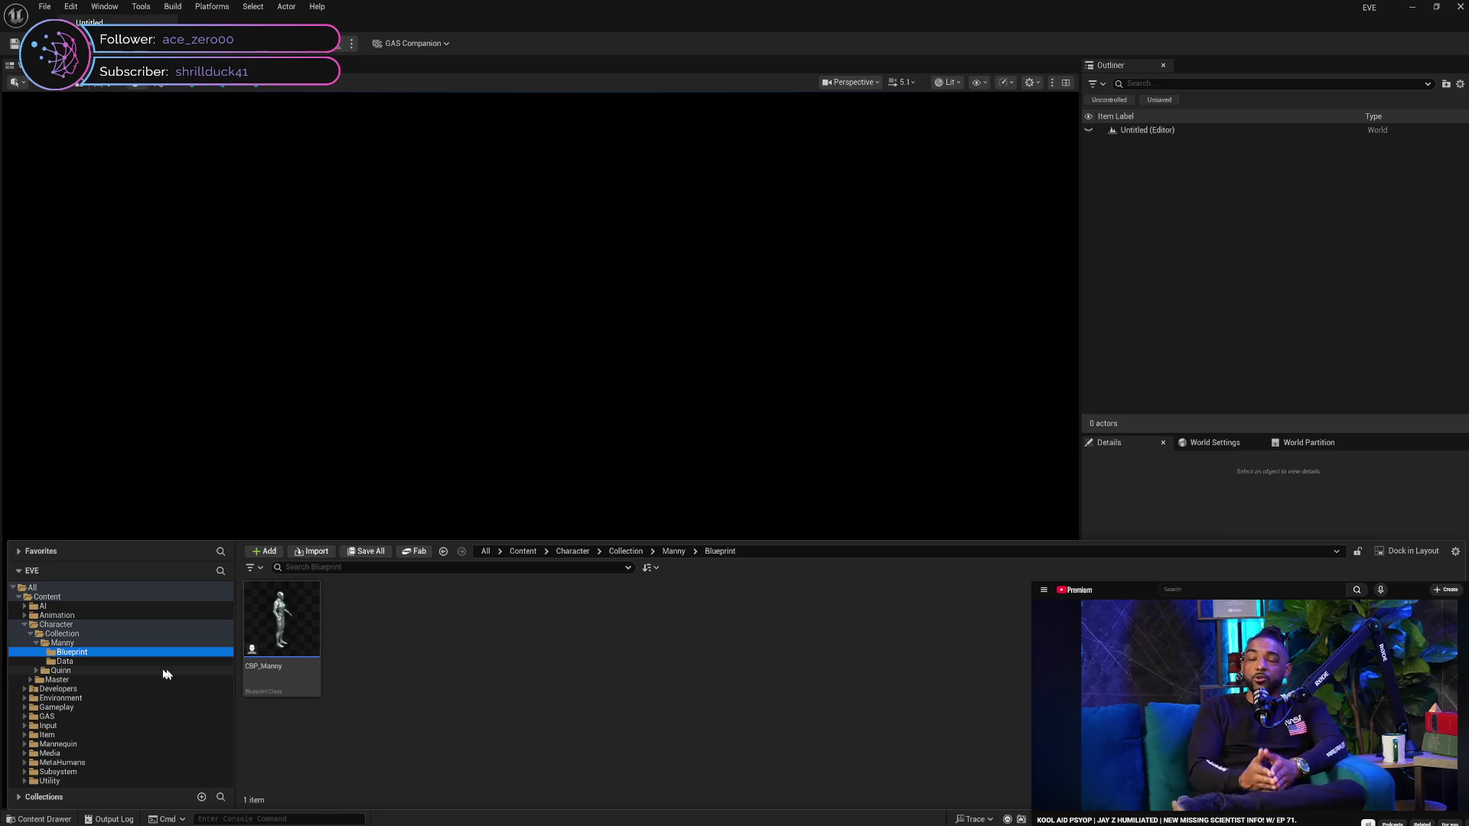
pyautogui.click(139, 661)
pyautogui.click(144, 652)
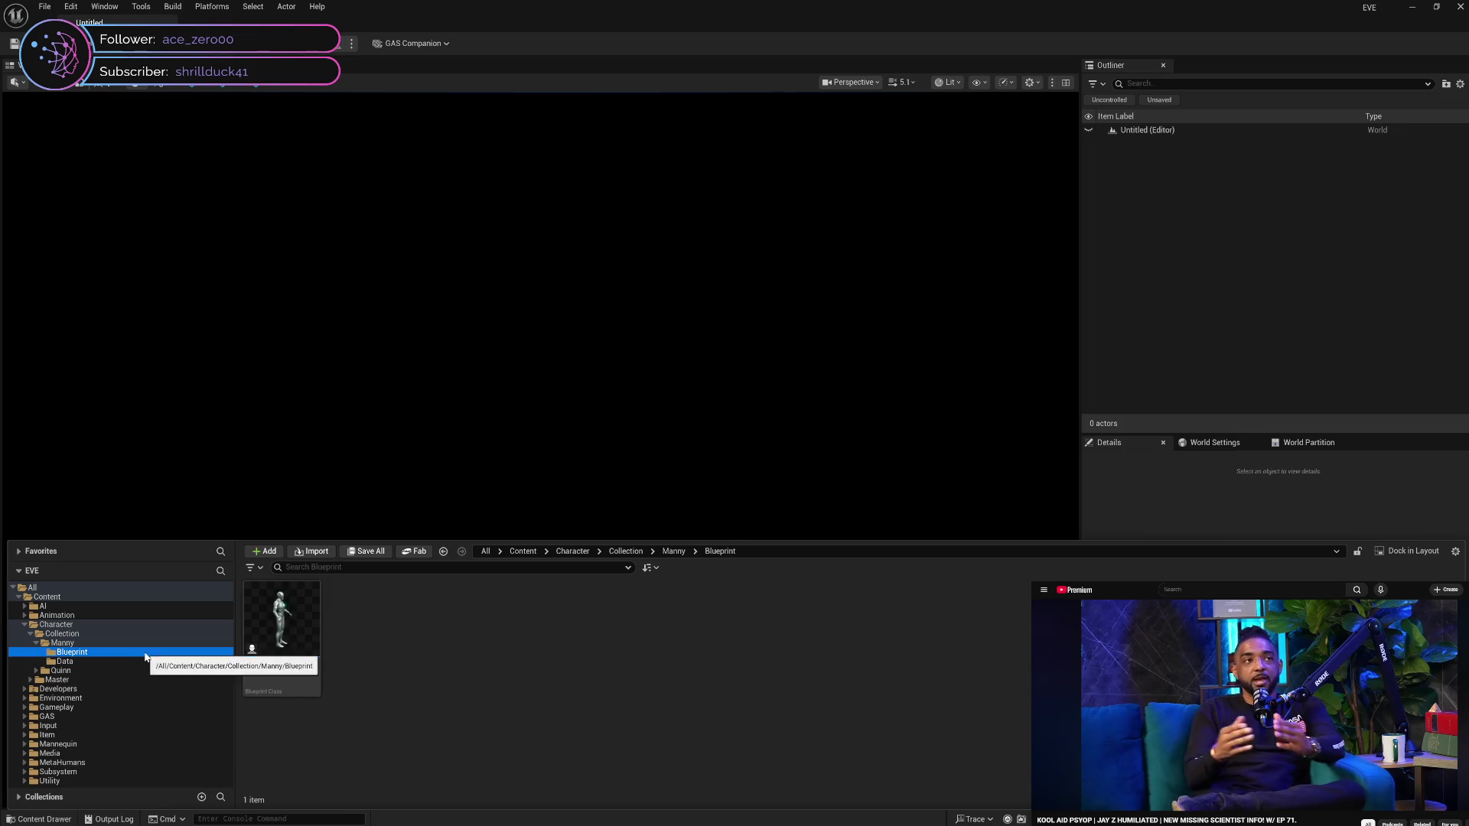
pyautogui.doubleClick(273, 673)
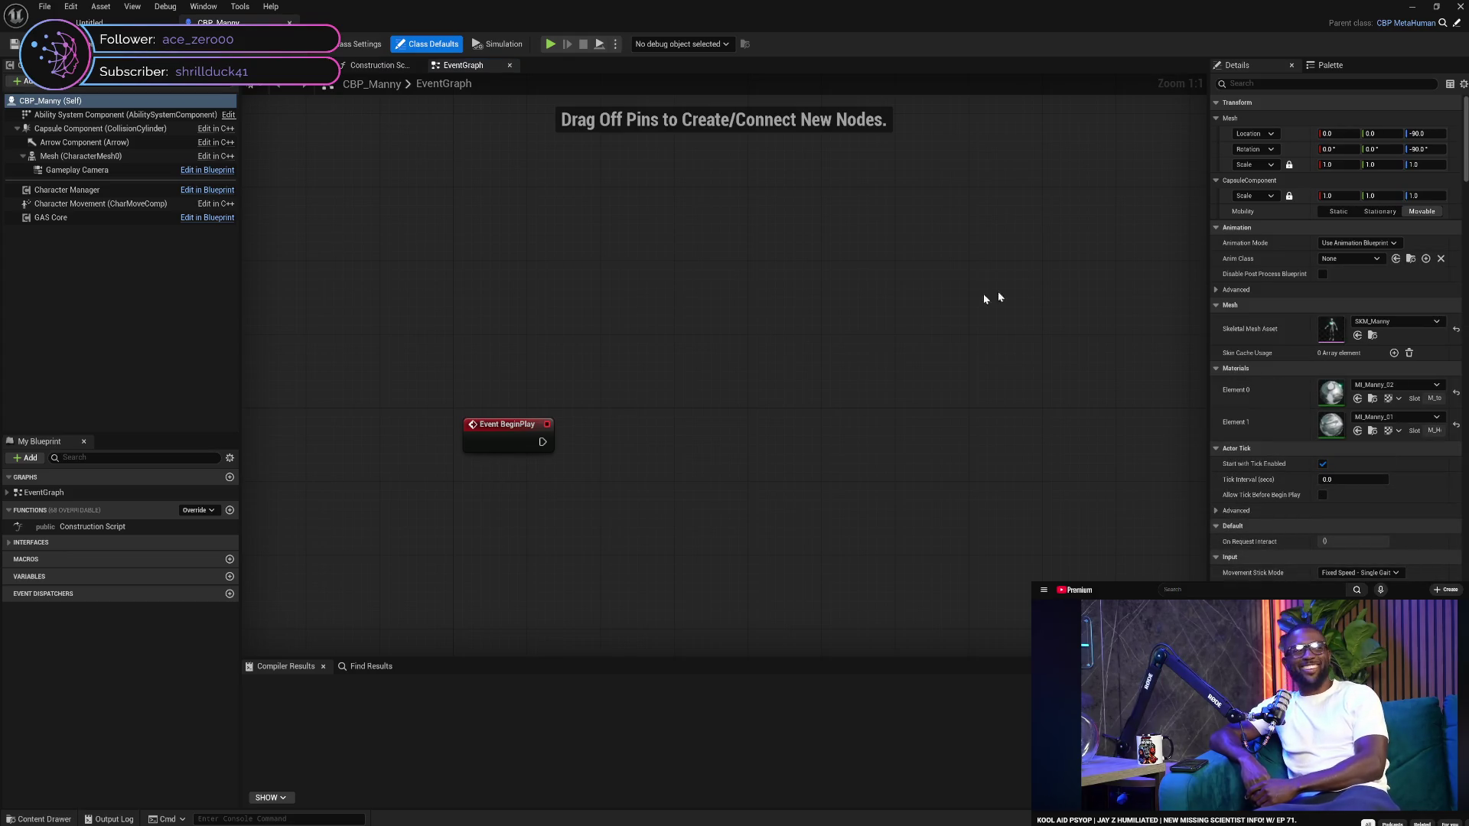
pyautogui.click(1216, 290)
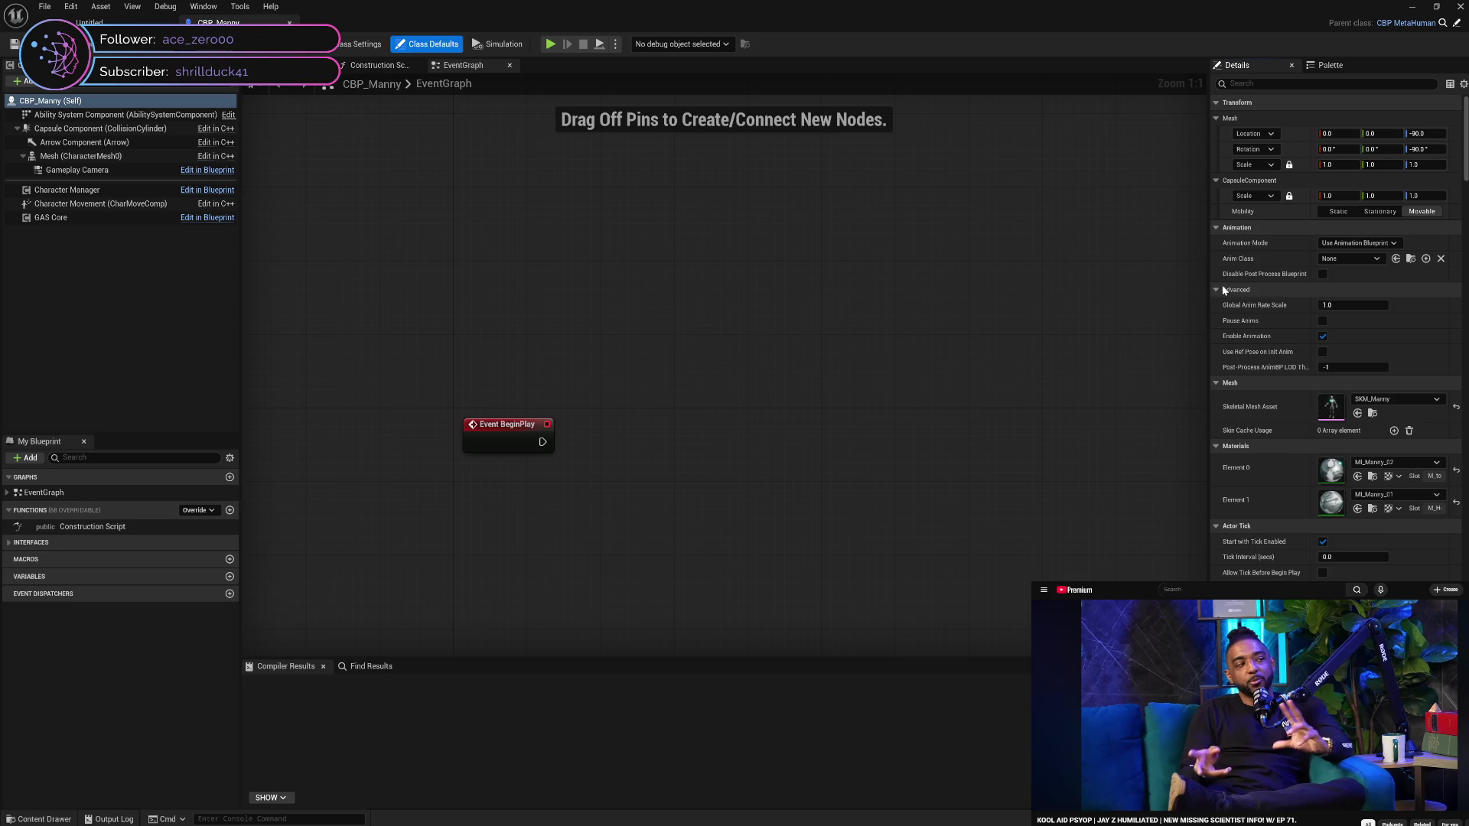
pyautogui.click(1217, 290)
pyautogui.scroll(-5, 1247, 369)
pyautogui.scroll(-6, 1247, 369)
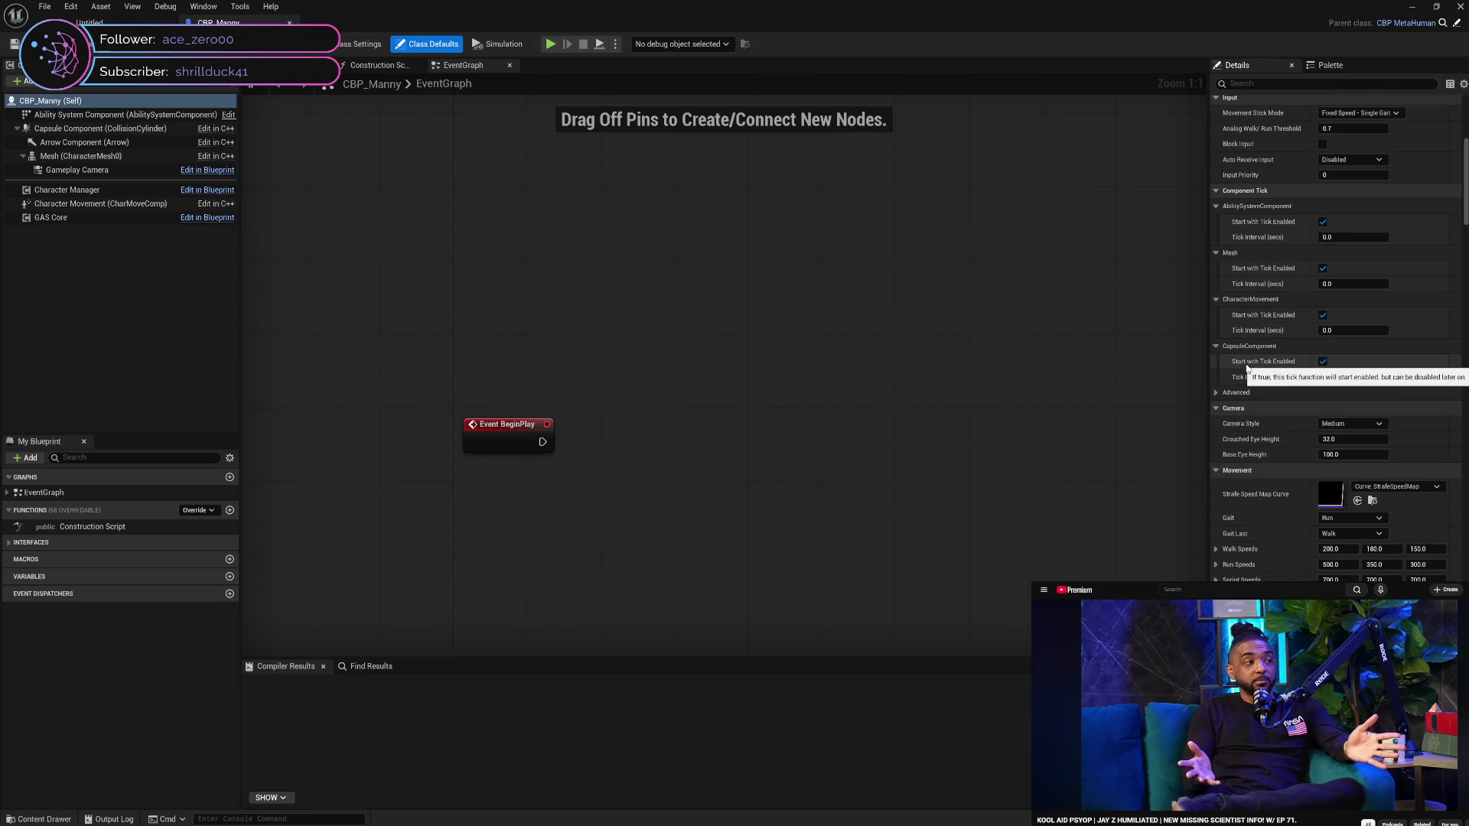
pyautogui.scroll(-3, 1247, 369)
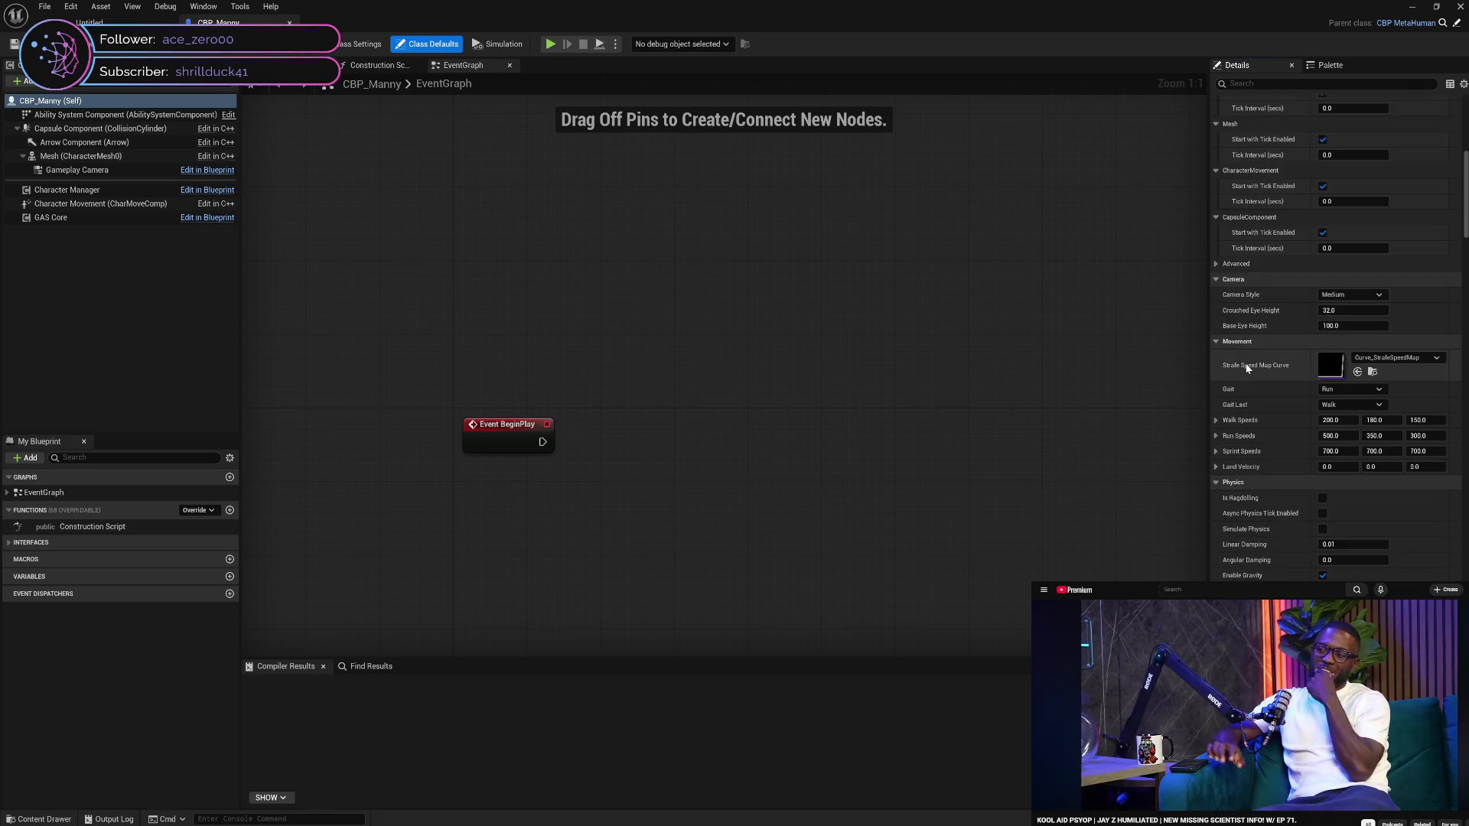
pyautogui.scroll(-3, 1247, 369)
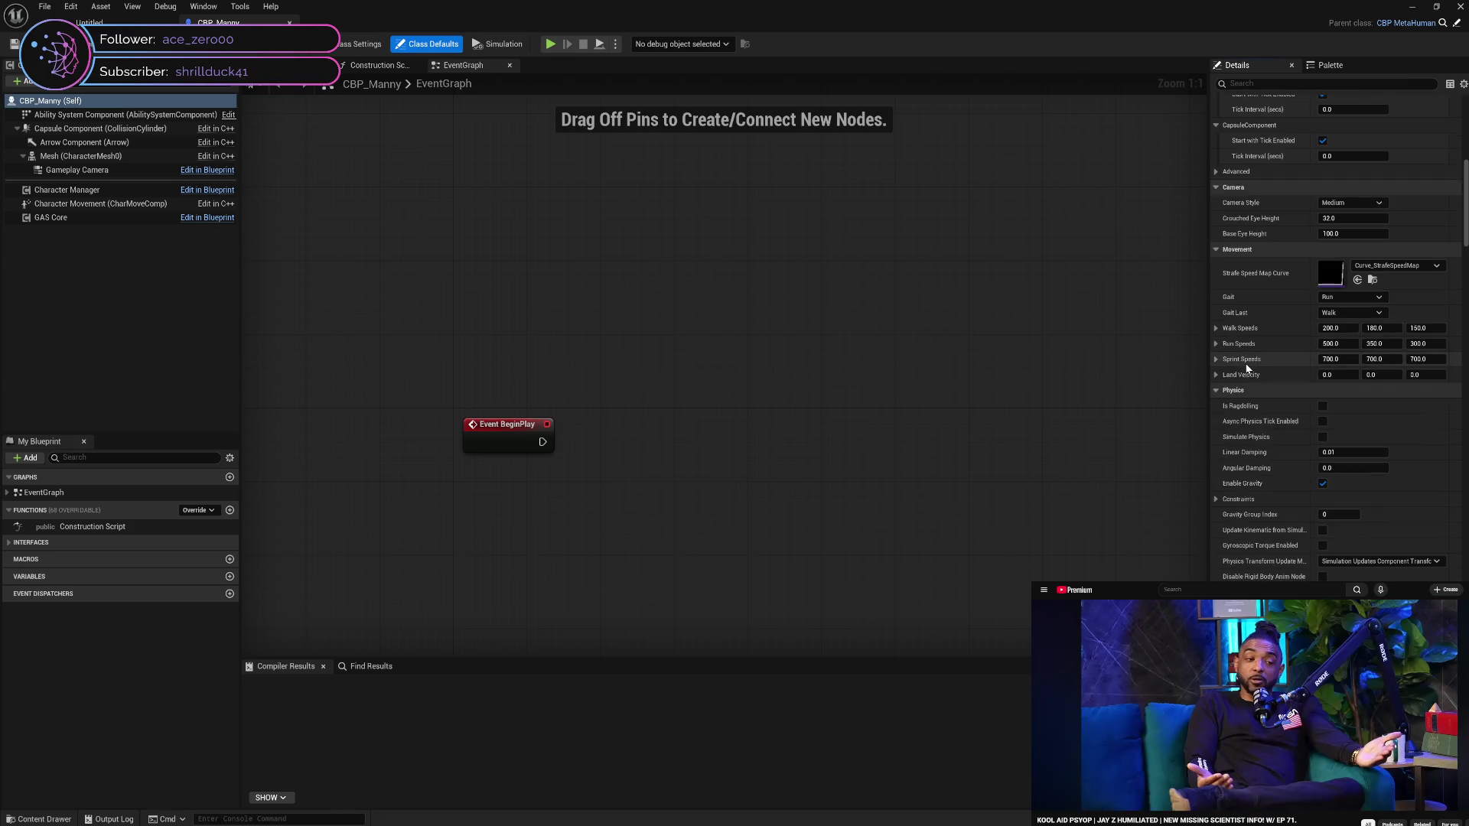
pyautogui.scroll(-4, 1247, 369)
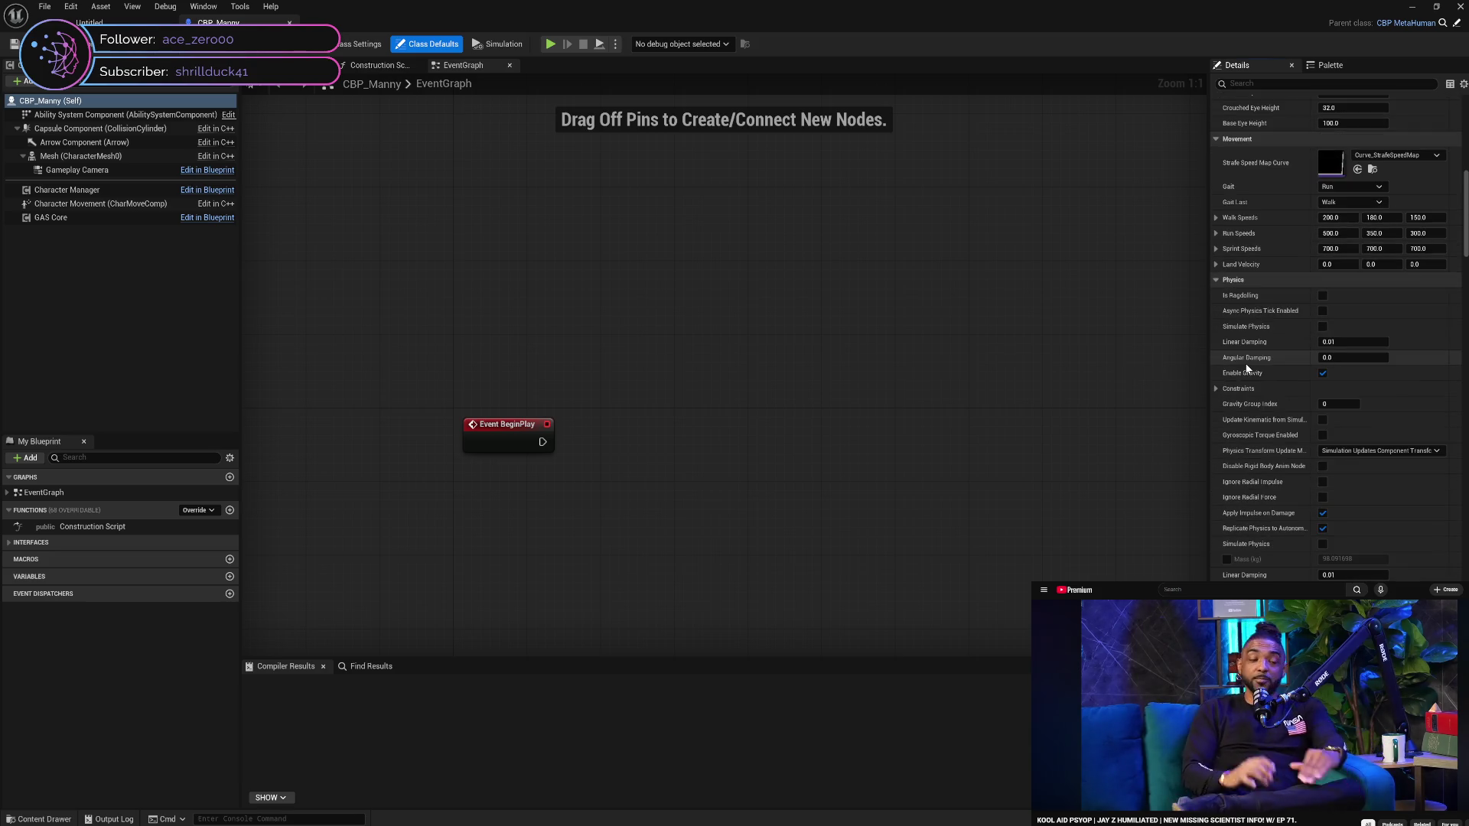
pyautogui.scroll(-8, 1247, 369)
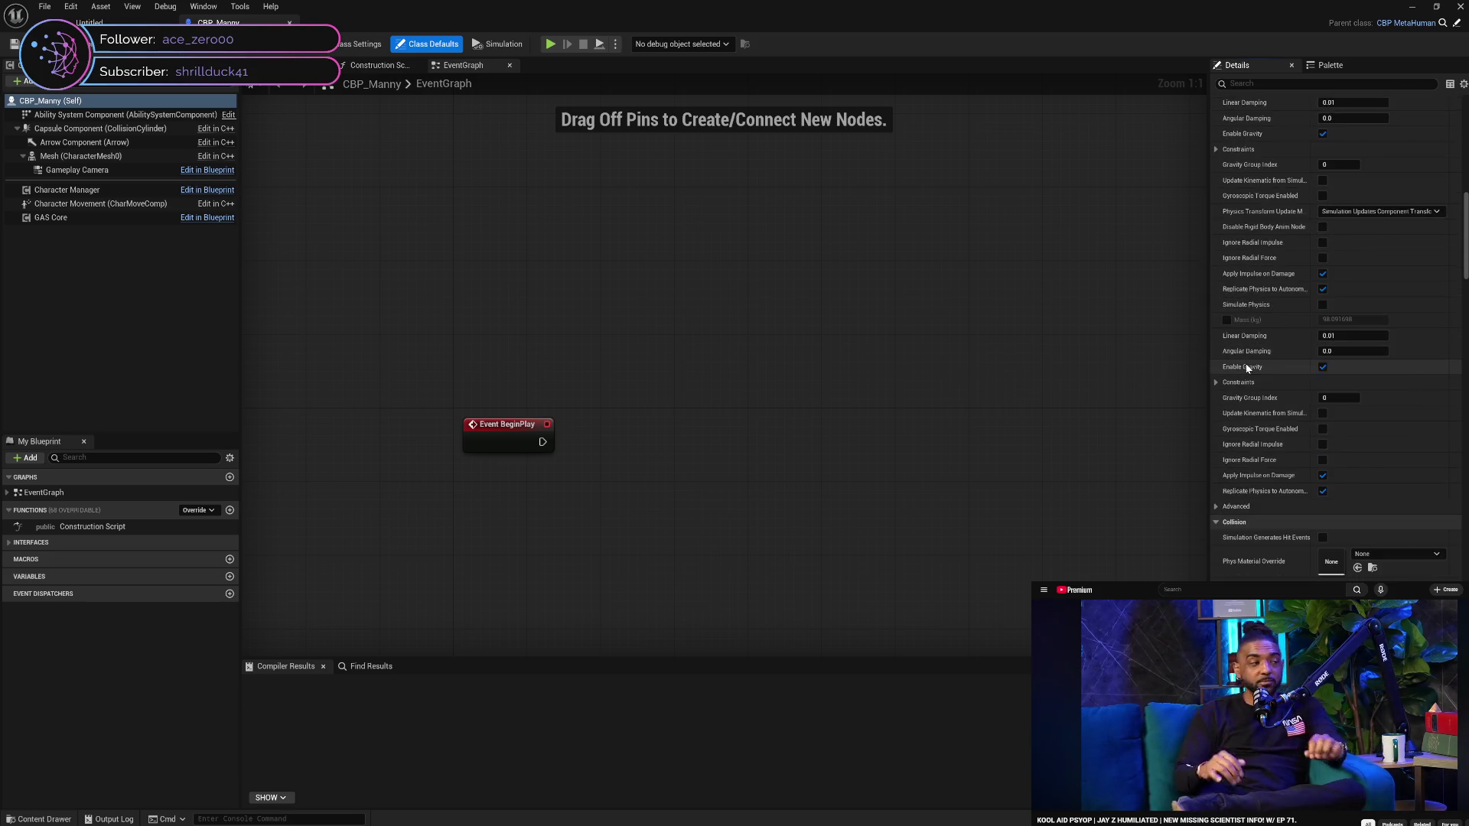
pyautogui.scroll(-15, 1467, 247)
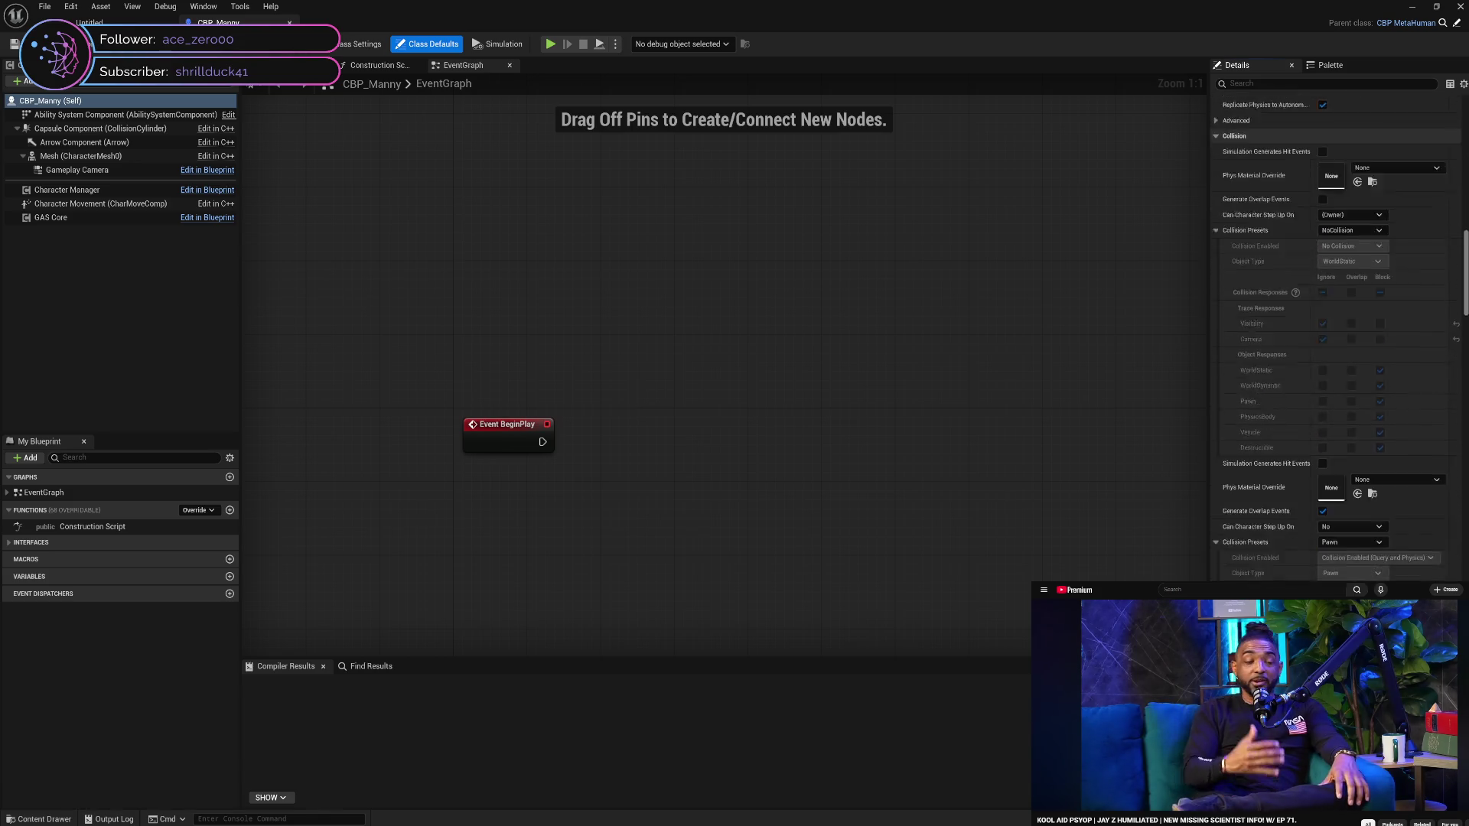
pyautogui.scroll(-15, 1450, 482)
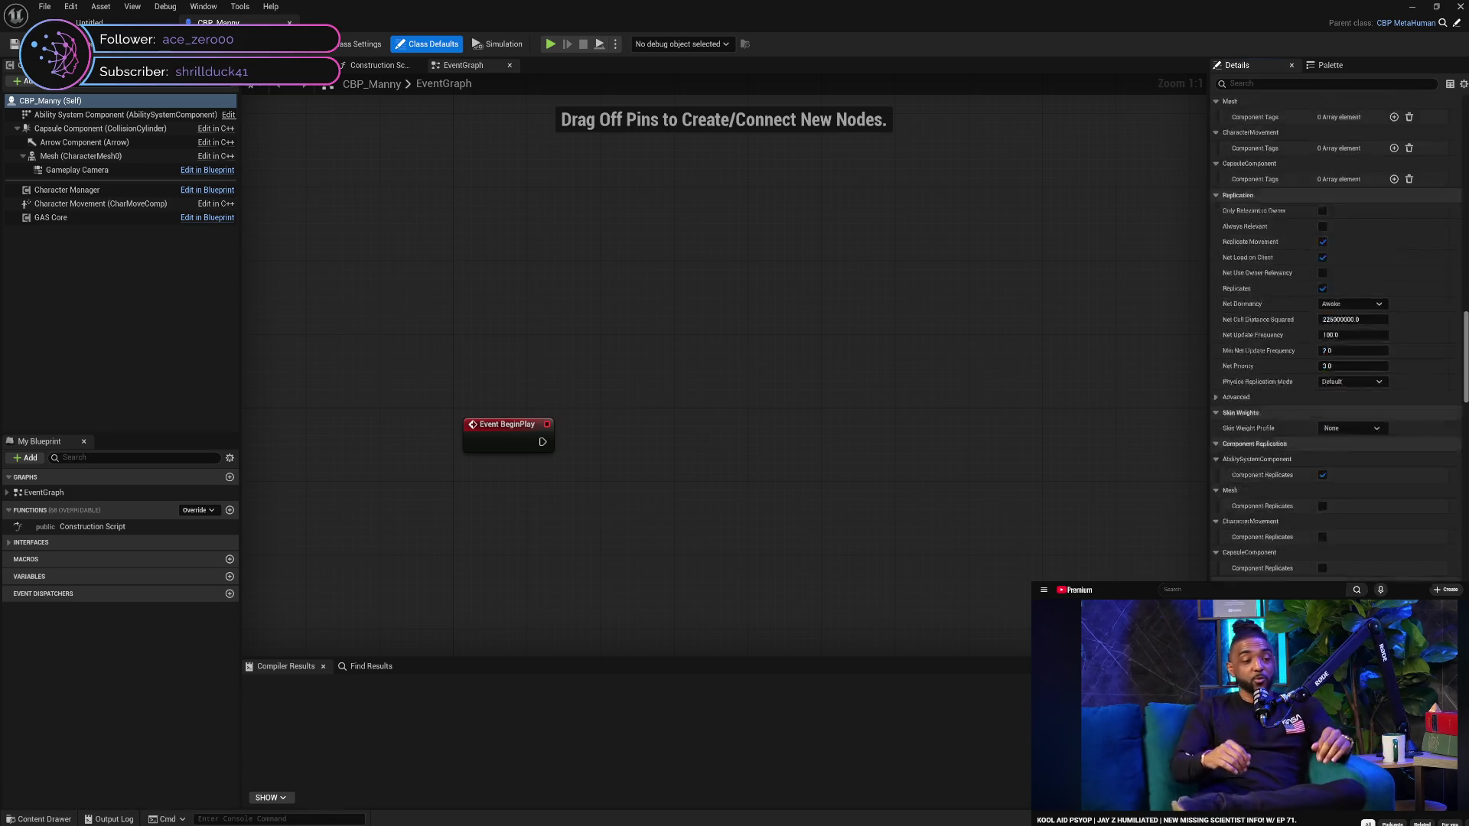
pyautogui.scroll(-15, 1451, 482)
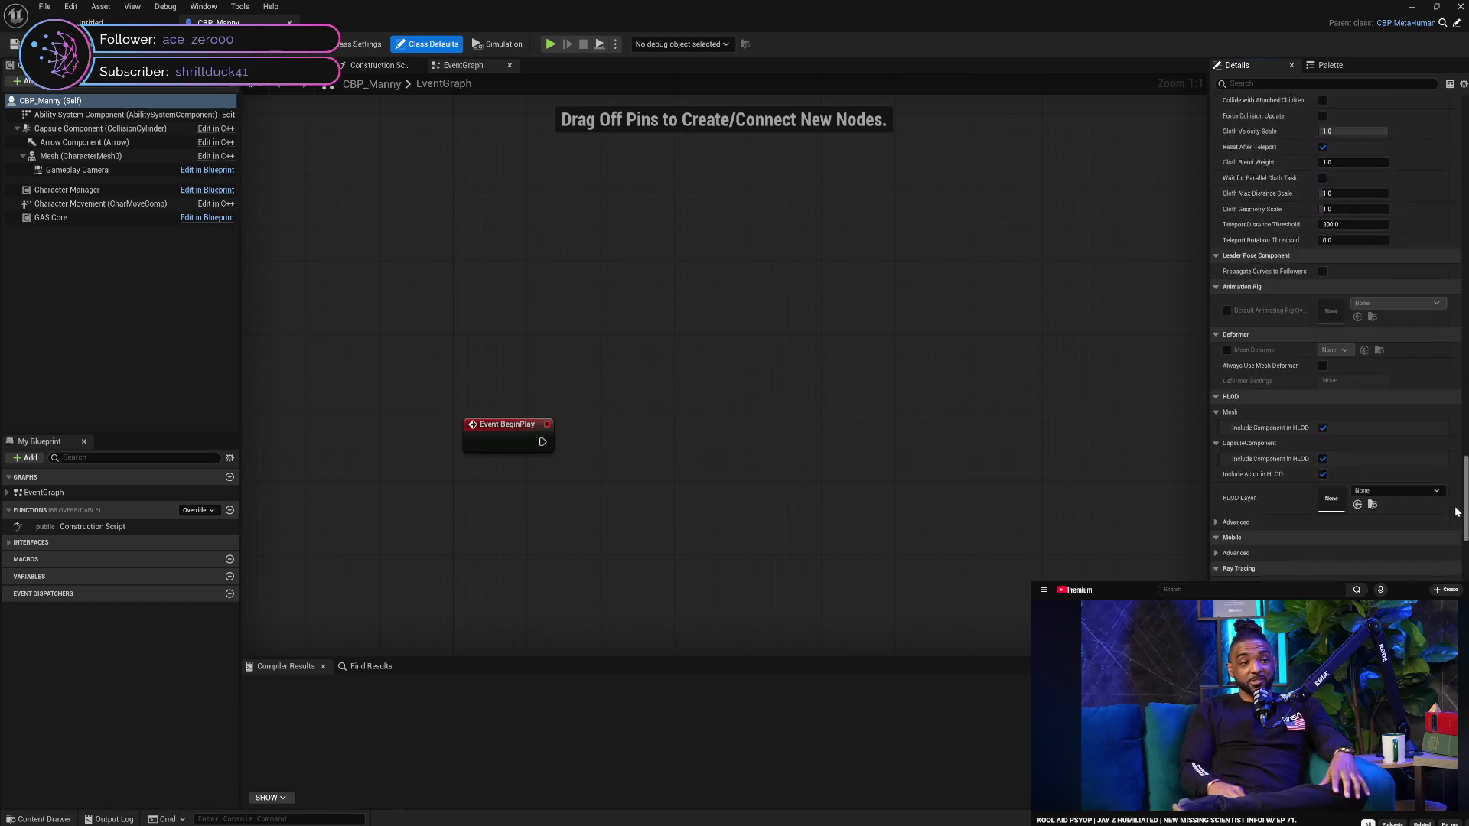
pyautogui.scroll(-15, 1459, 535)
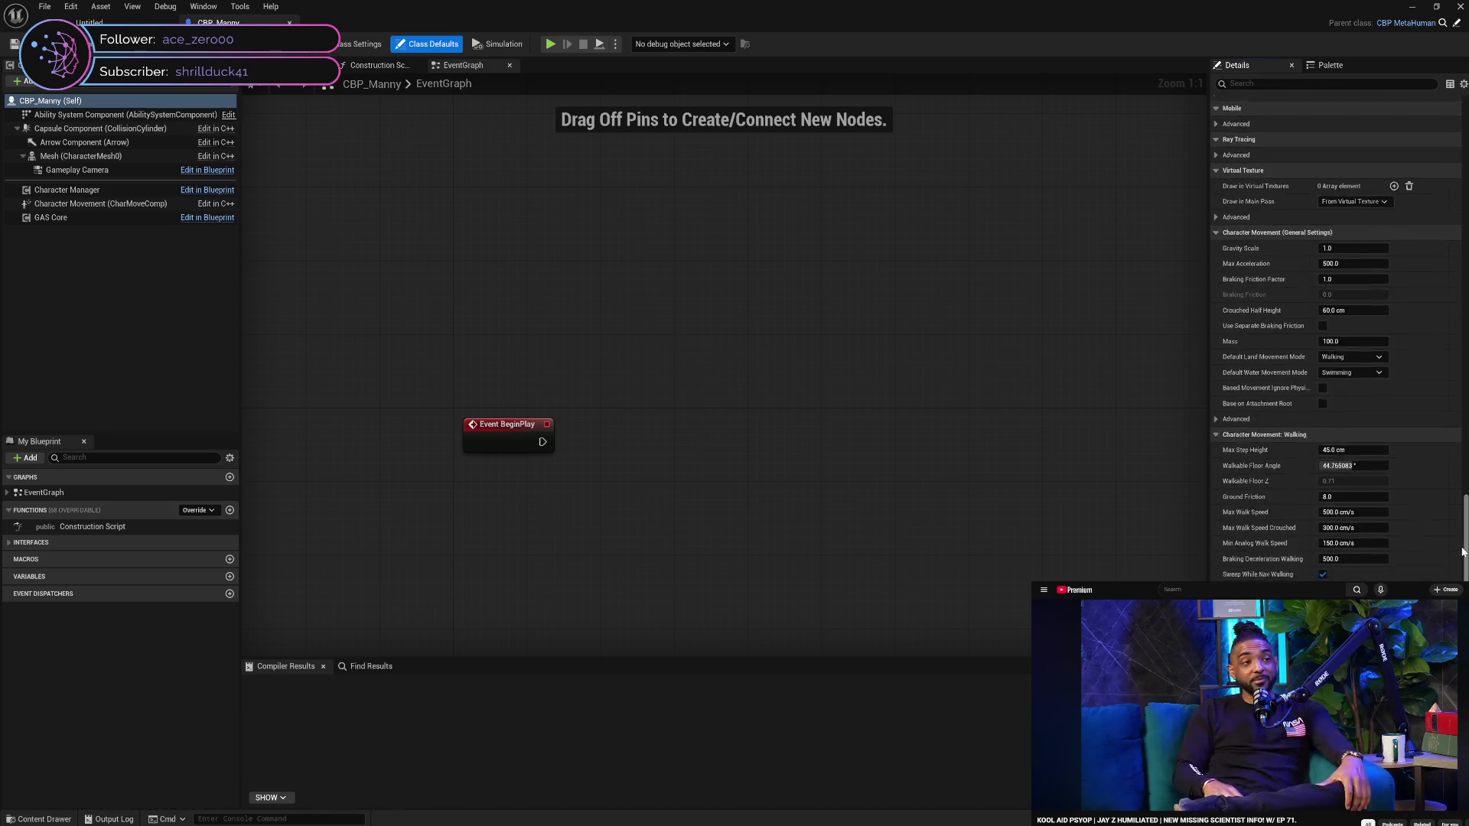
pyautogui.scroll(-2, 1335, 329)
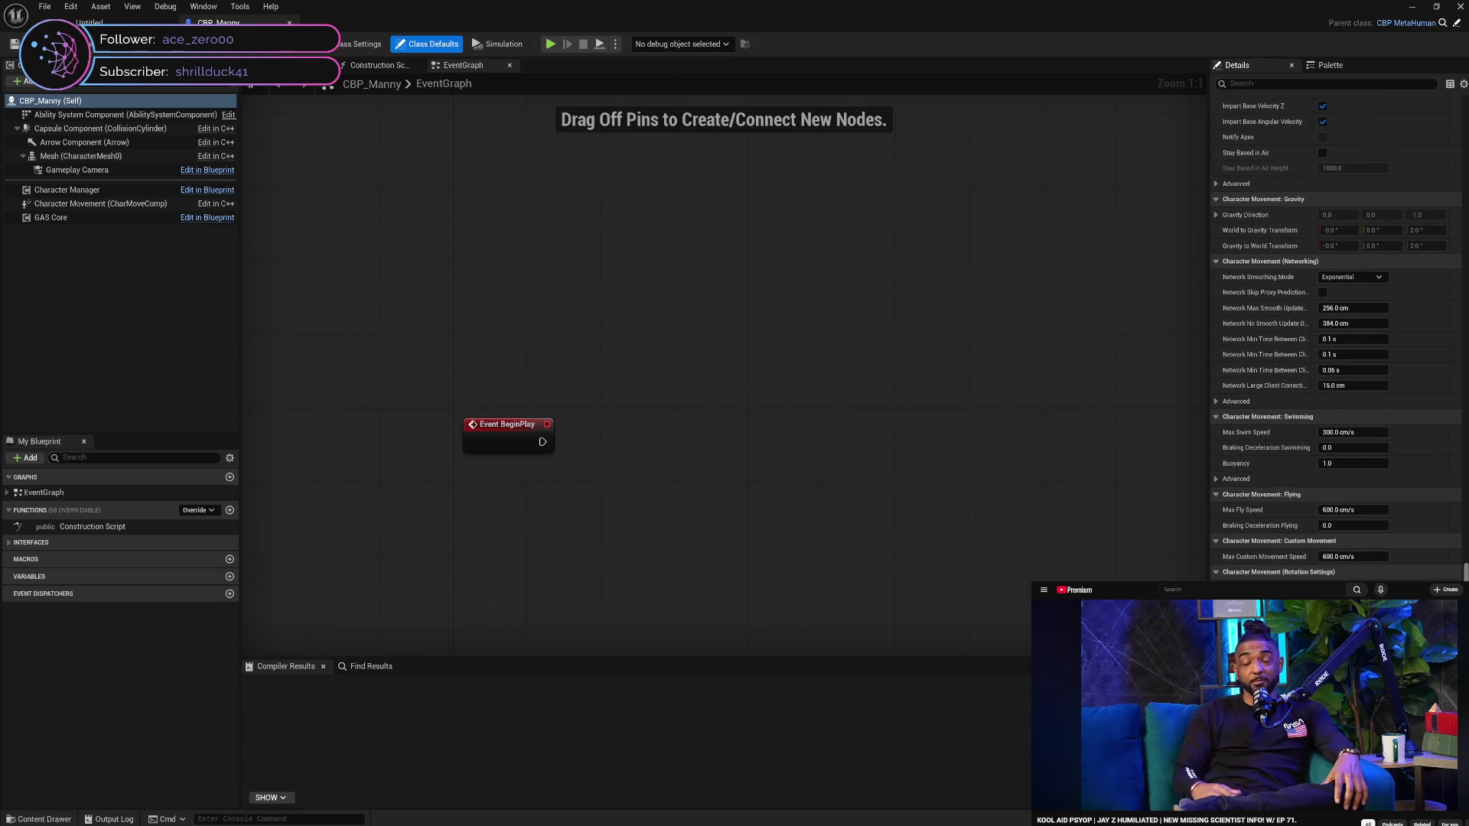
pyautogui.scroll(-15, 1336, 329)
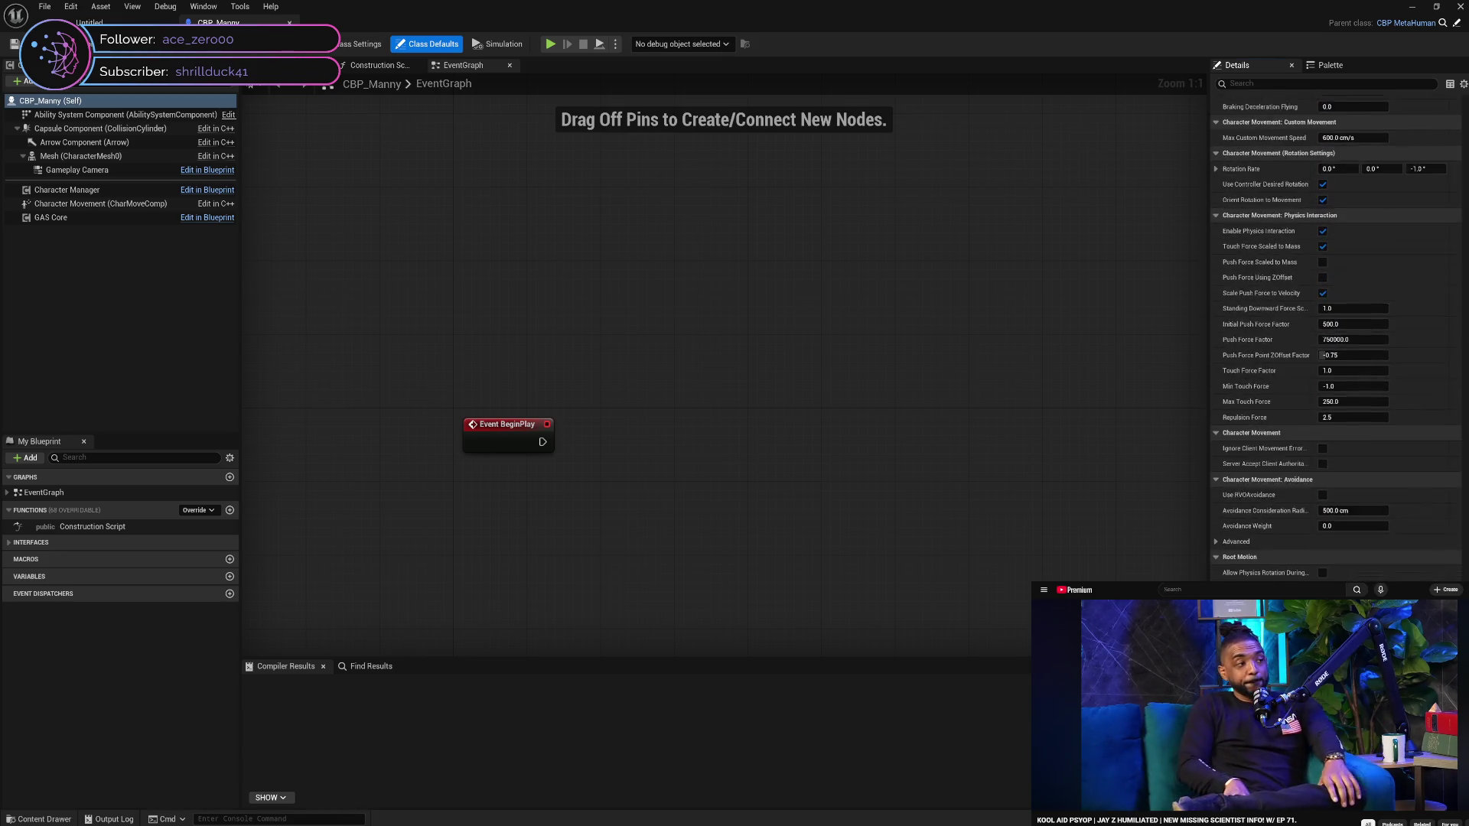
pyautogui.scroll(-12, 1335, 329)
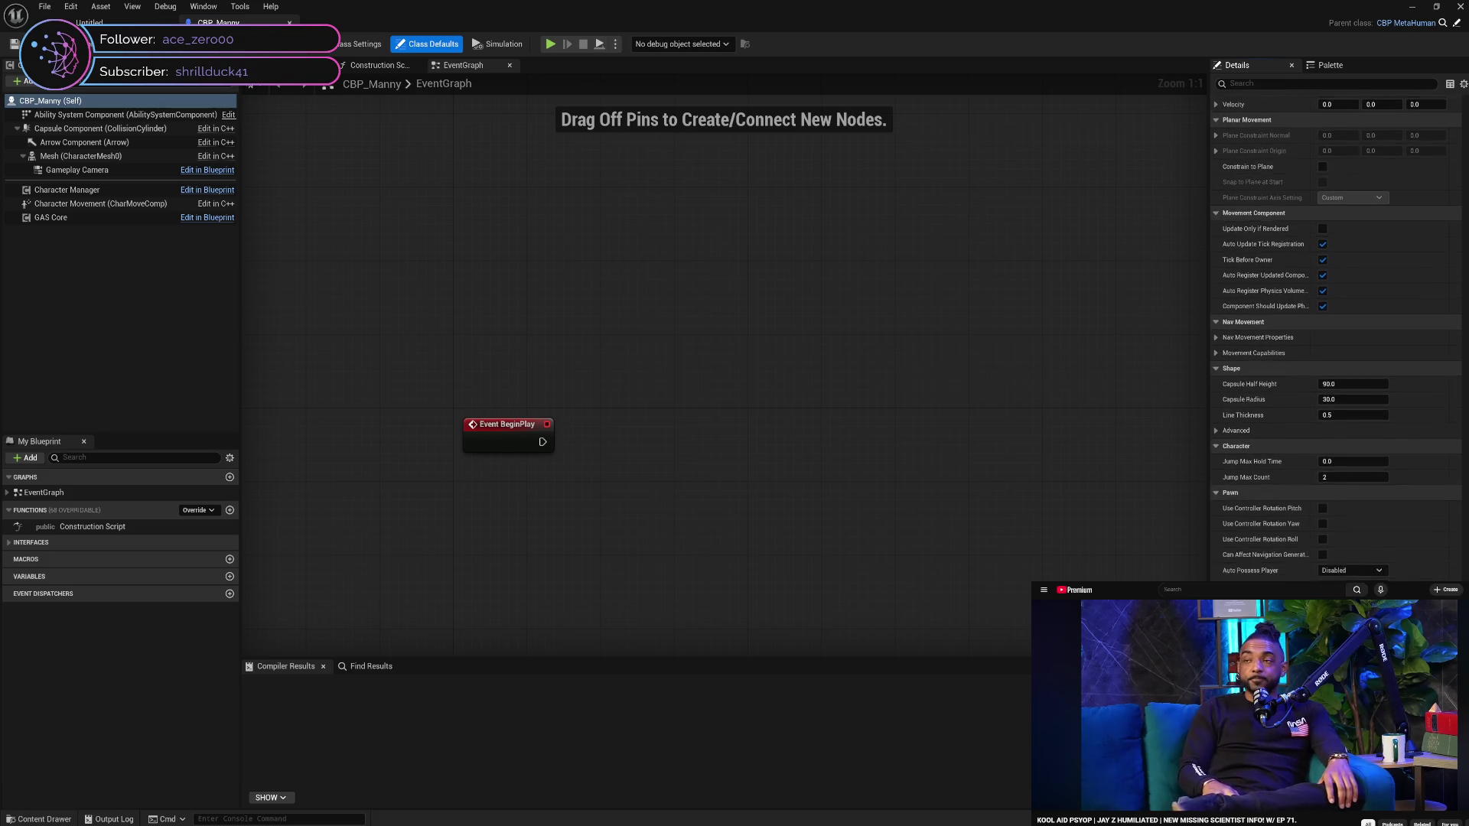
pyautogui.scroll(-8, 1335, 329)
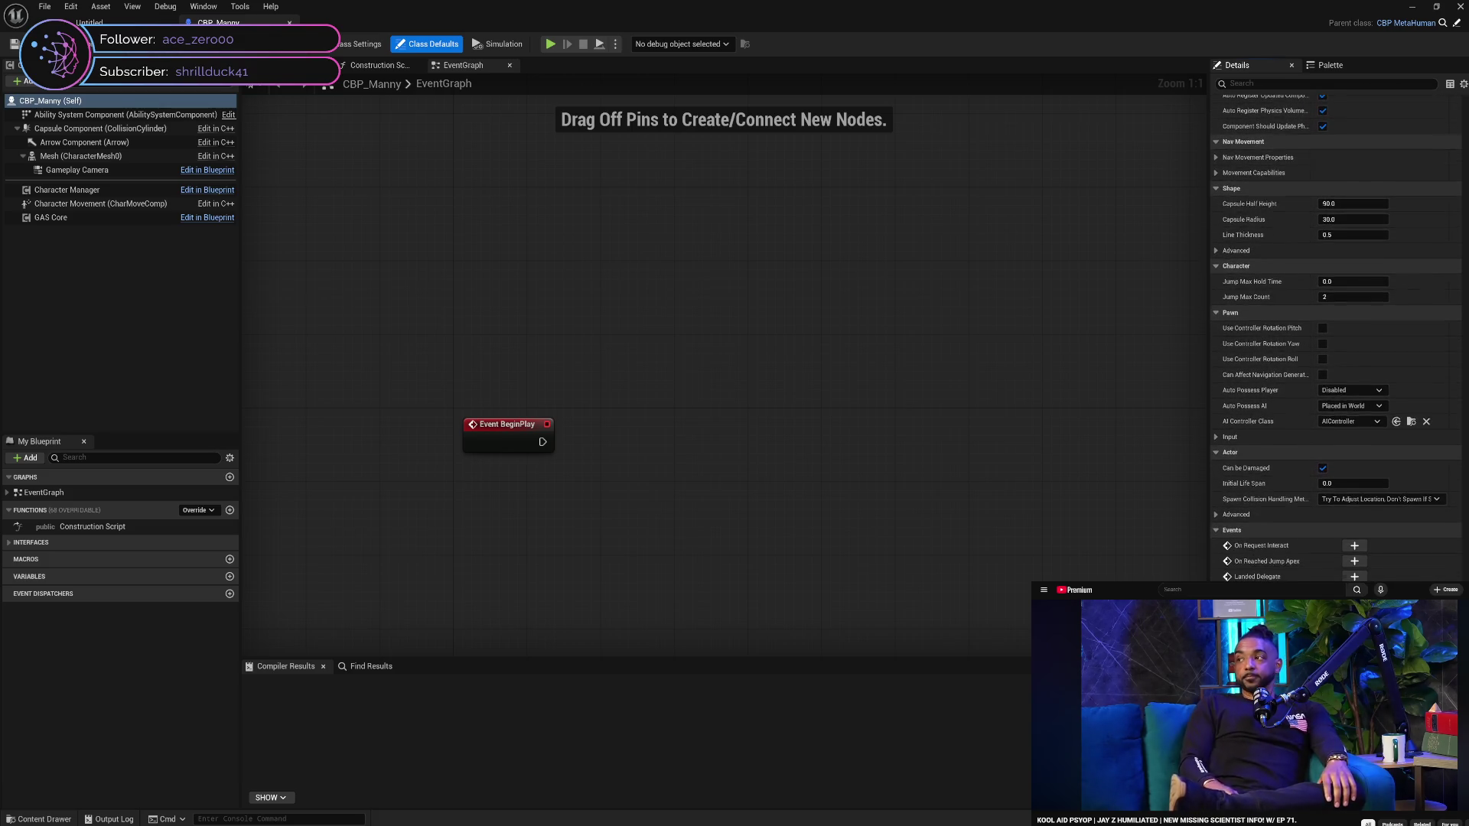
pyautogui.scroll(-5, 1336, 329)
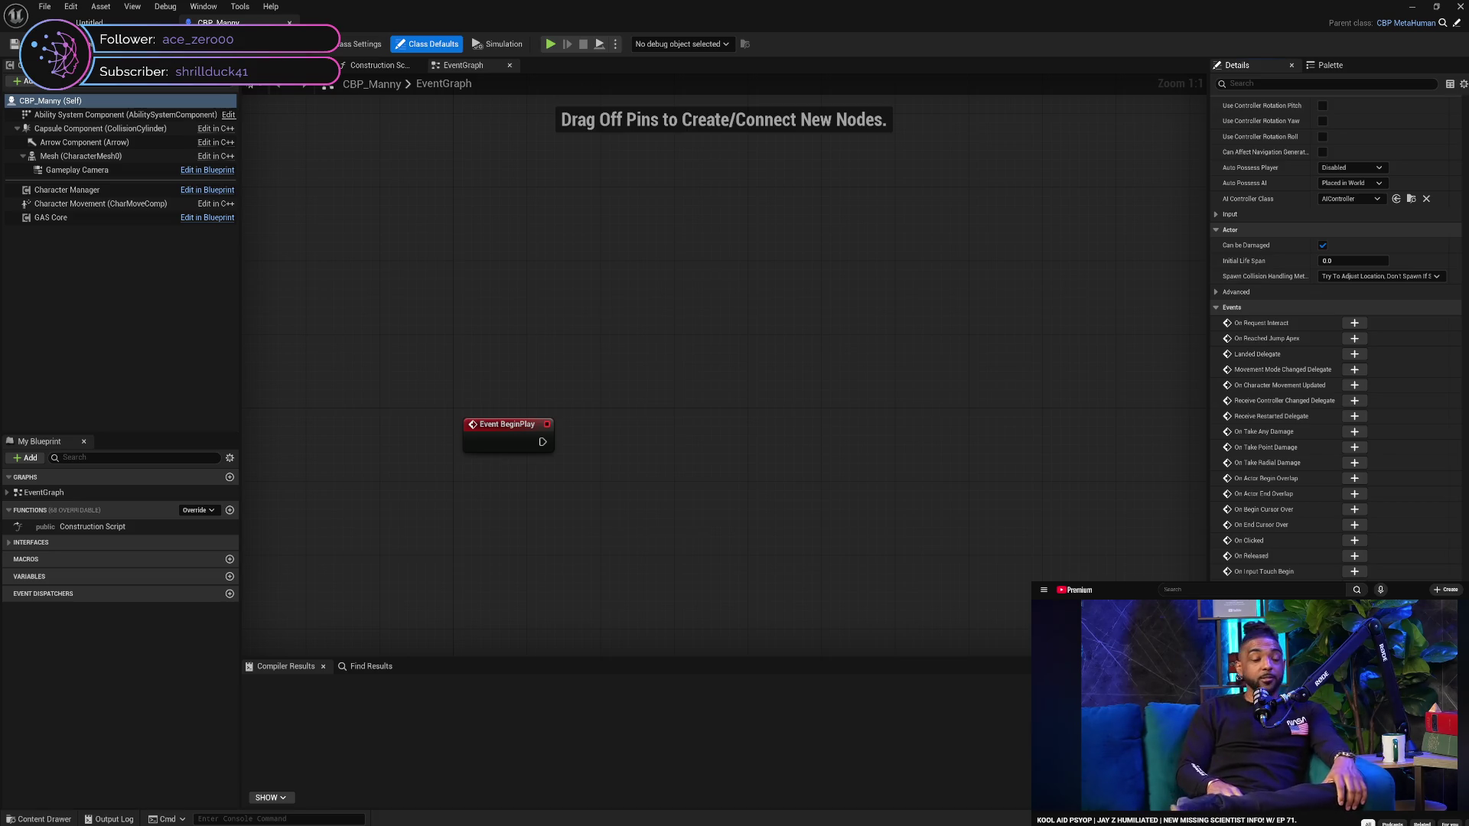
pyautogui.scroll(-5, 1335, 337)
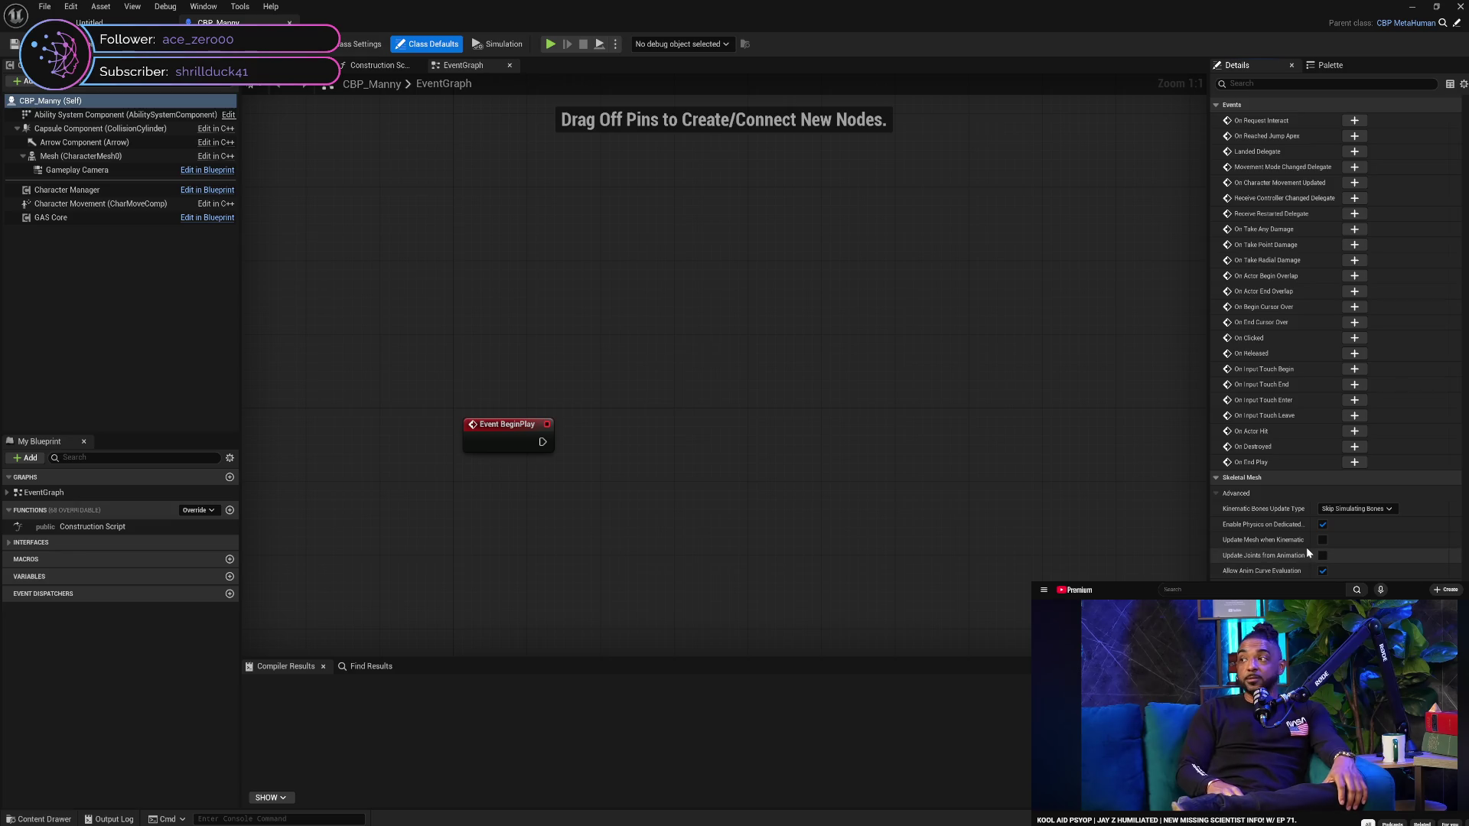
pyautogui.scroll(5, 1216, 478)
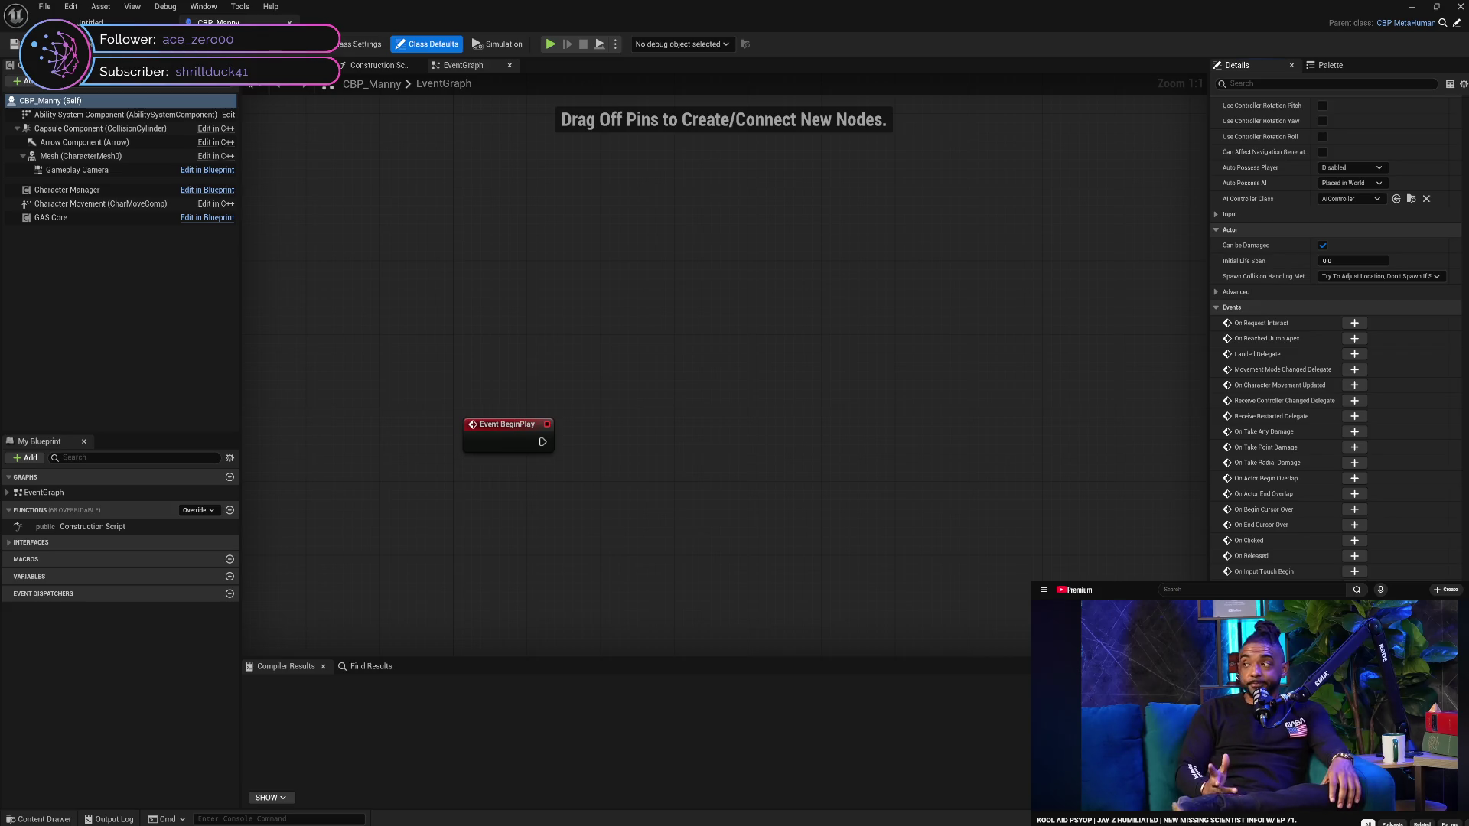
pyautogui.scroll(10, 1335, 337)
pyautogui.scroll(15, 1335, 336)
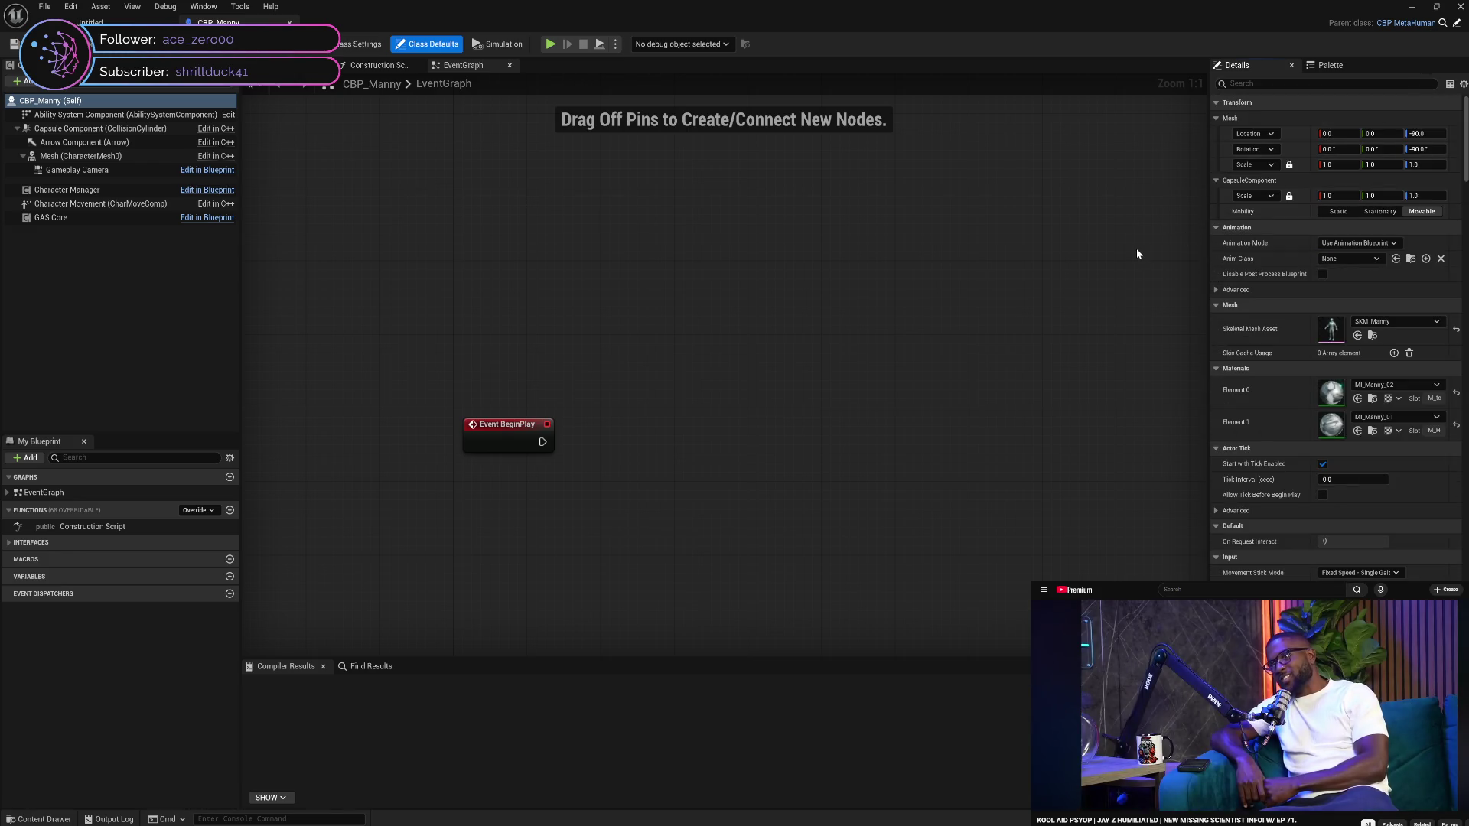
pyautogui.click(677, 452)
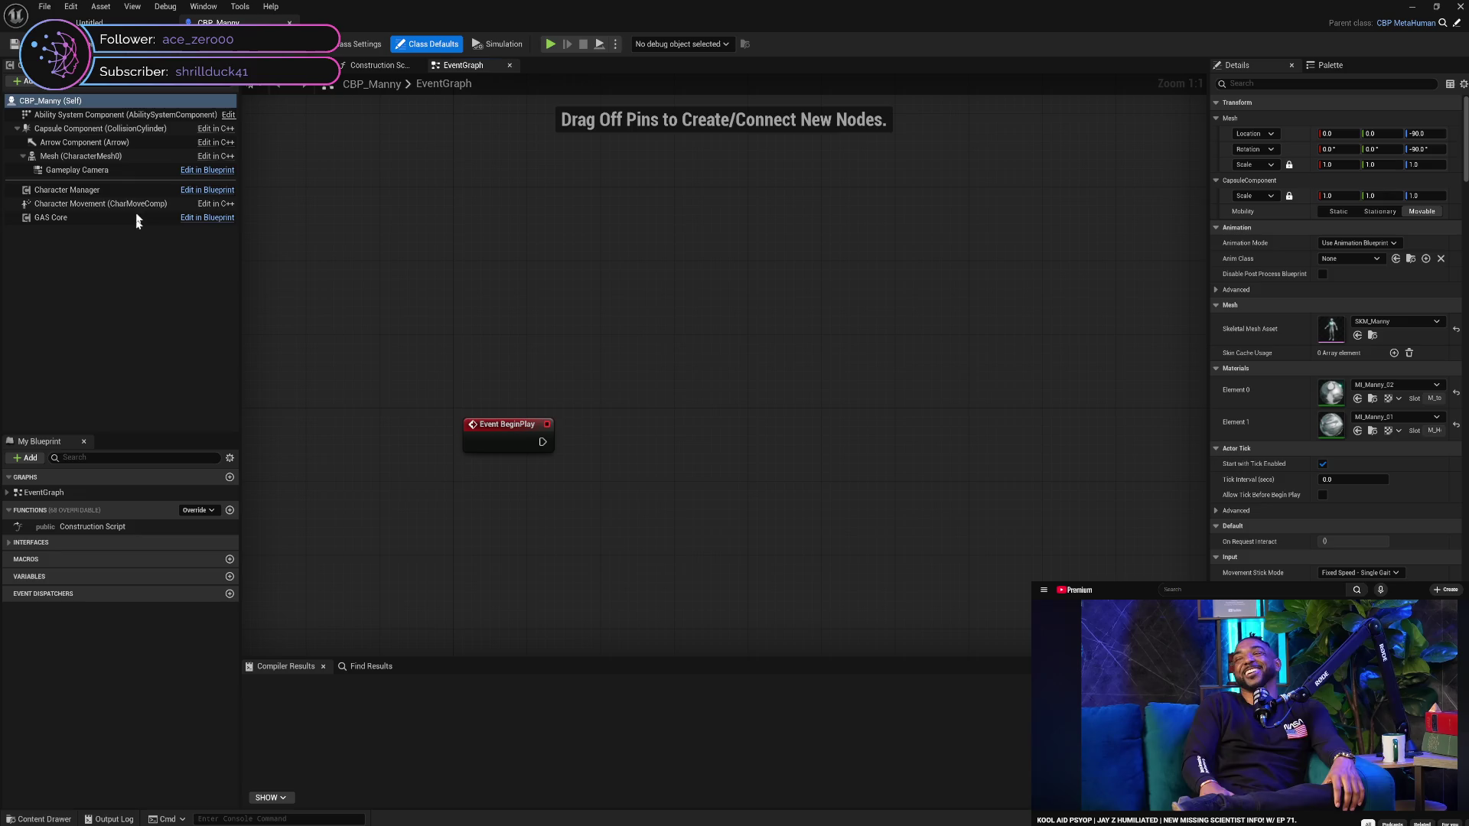
pyautogui.click(122, 171)
pyautogui.click(123, 191)
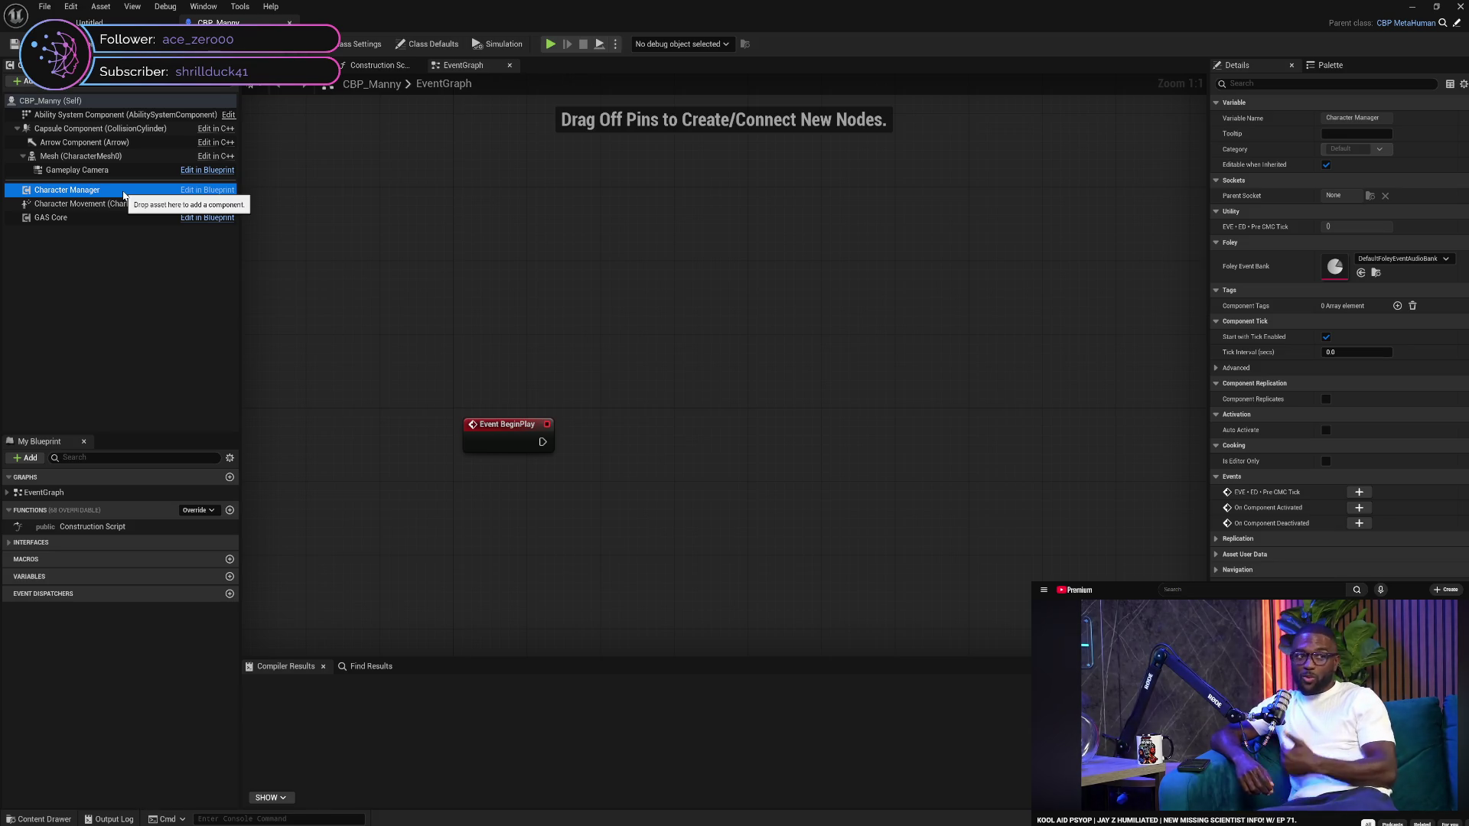
pyautogui.click(123, 171)
pyautogui.click(124, 158)
pyautogui.click(126, 171)
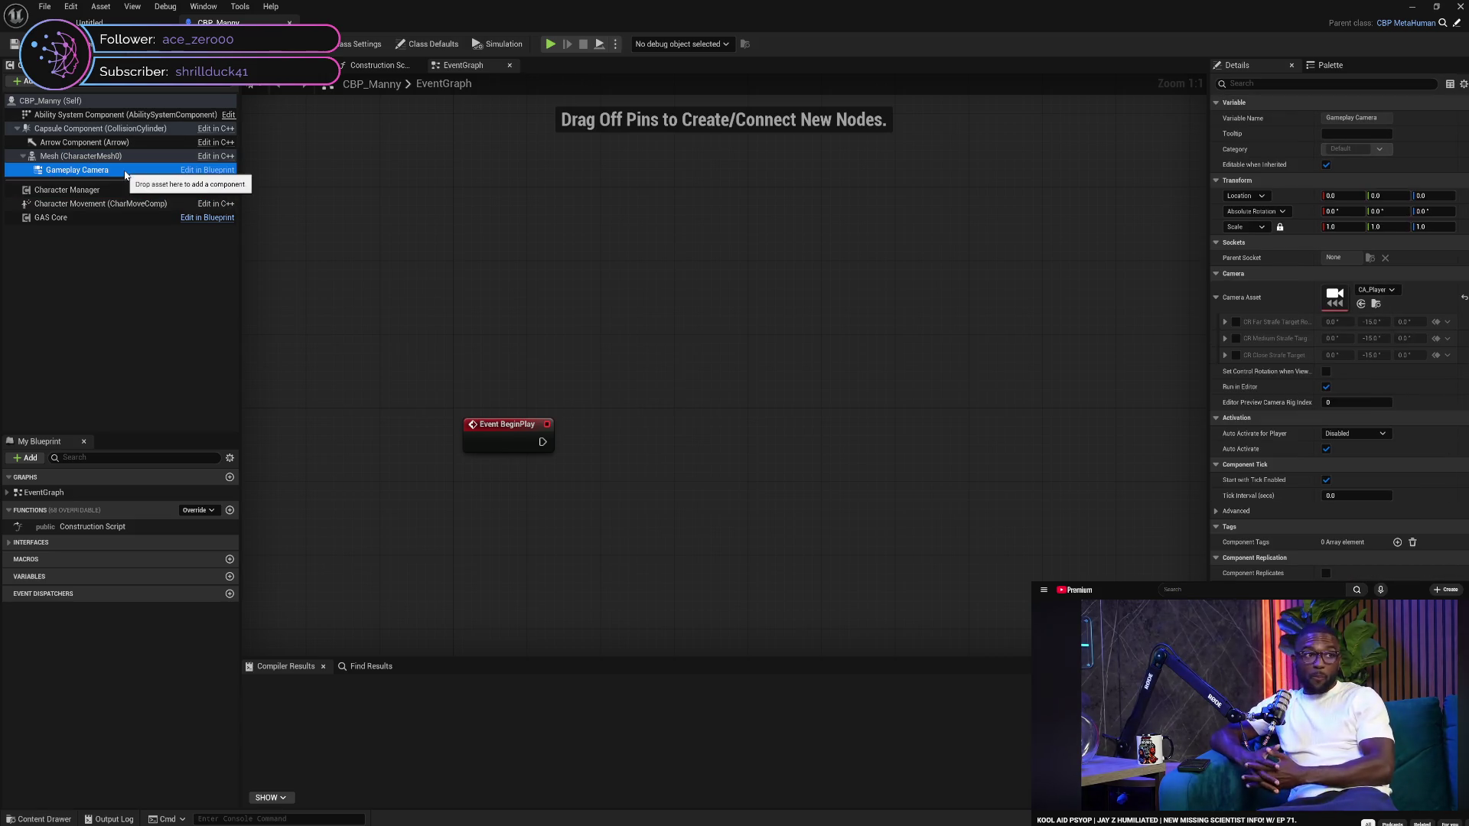
pyautogui.click(128, 157)
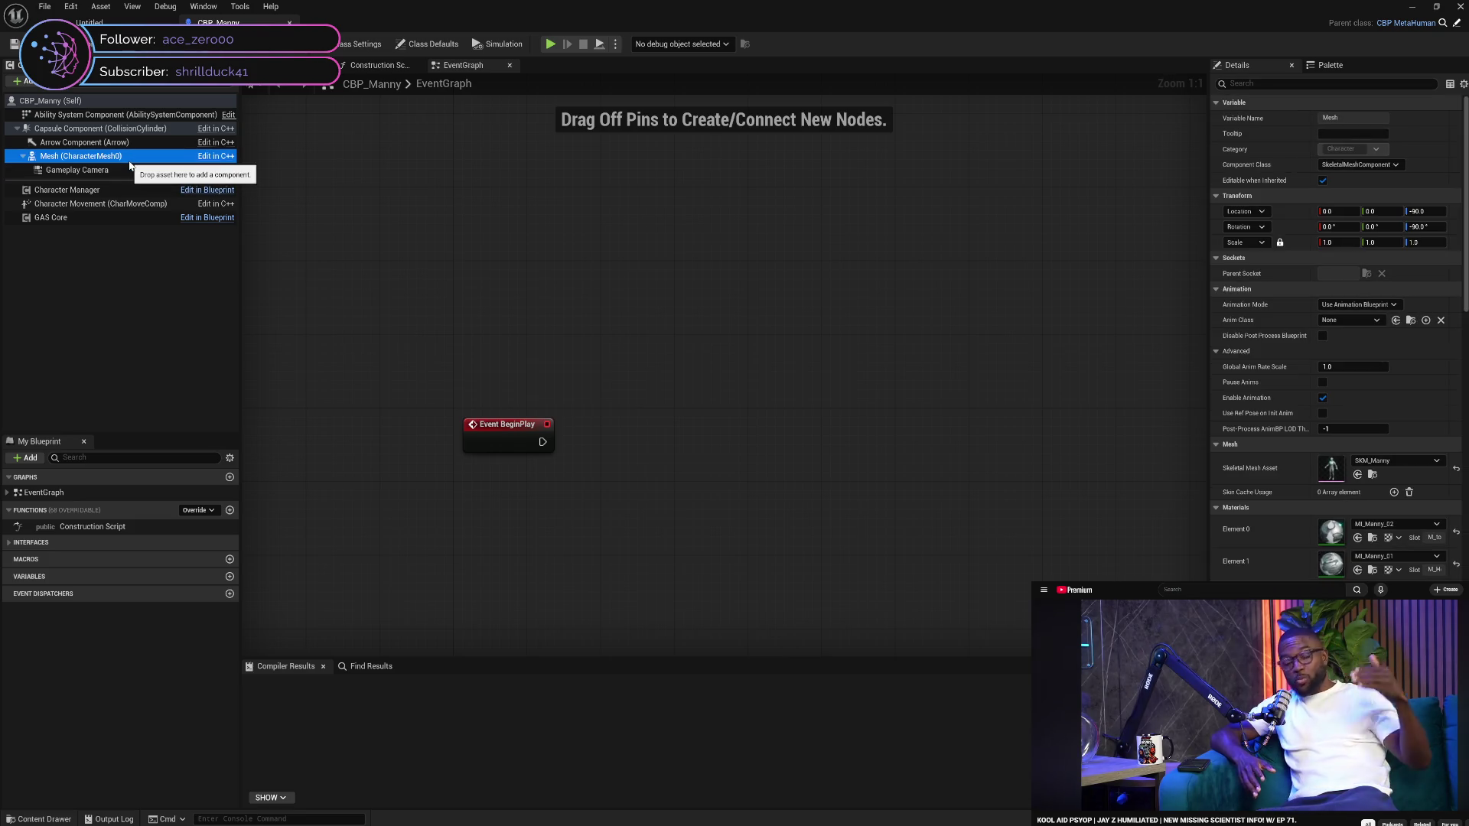
pyautogui.click(130, 143)
pyautogui.click(133, 130)
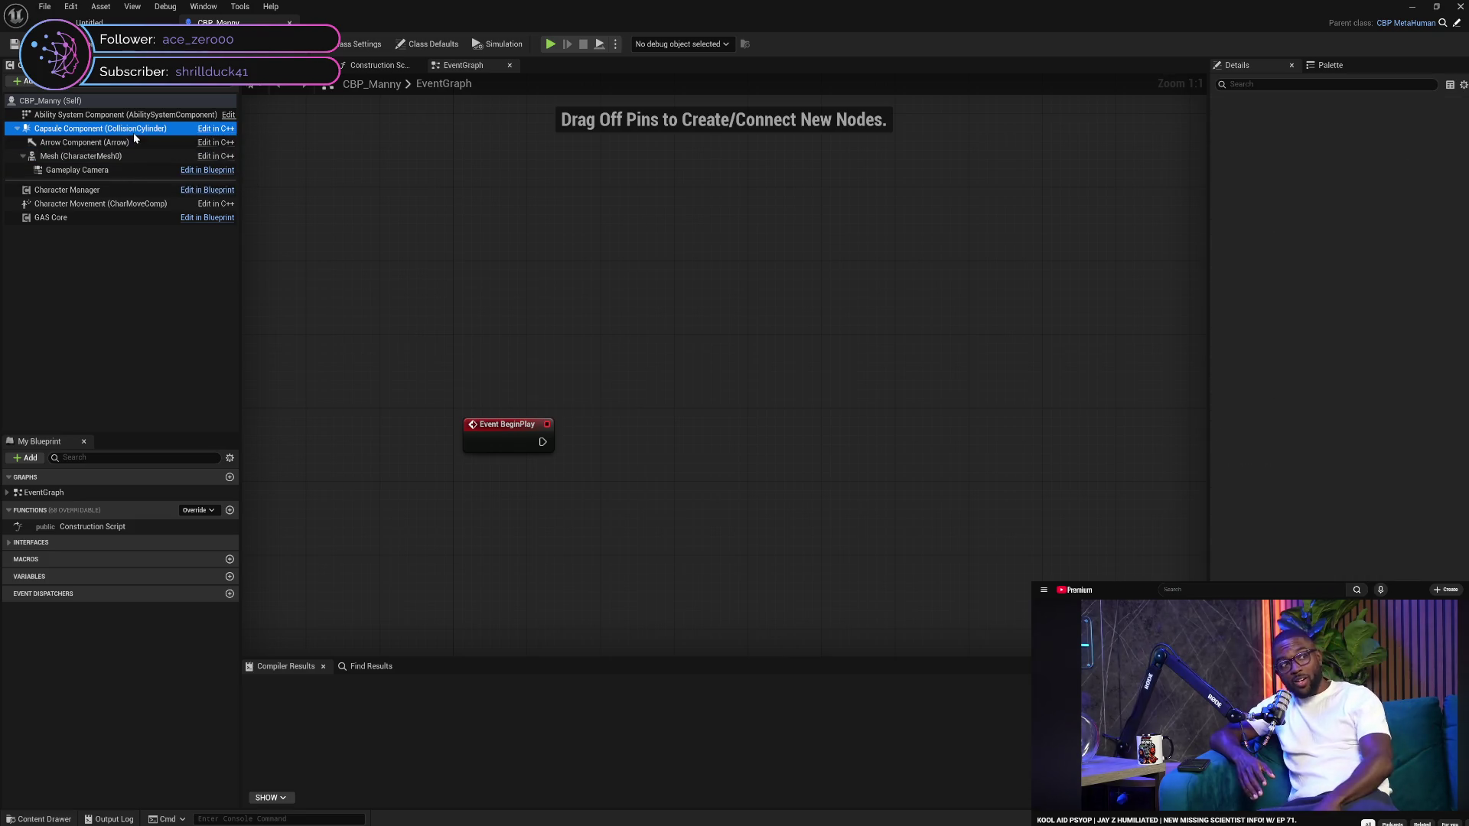
pyautogui.click(122, 191)
pyautogui.click(123, 204)
pyautogui.click(118, 219)
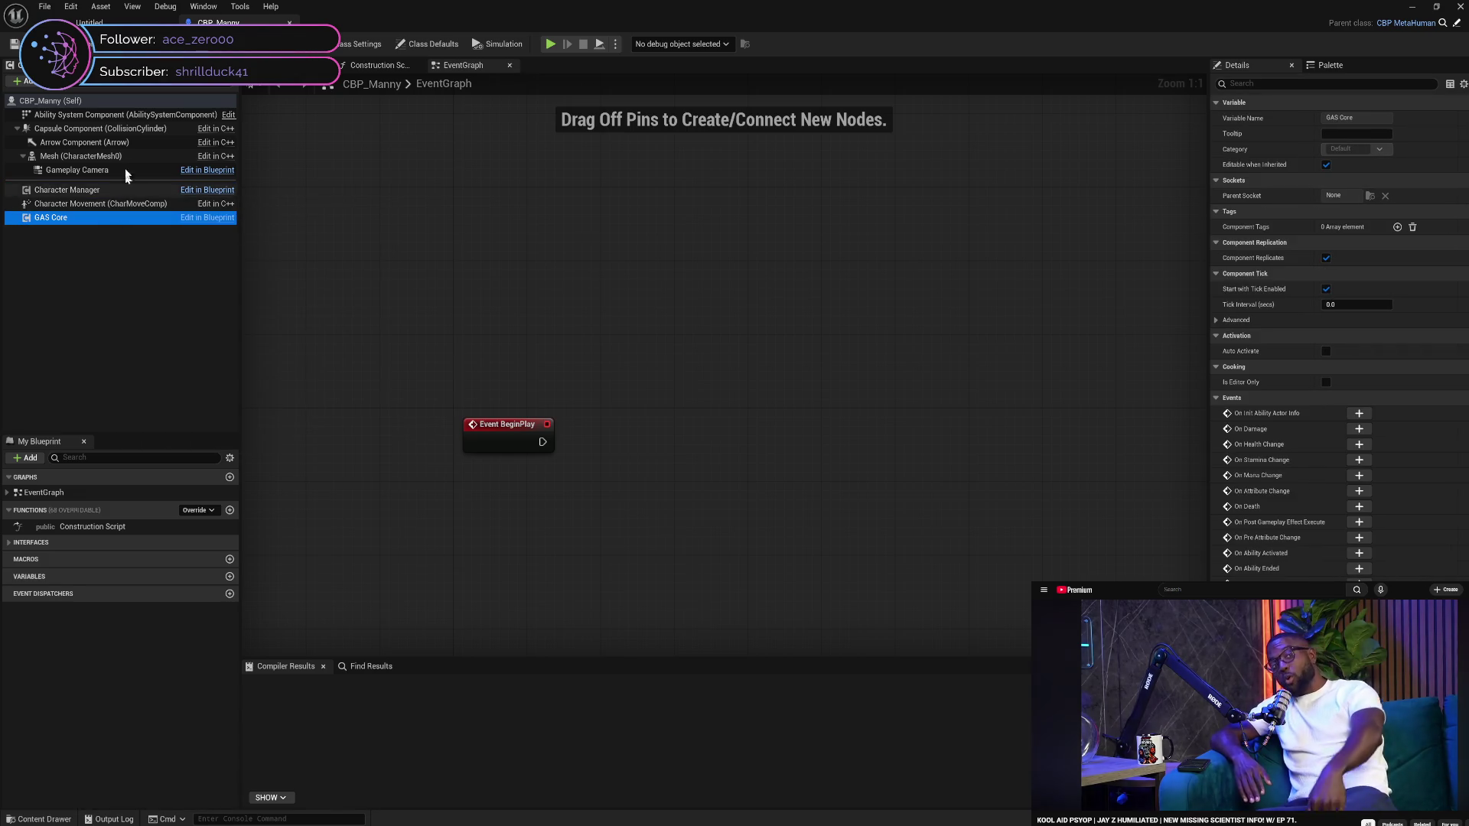
pyautogui.click(119, 117)
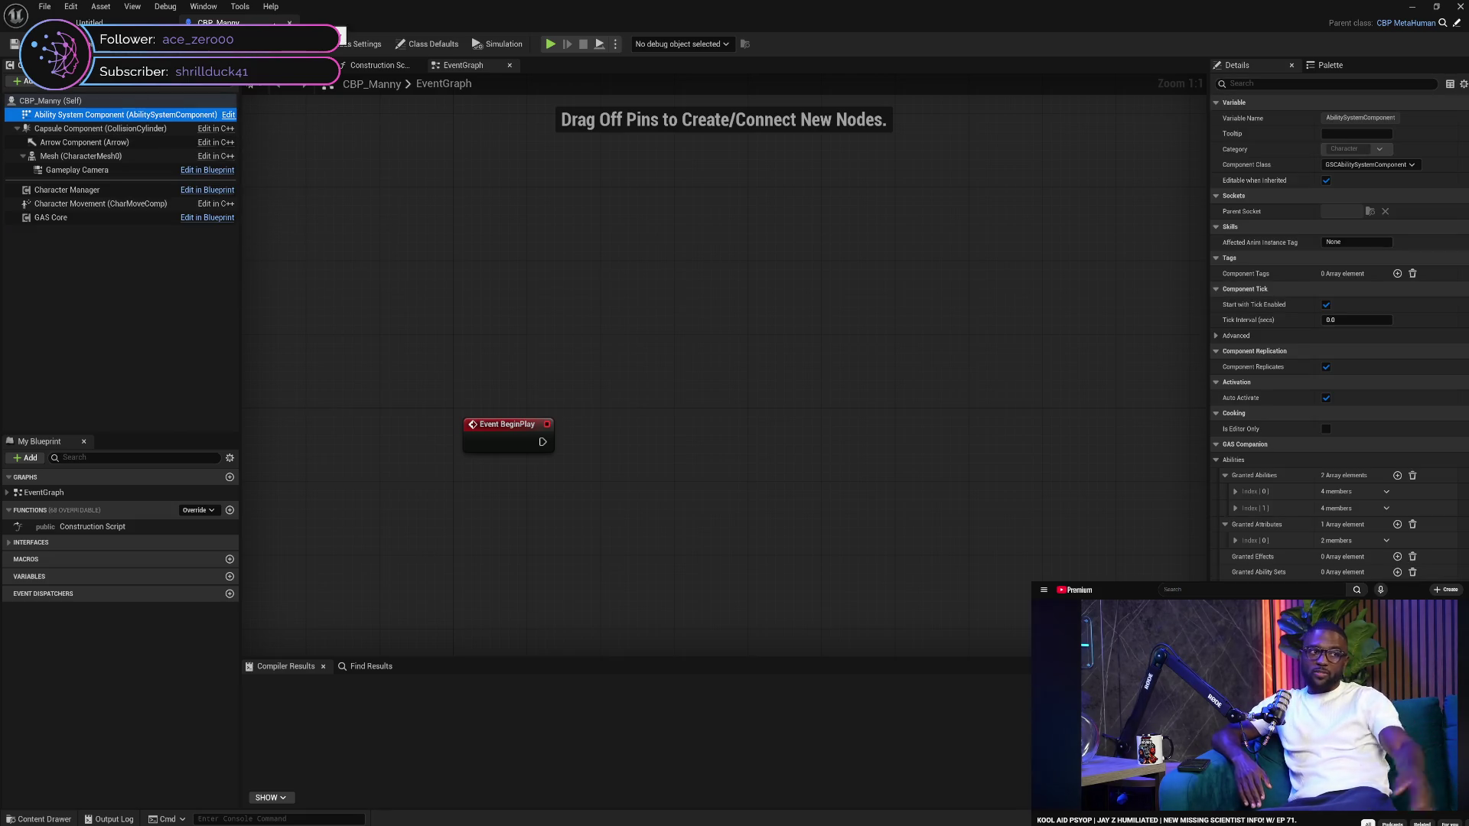
# Close CBP_Manny and confirm deleting the MetaHumans folder from the Content Drawer
pyautogui.click(290, 23)
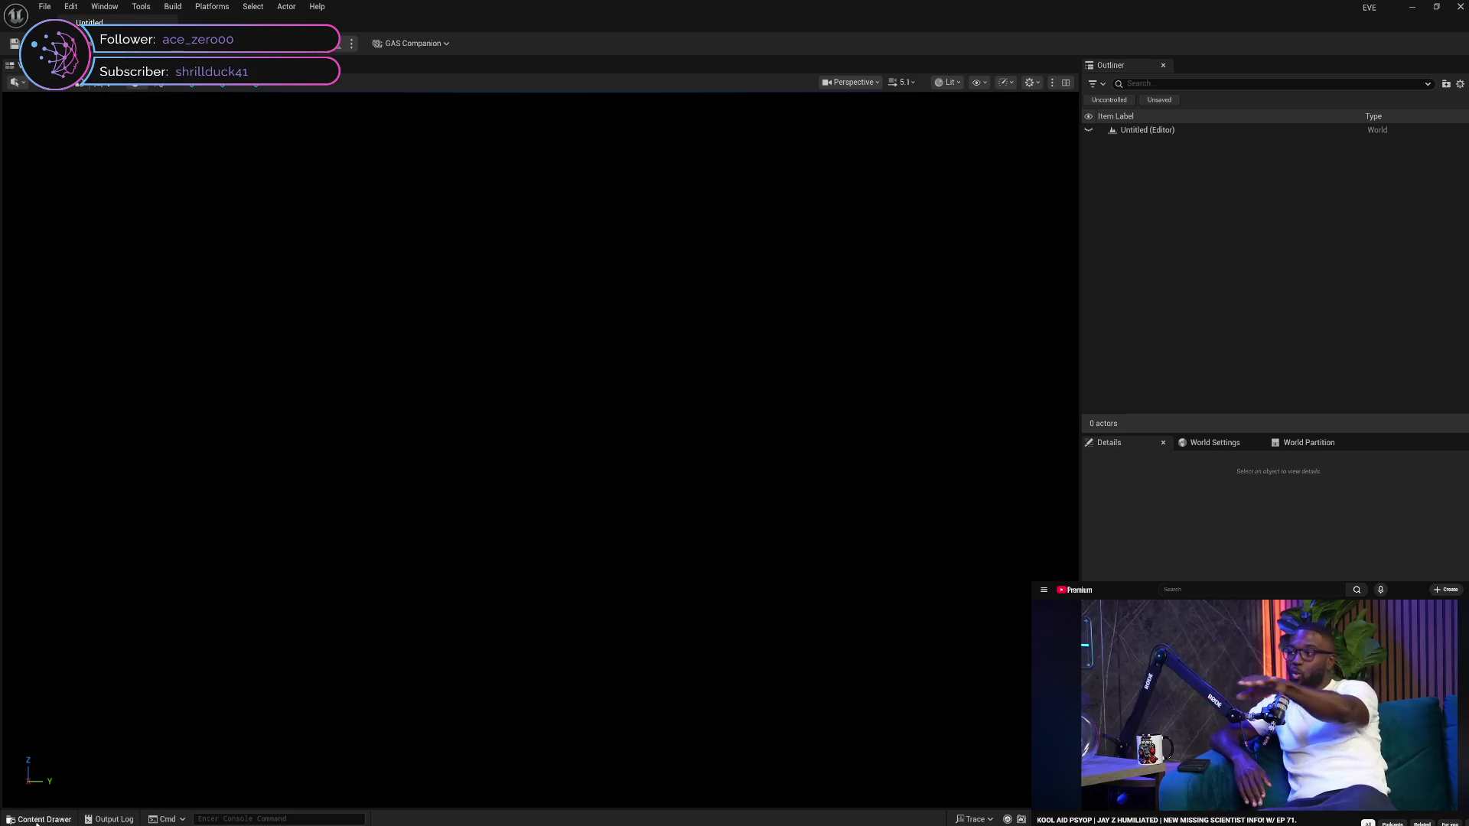
pyautogui.click(39, 819)
pyautogui.click(93, 763)
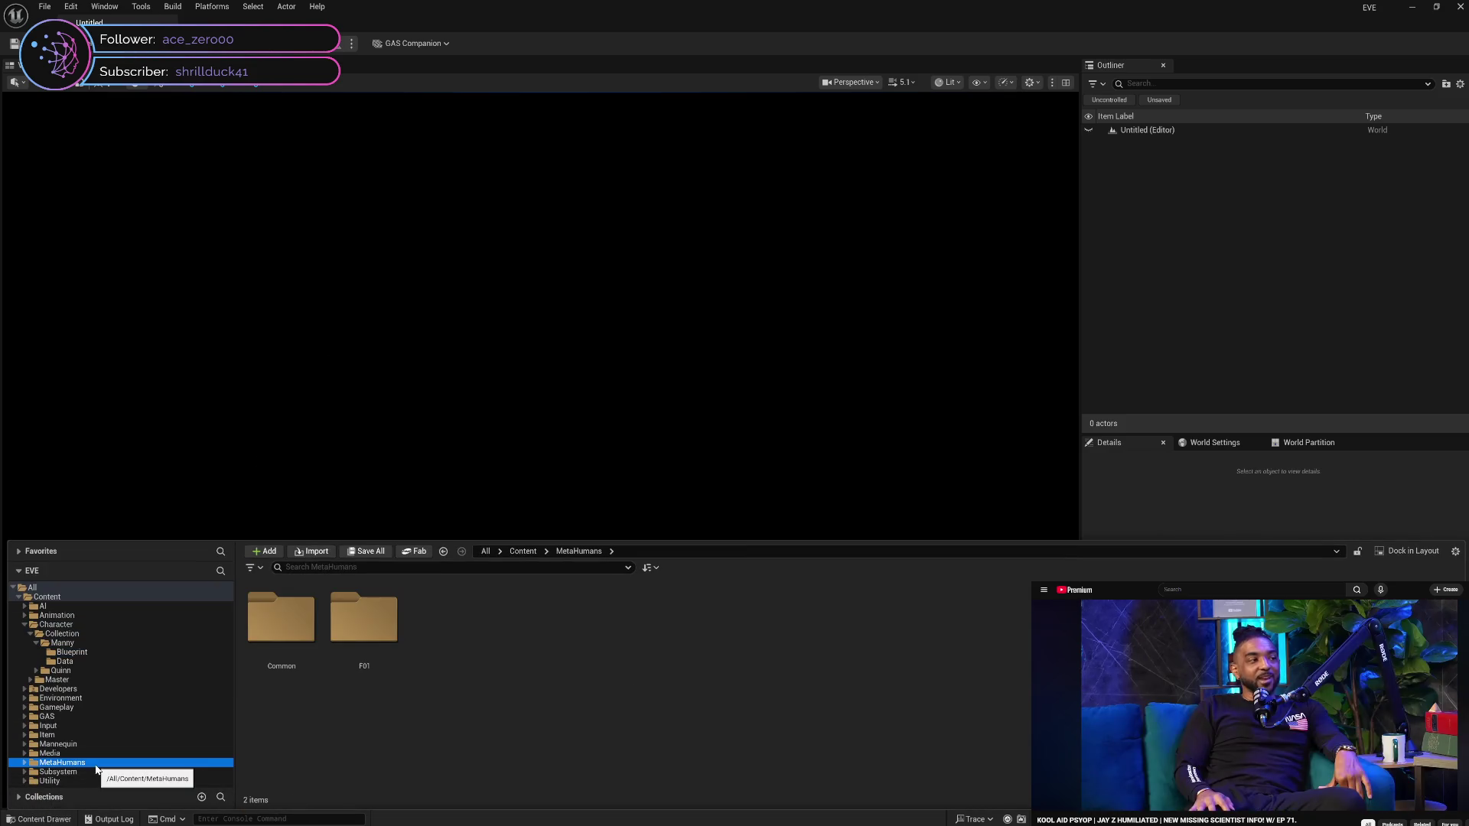
pyautogui.press('Delete')
pyautogui.click(127, 790)
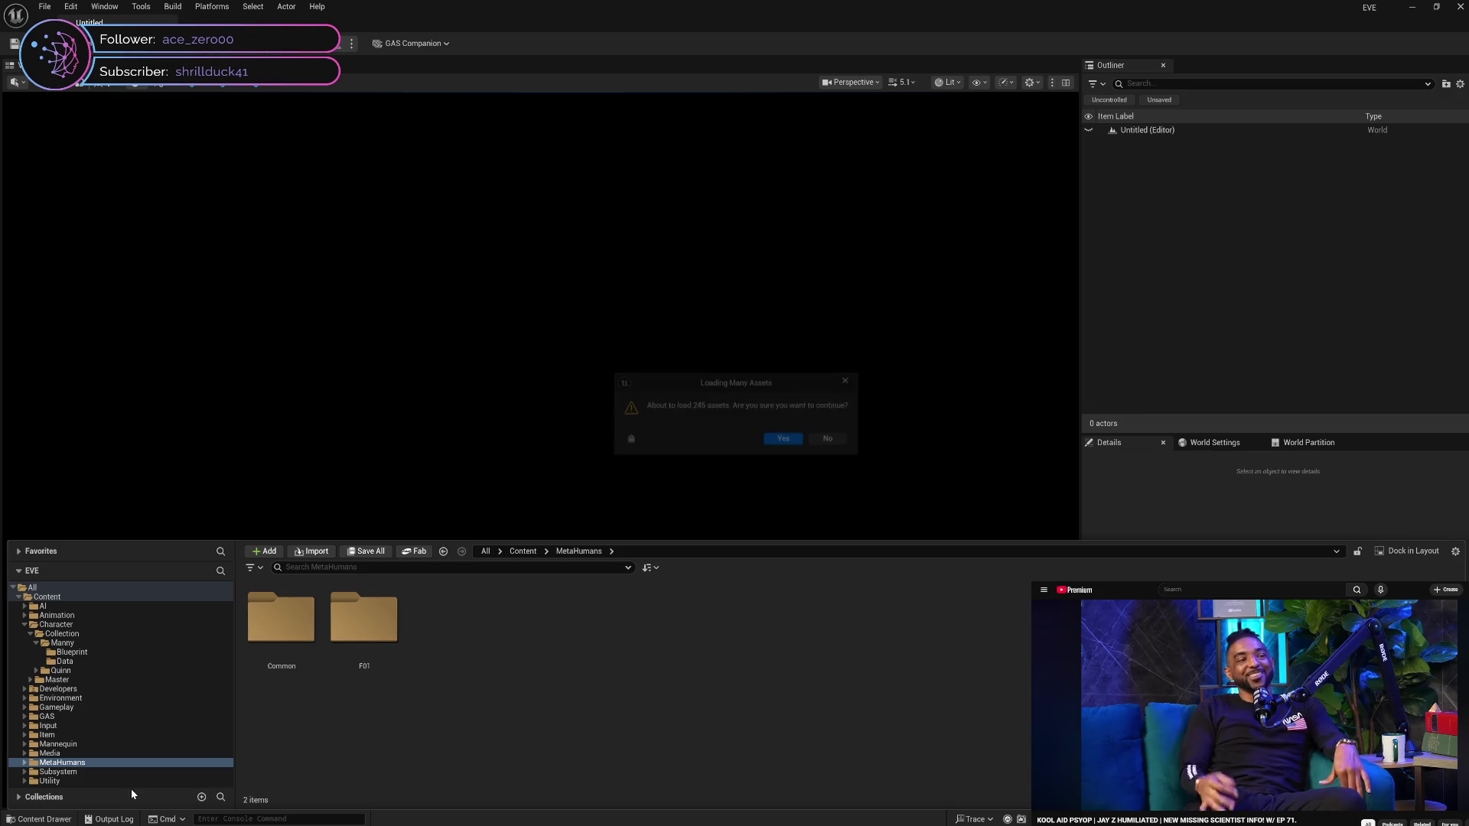
# Agree to load the 245 assets needed for deleting MetaHumans
pyautogui.click(773, 439)
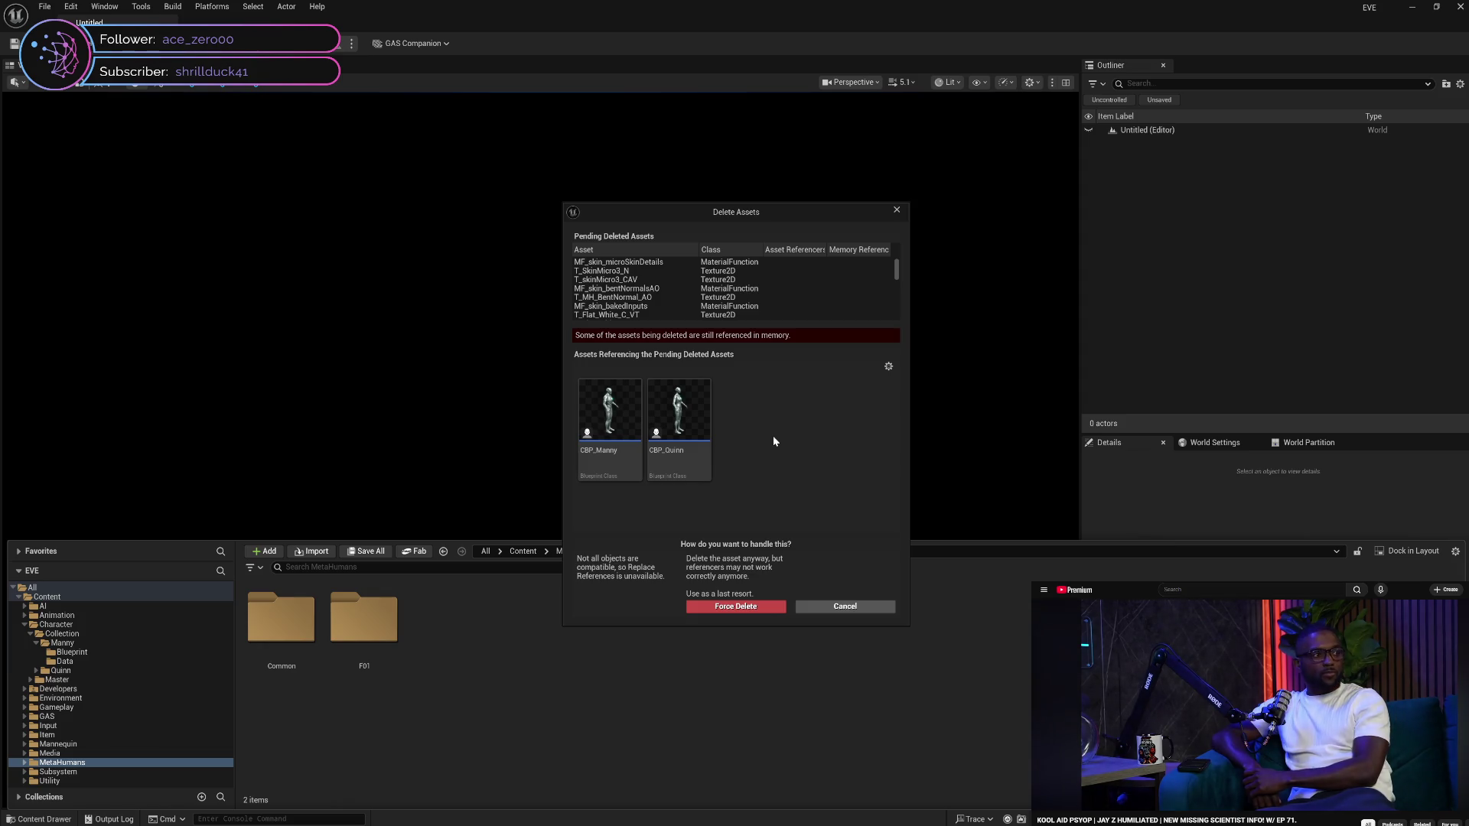
# Review the pending assets, check ABP_Clothing_PostProcess's references, and cancel the MetaHumans deletion
pyautogui.scroll(-10, 899, 274)
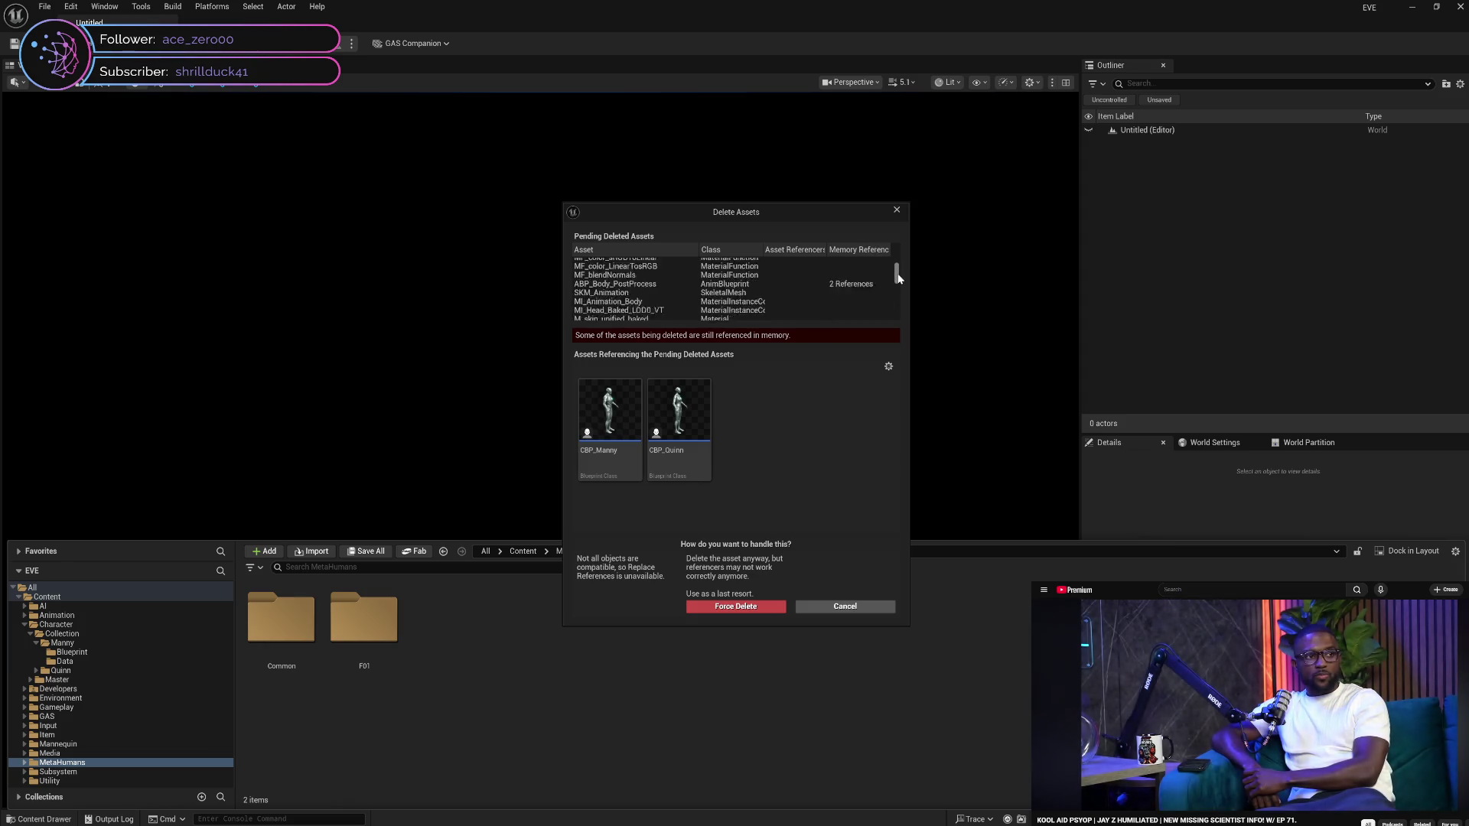
pyautogui.scroll(-5, 901, 271)
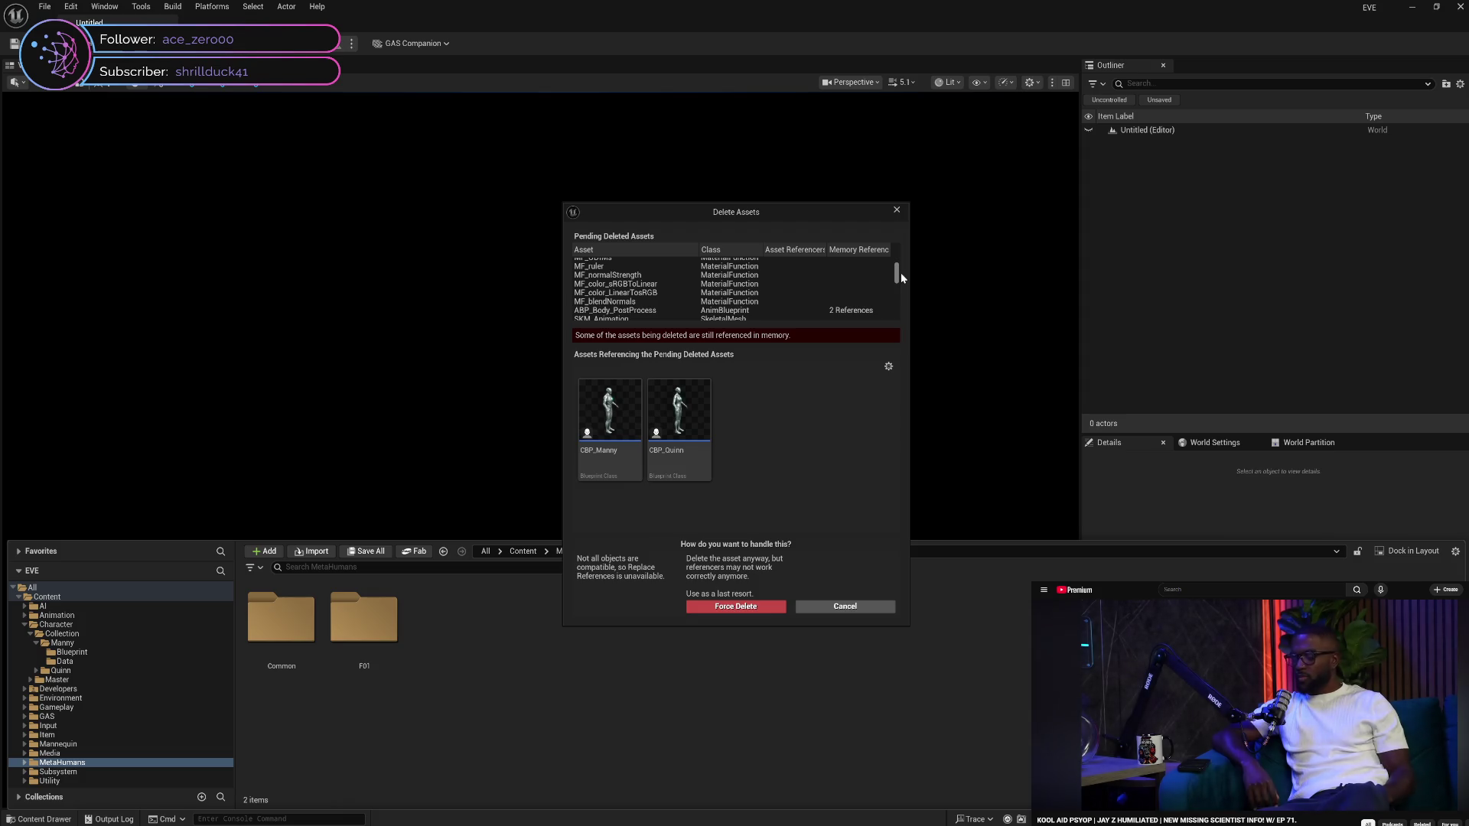
pyautogui.scroll(-1, 901, 273)
pyautogui.scroll(-5, 901, 274)
pyautogui.scroll(2, 900, 282)
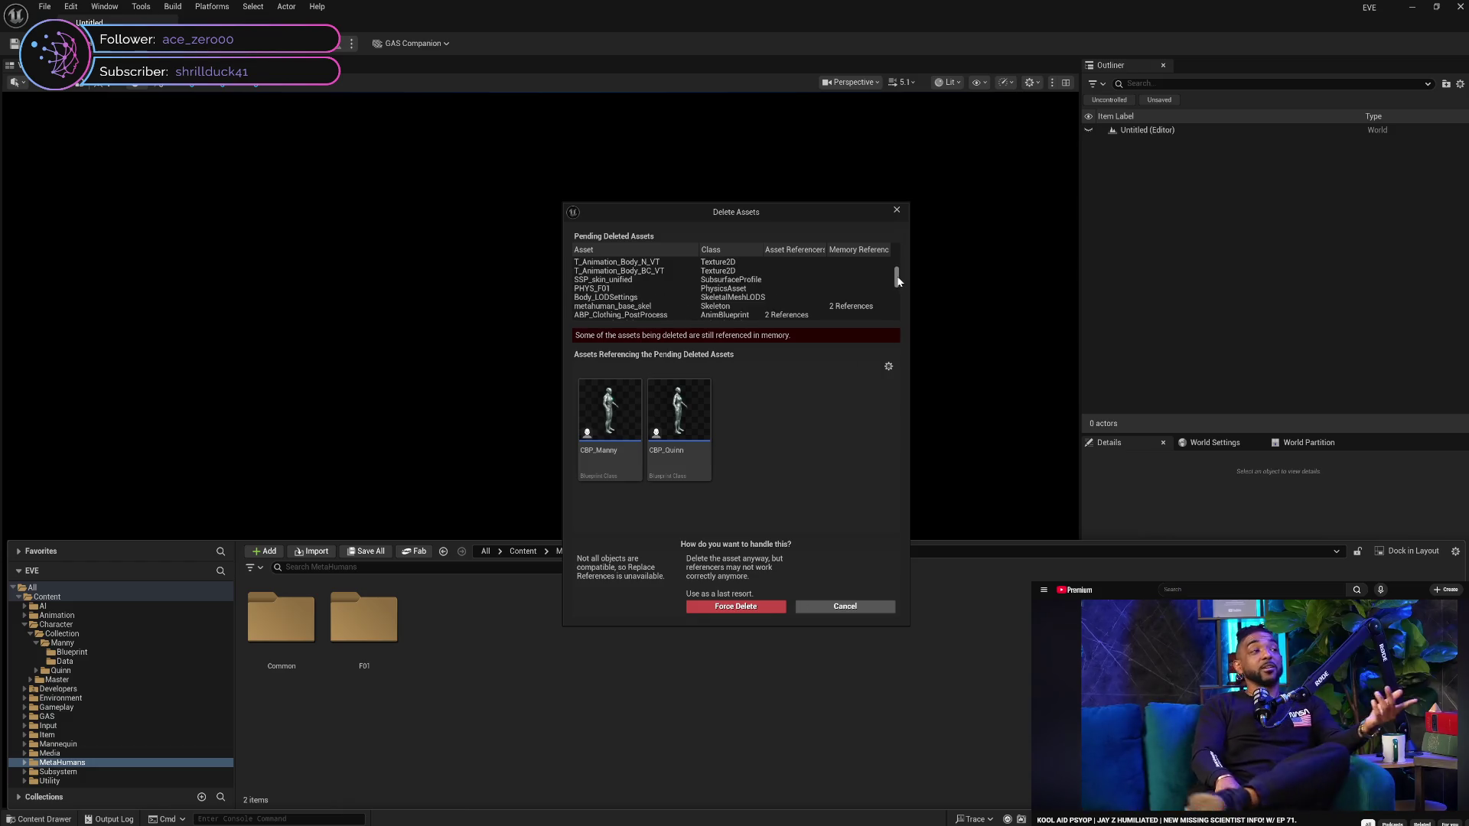
pyautogui.click(721, 317)
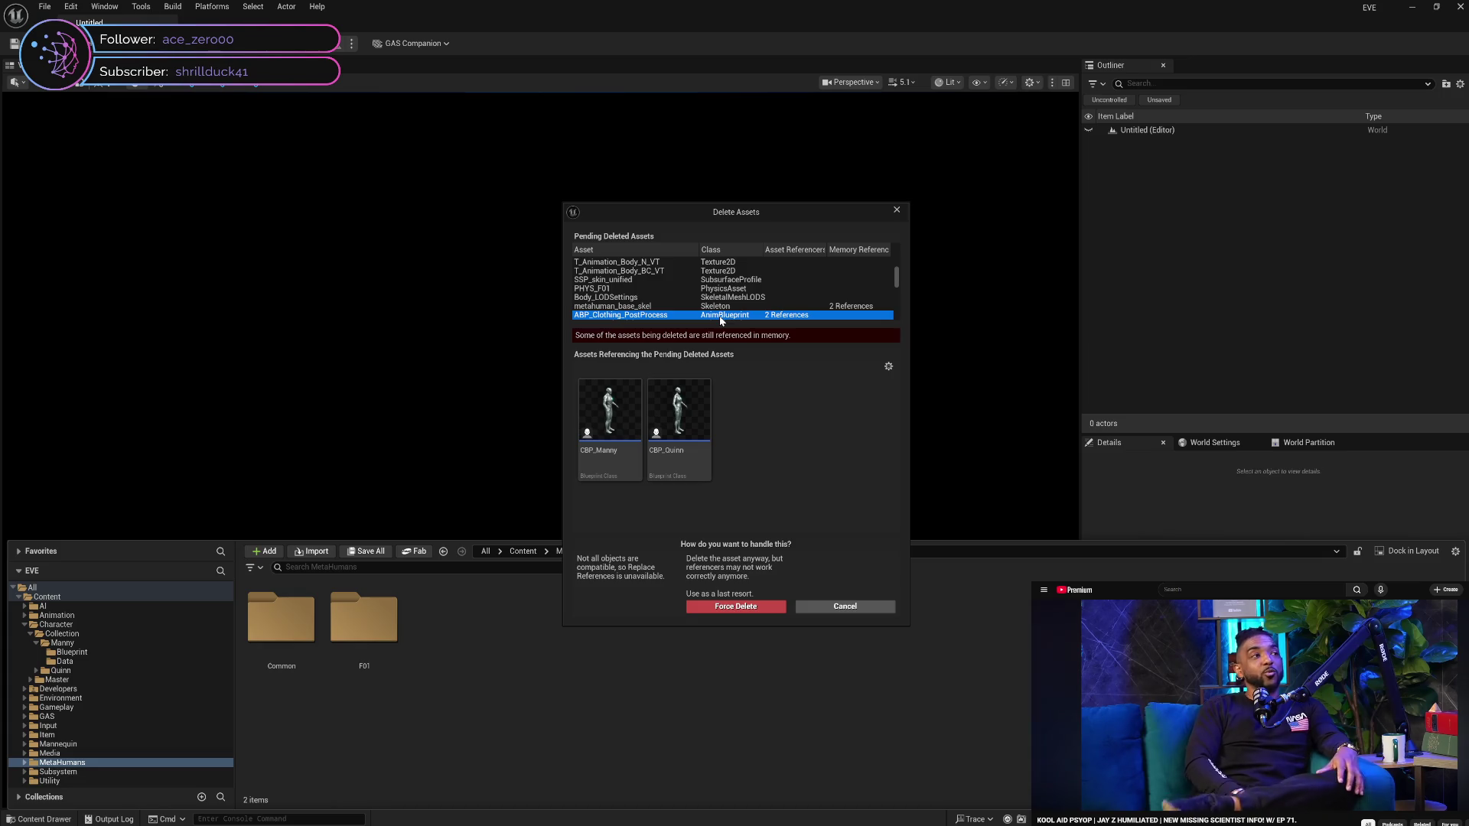
pyautogui.click(842, 606)
pyautogui.click(346, 568)
# Find ABP_Clothing_PostProcess with 'cloth pos', view its references, and edit CBP_Manny from there
pyautogui.write('clo')
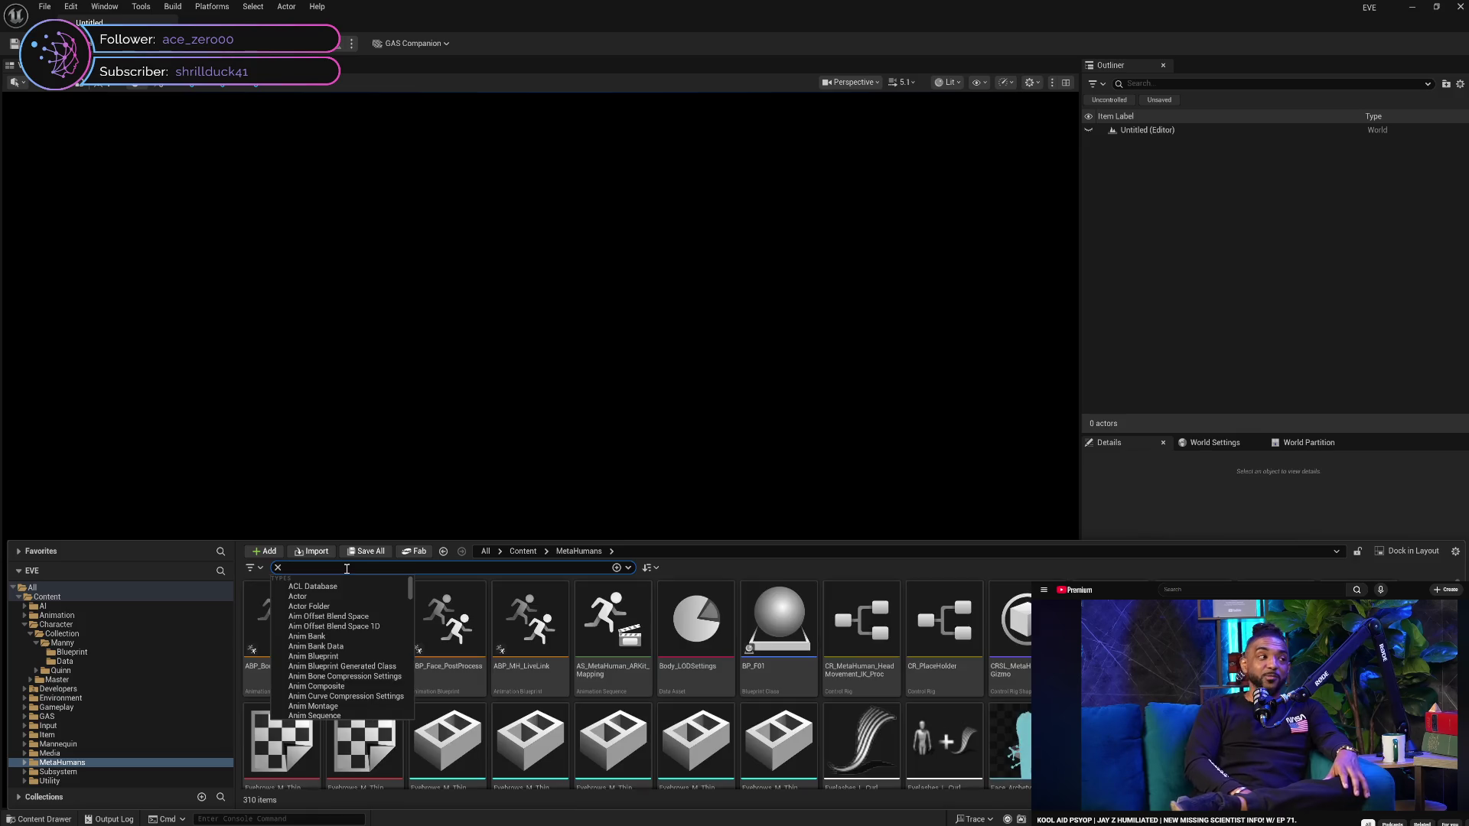
pyautogui.write('th pos')
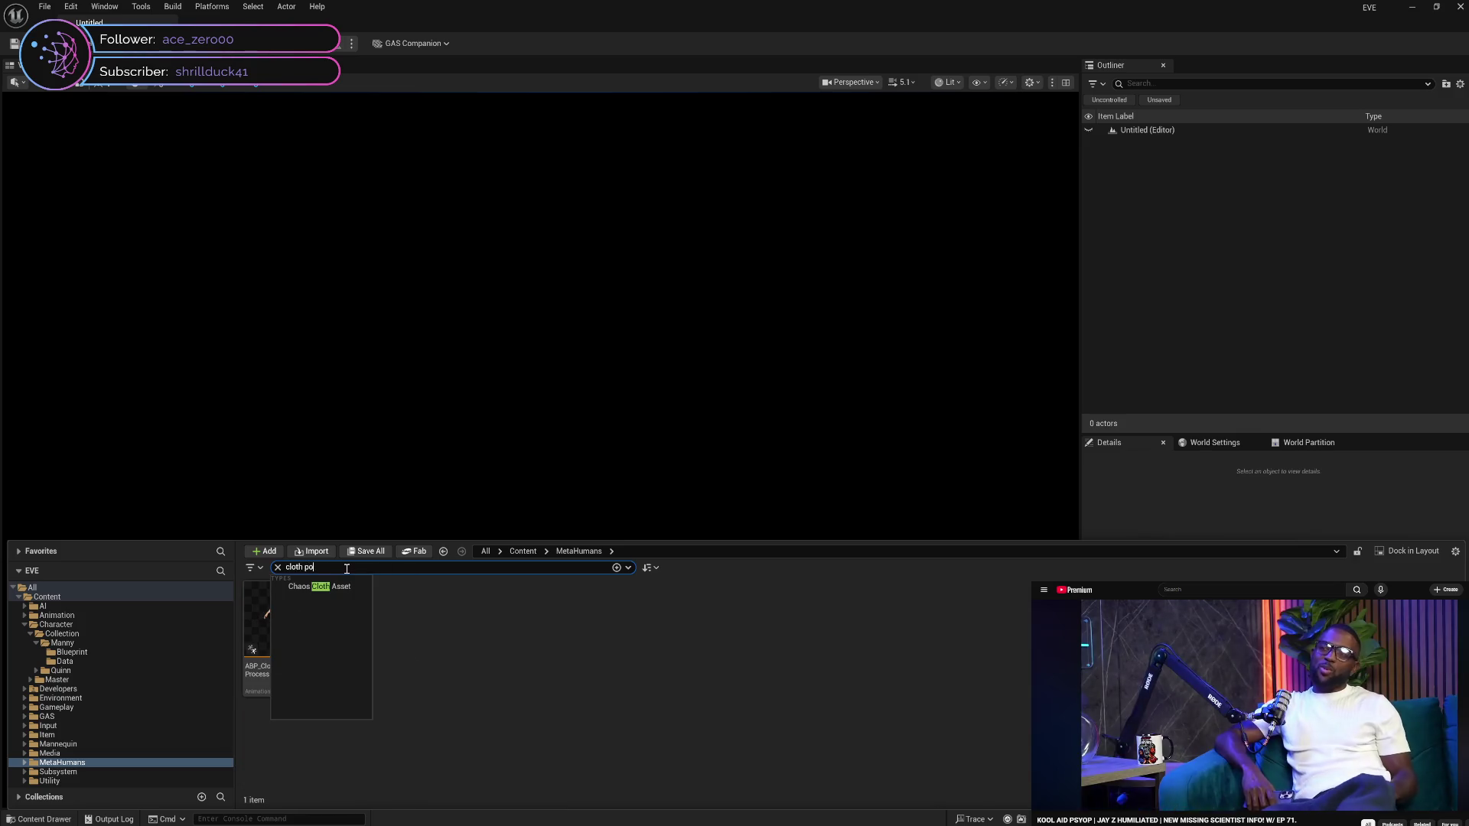
pyautogui.click(593, 678)
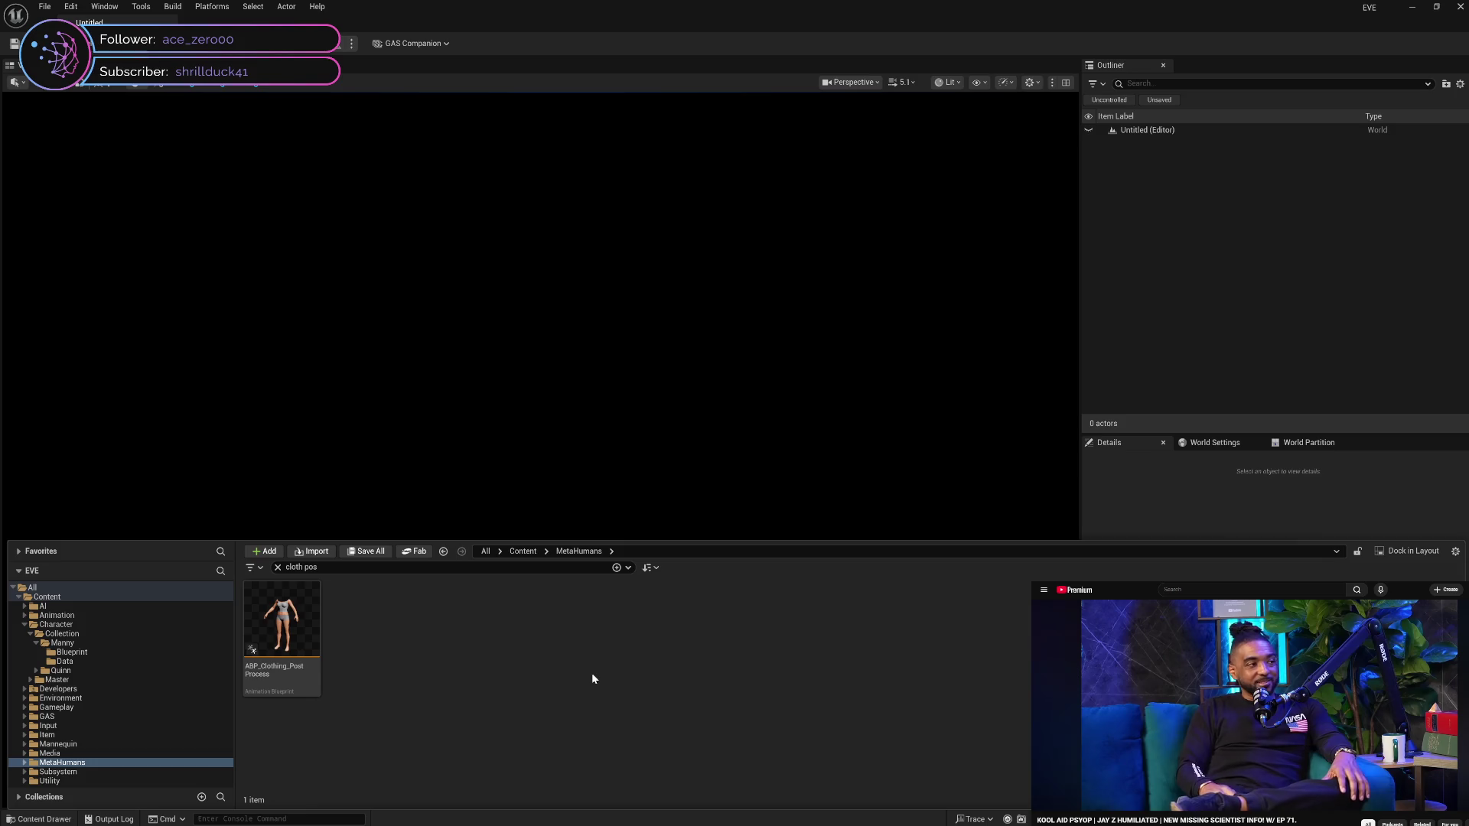
pyautogui.rightClick(305, 686)
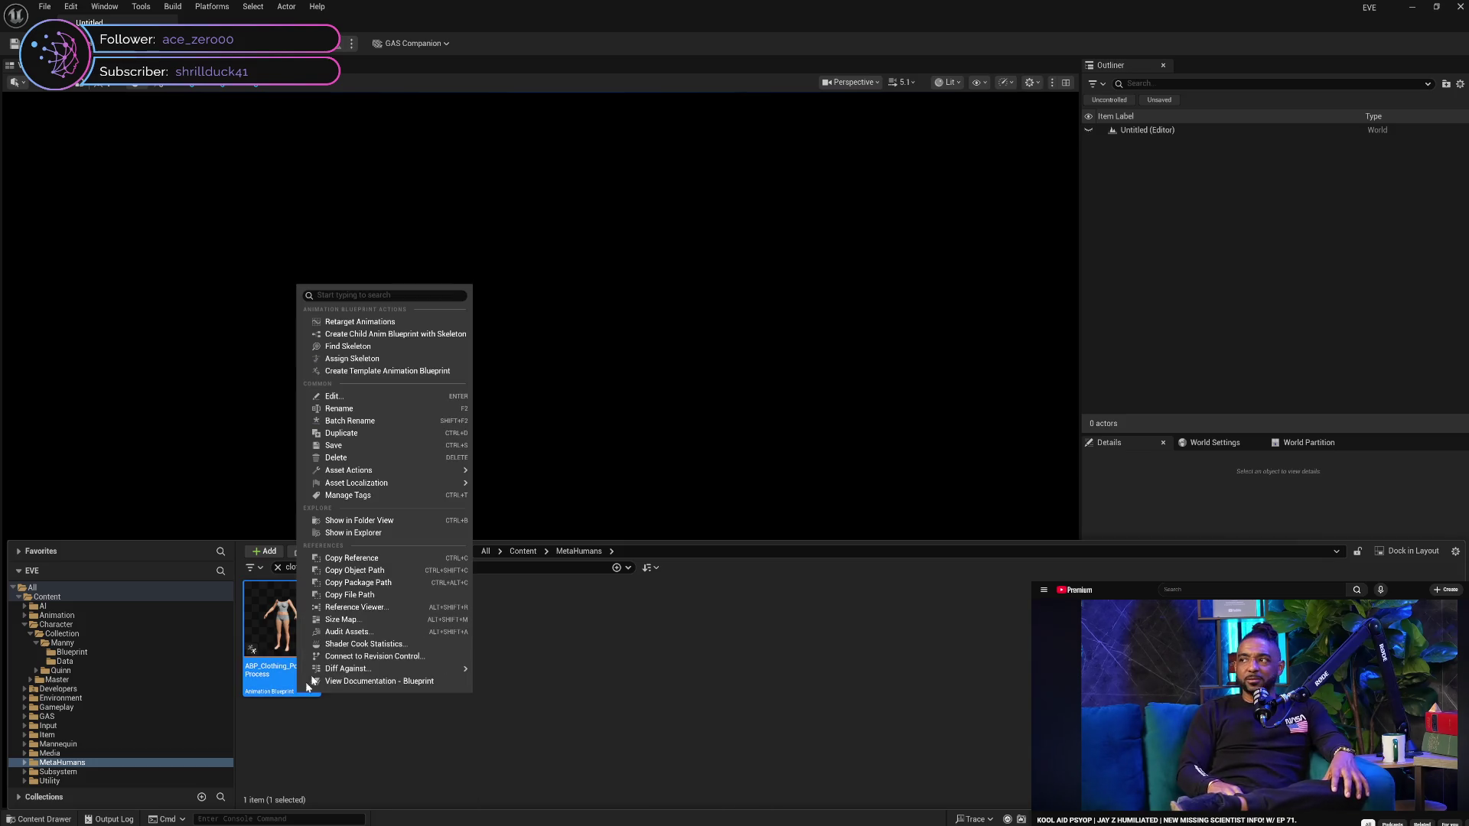
pyautogui.click(407, 607)
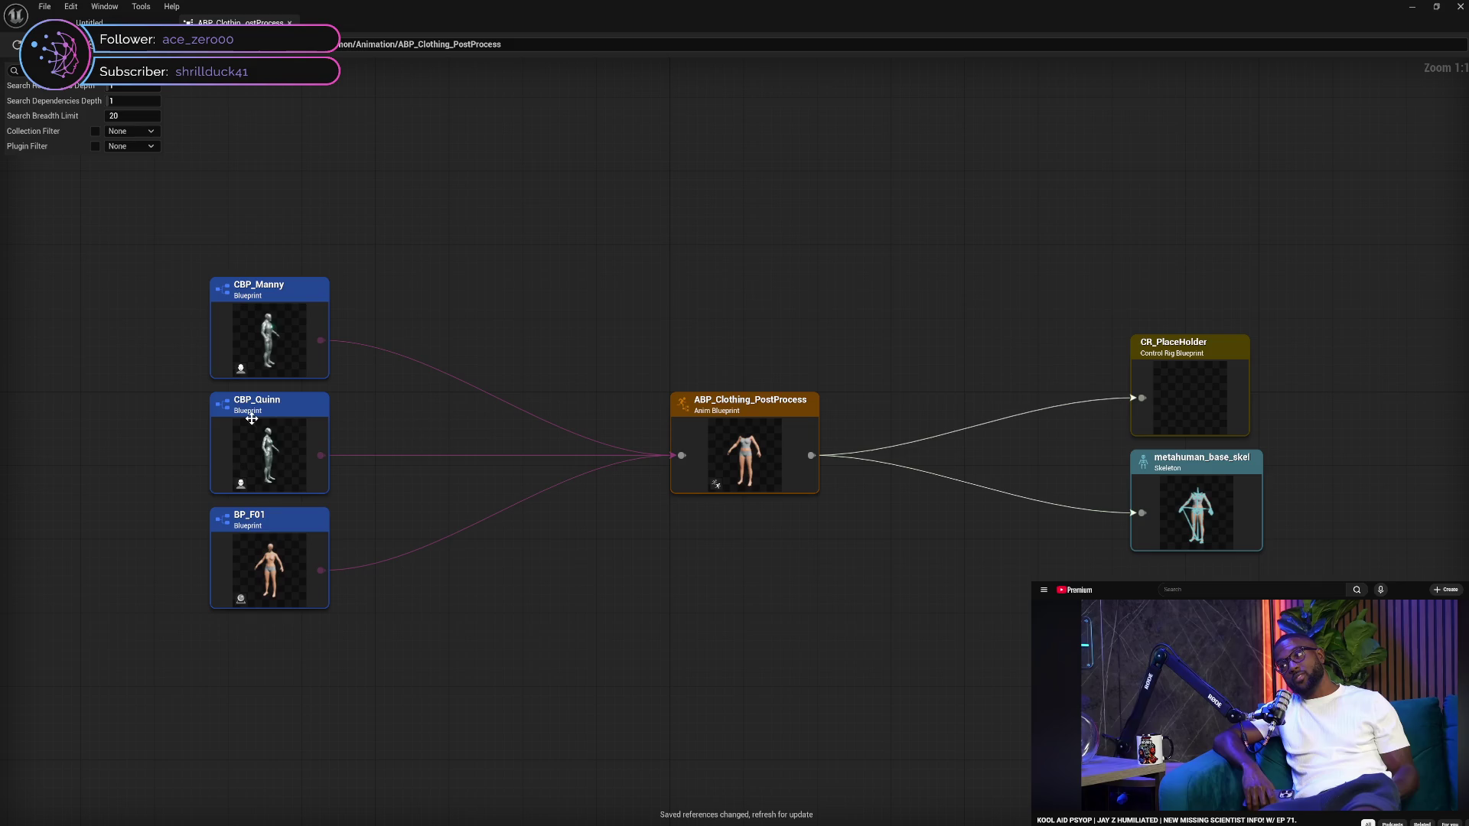
pyautogui.rightClick(295, 340)
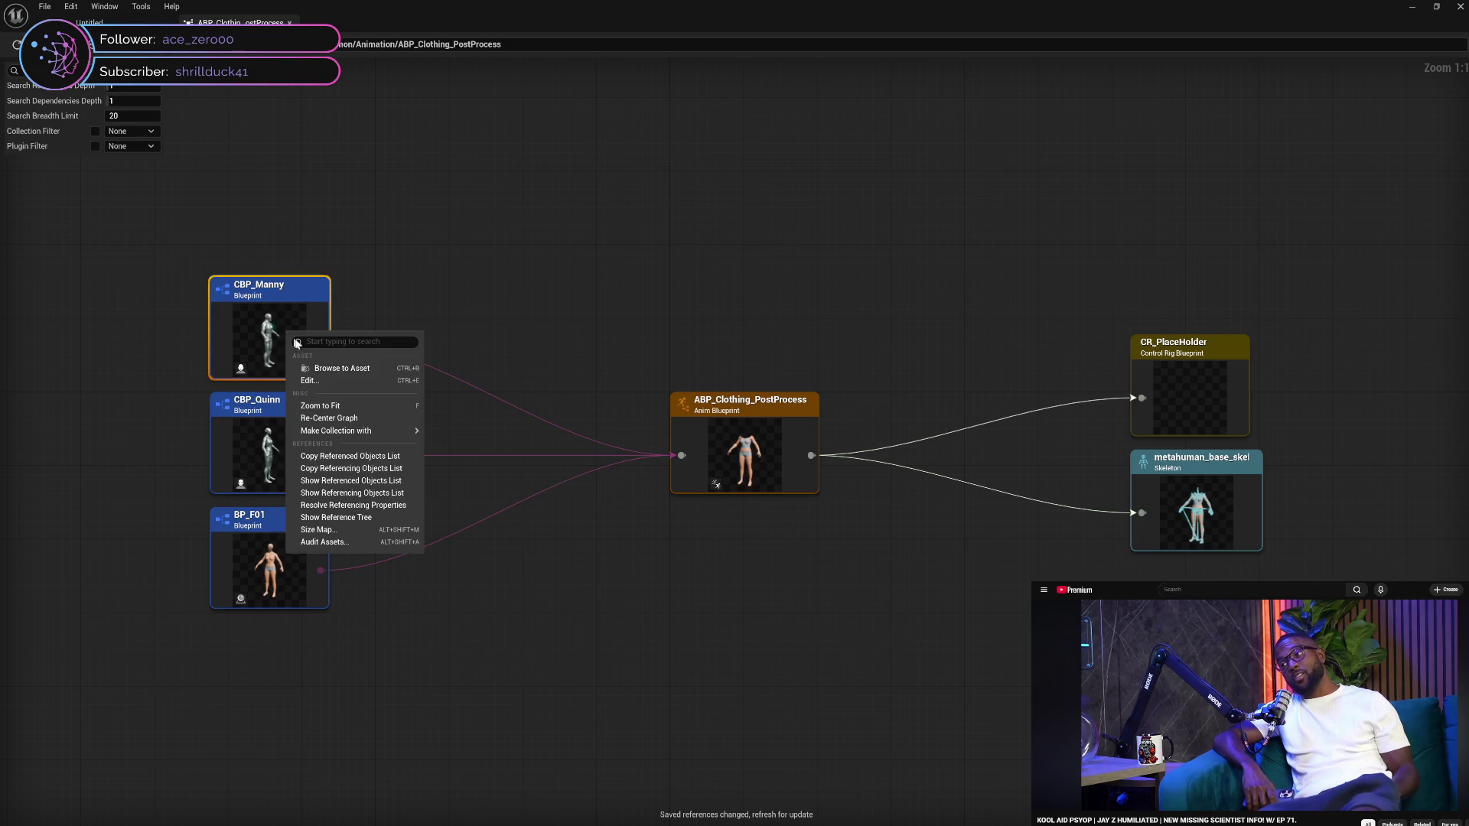
pyautogui.click(346, 380)
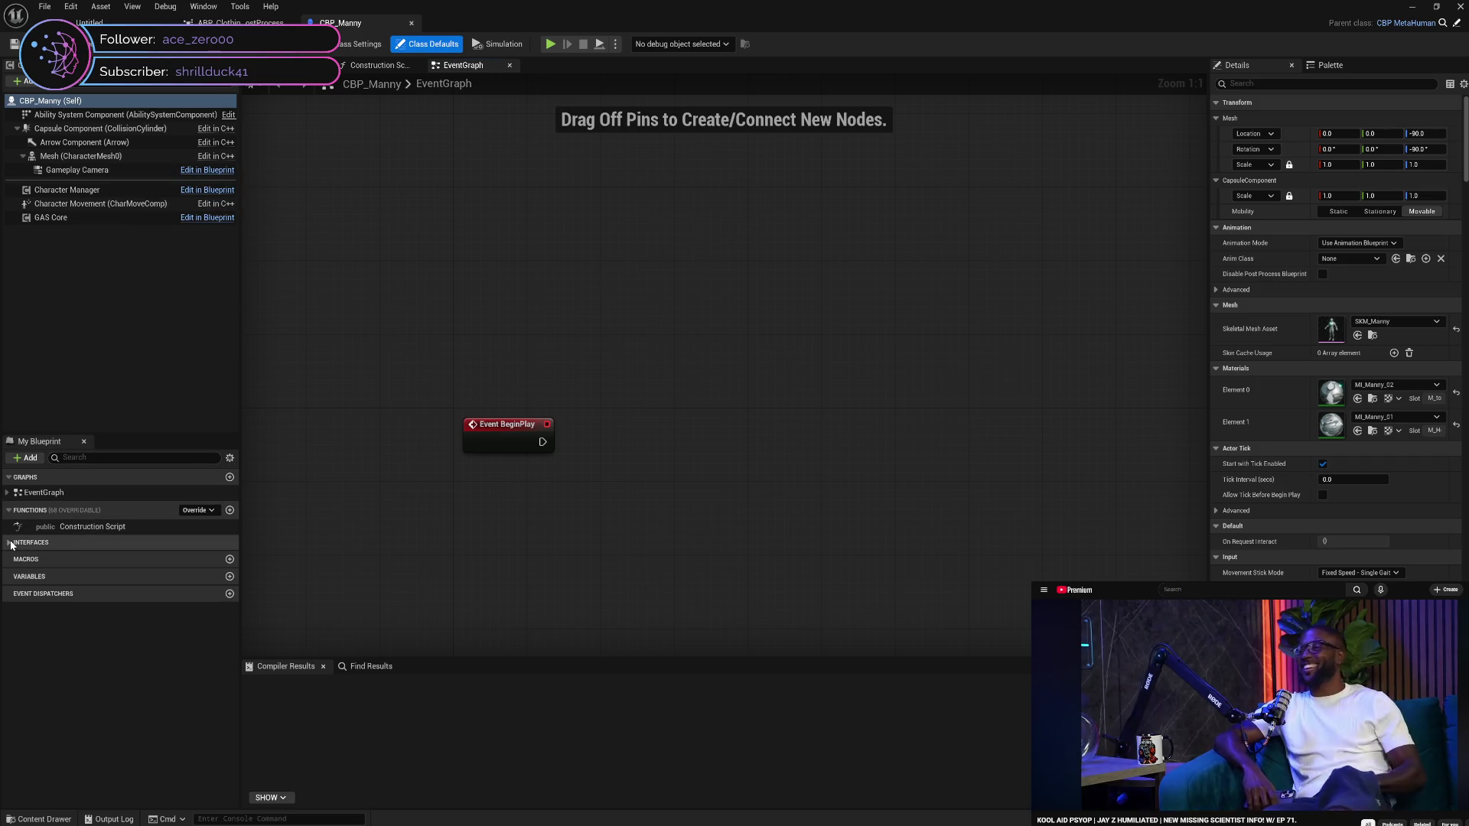
# Delete the Event BeginPlay node from CBP_Manny's EventGraph and compile
pyautogui.click(11, 544)
pyautogui.click(31, 542)
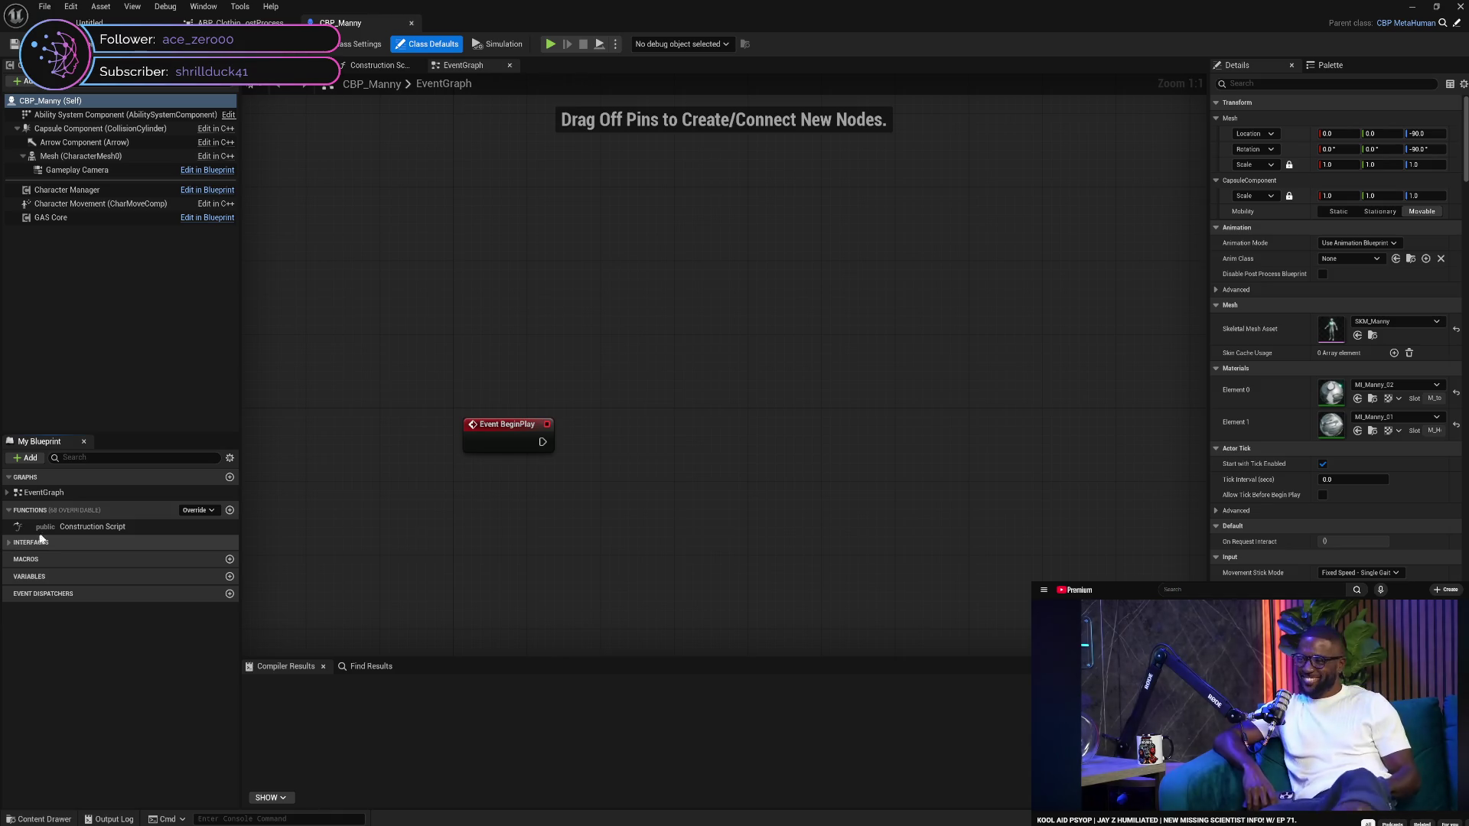
pyautogui.click(44, 527)
pyautogui.click(20, 544)
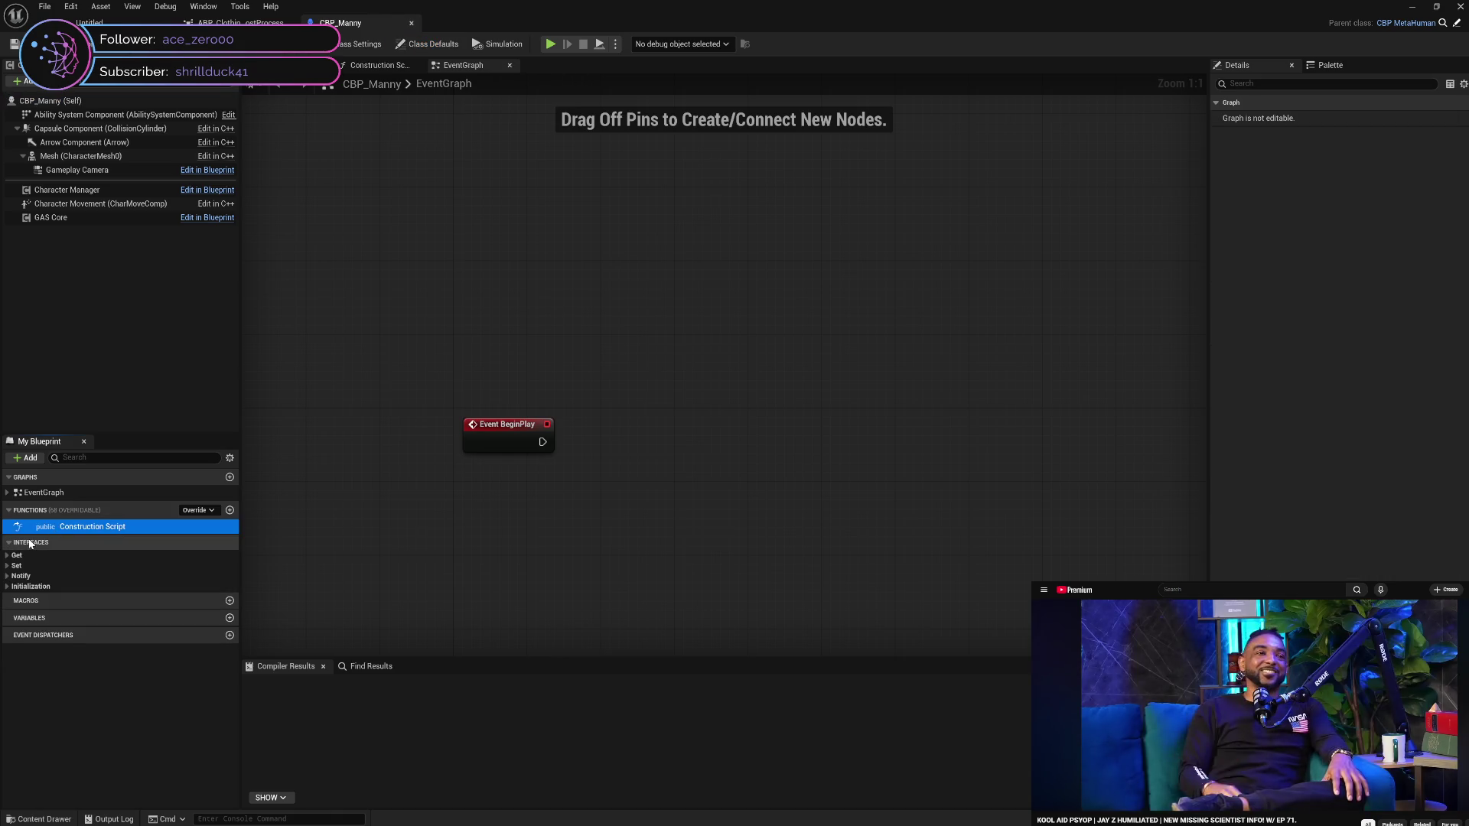
pyautogui.click(31, 543)
pyautogui.click(54, 494)
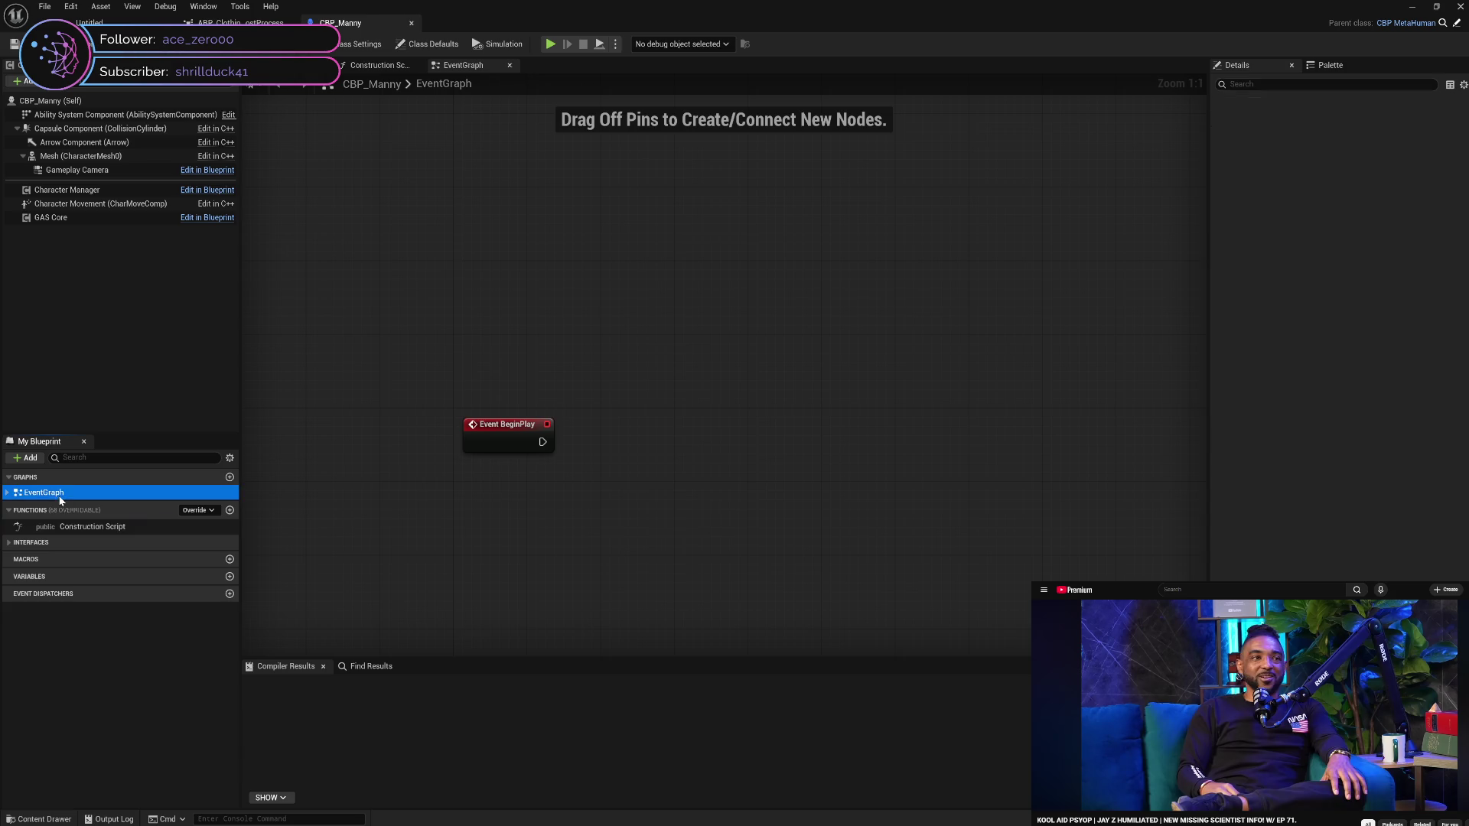
pyautogui.click(7, 493)
pyautogui.click(8, 494)
pyautogui.moveTo(484, 508); pyautogui.dragTo(558, 557)
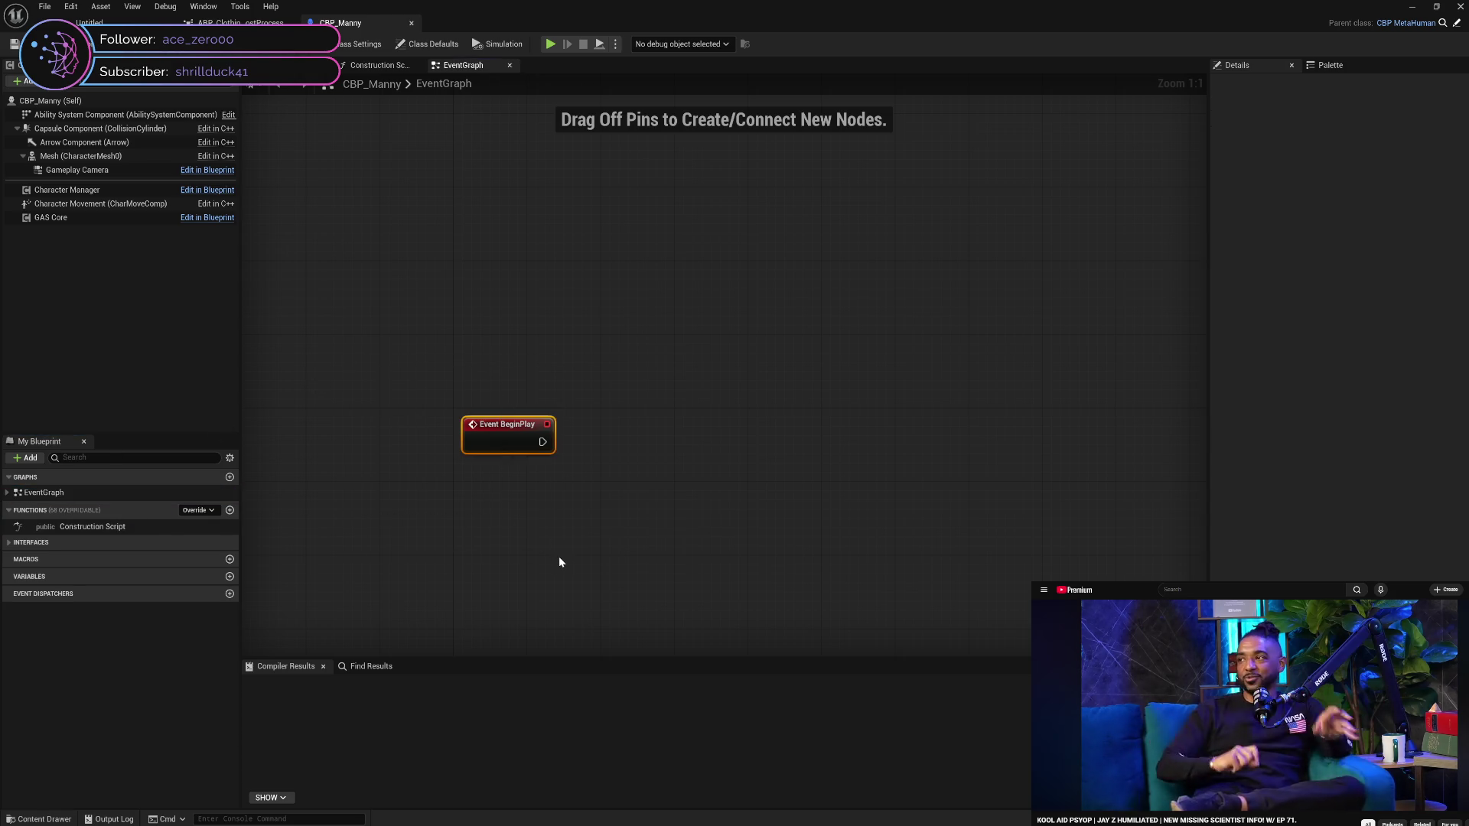
pyautogui.press('Delete')
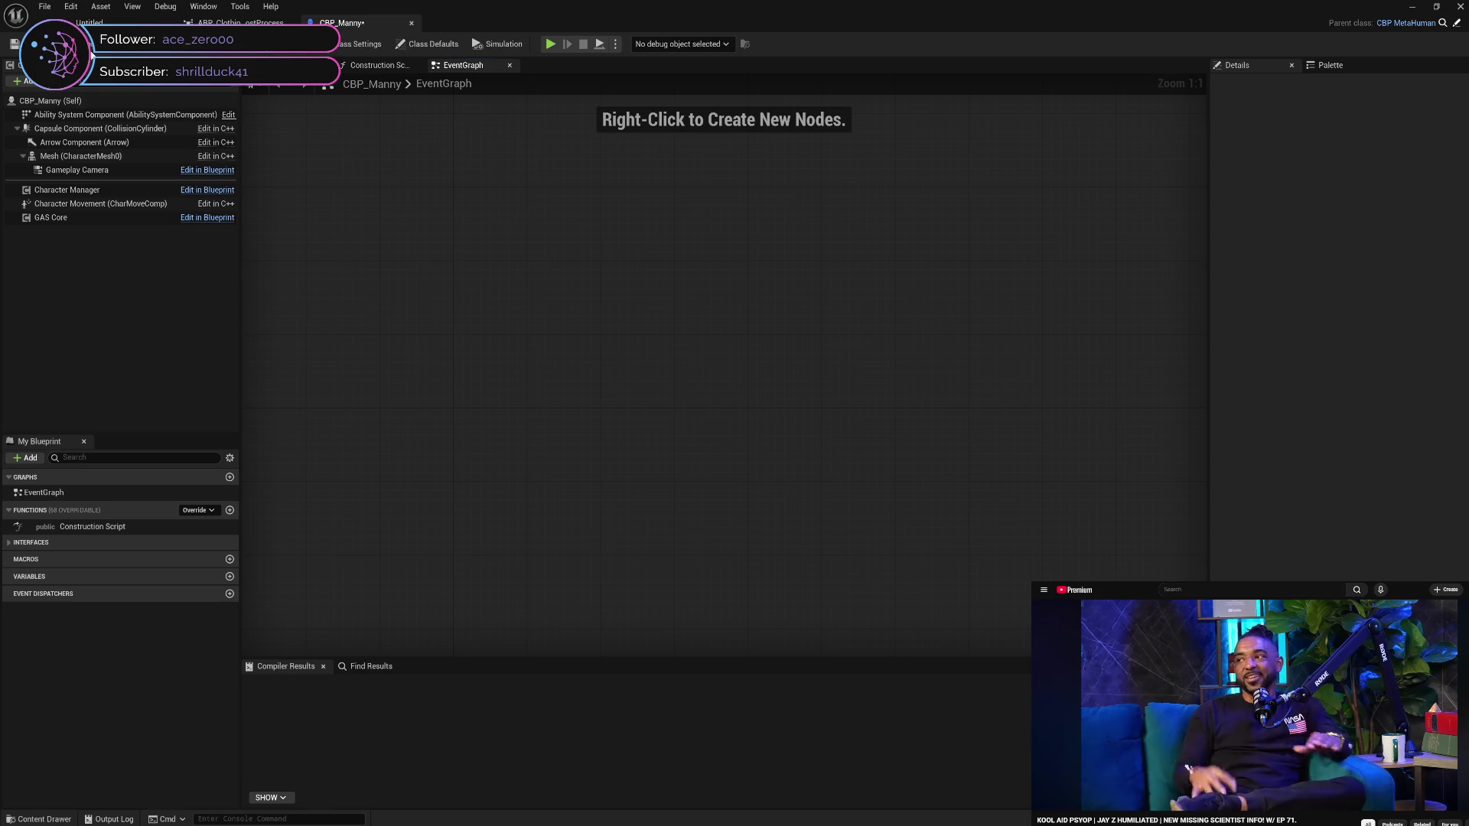
pyautogui.click(90, 51)
# Break the Construction Script's link to its parent call and close the ABP_Clothing_PostProcess editor
pyautogui.click(314, 66)
pyautogui.click(362, 67)
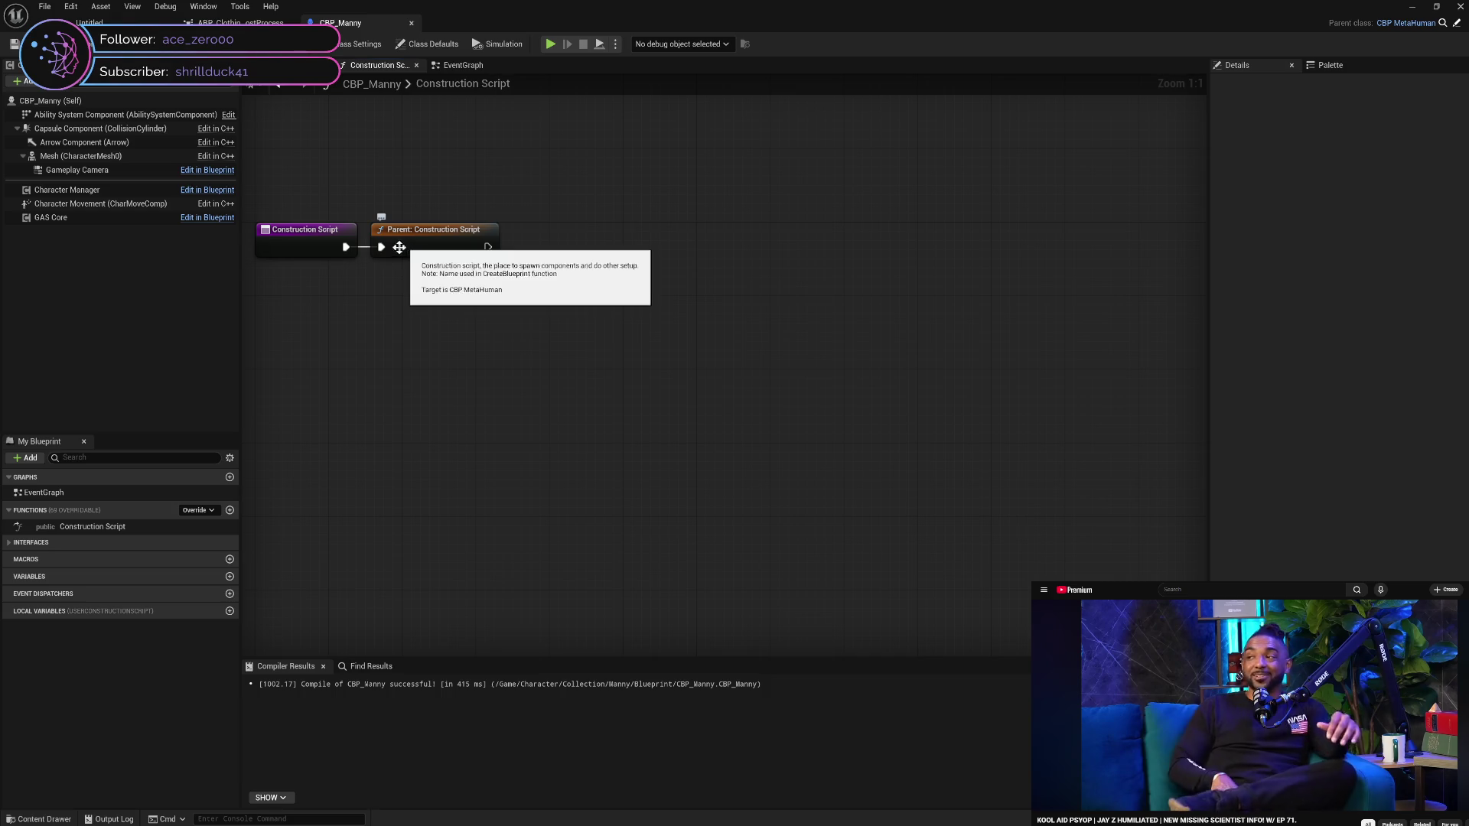
pyautogui.keyDown('alt'); pyautogui.click(346, 246); pyautogui.keyUp('alt')
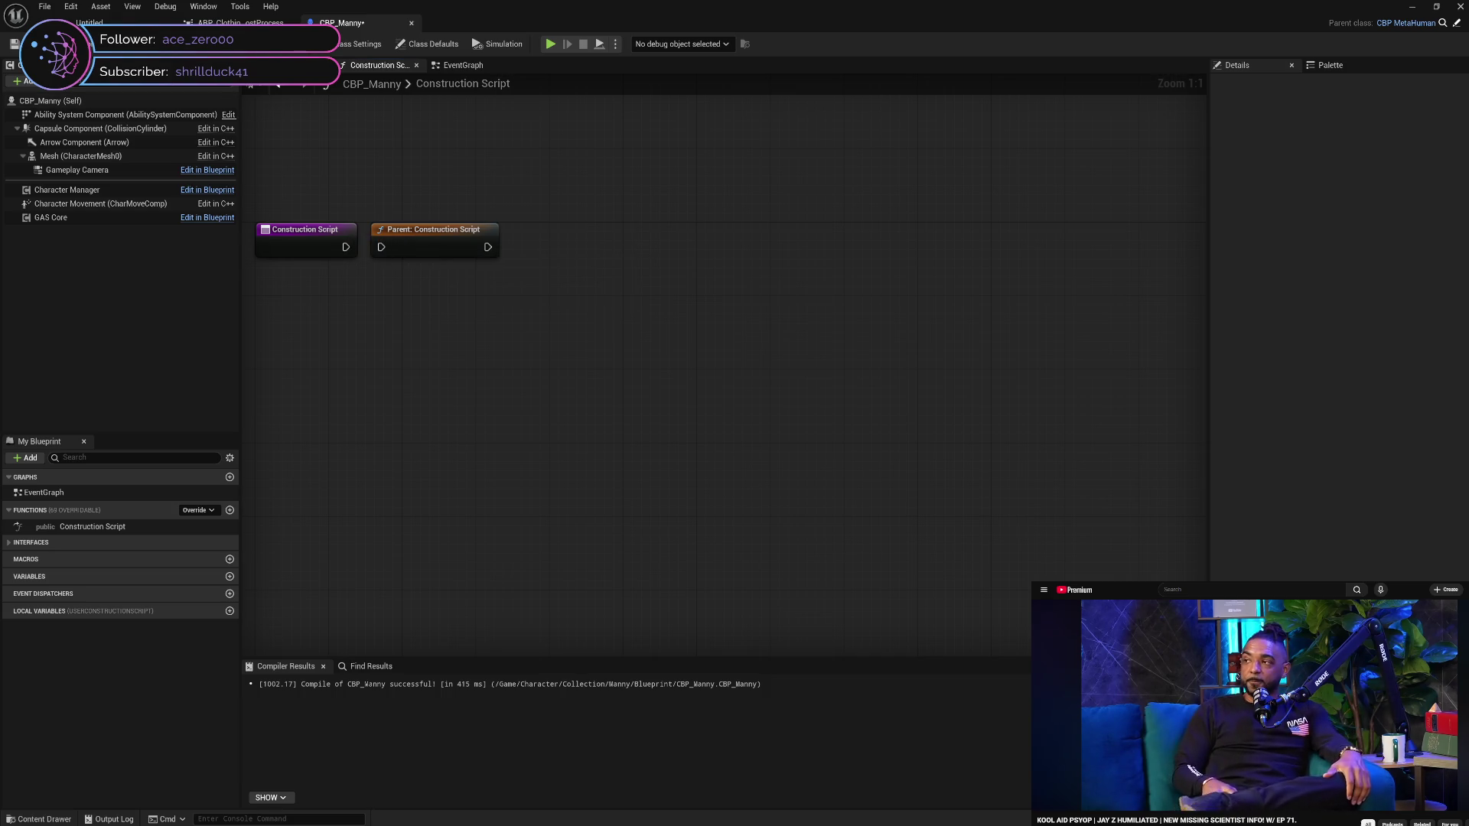
pyautogui.click(42, 819)
pyautogui.click(290, 23)
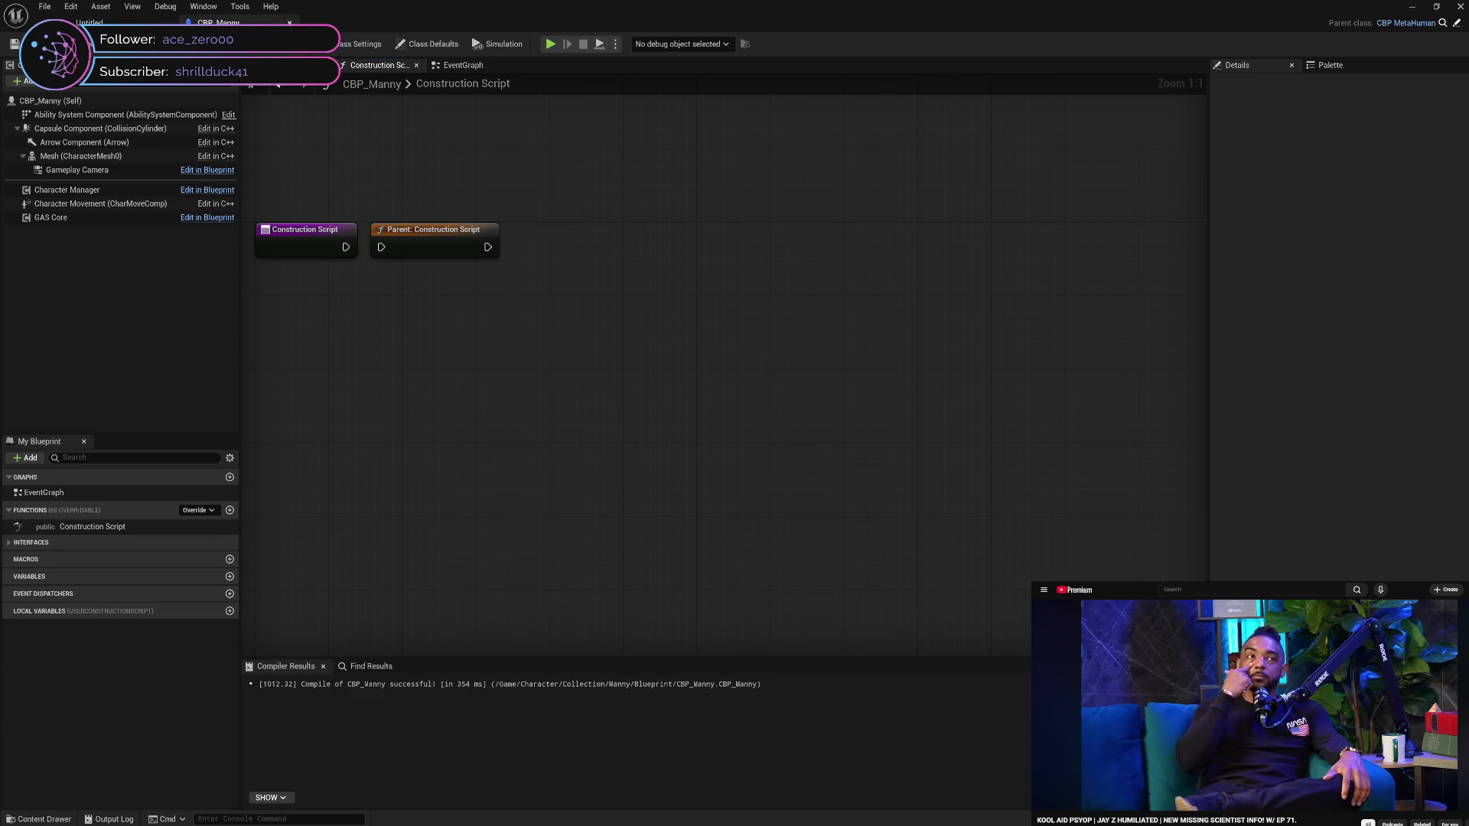
# Start deleting ABP_Clothing_PostProcess, then cancel to keep it
pyautogui.click(40, 819)
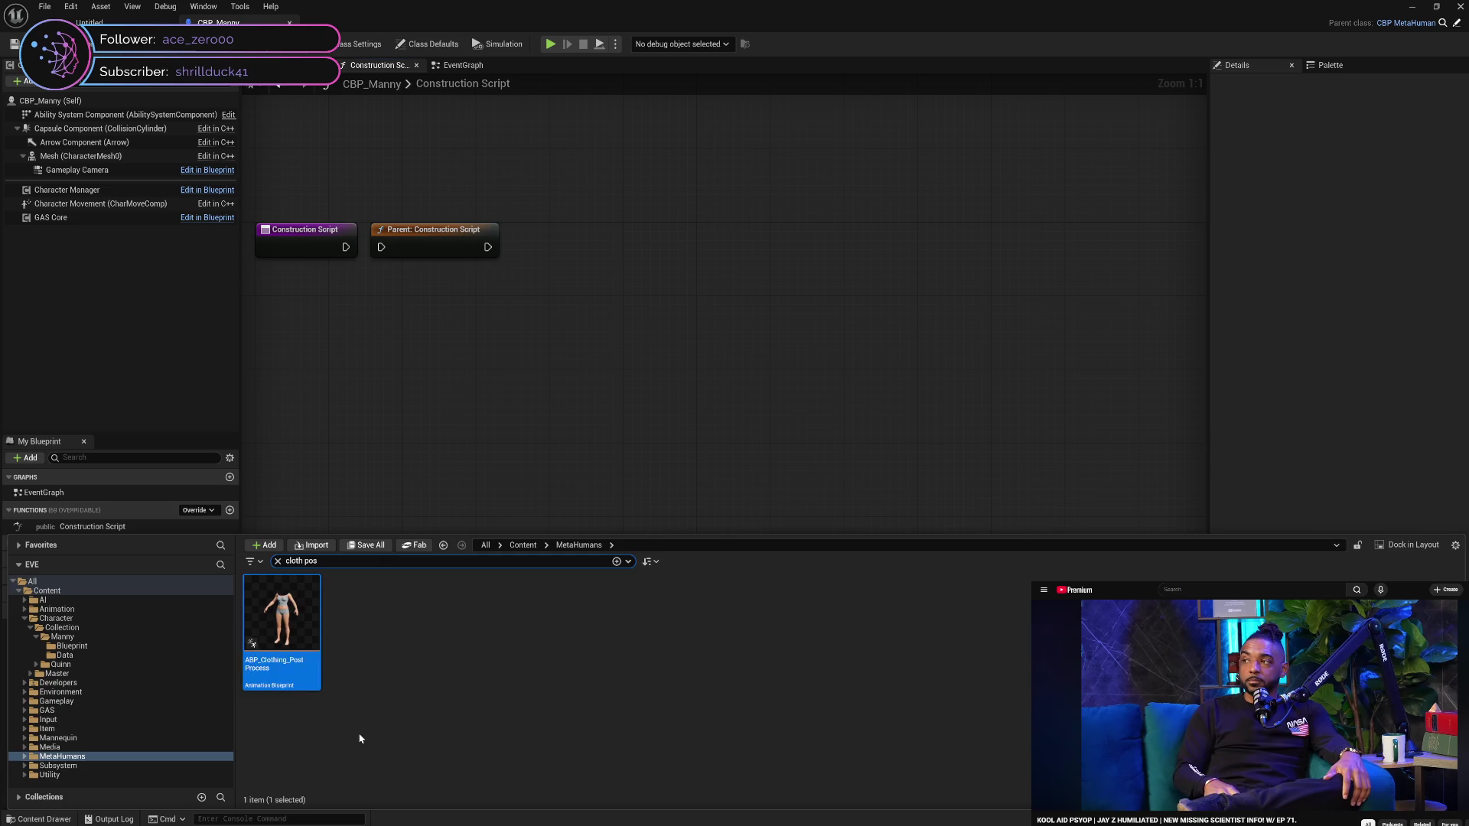
pyautogui.press('Delete')
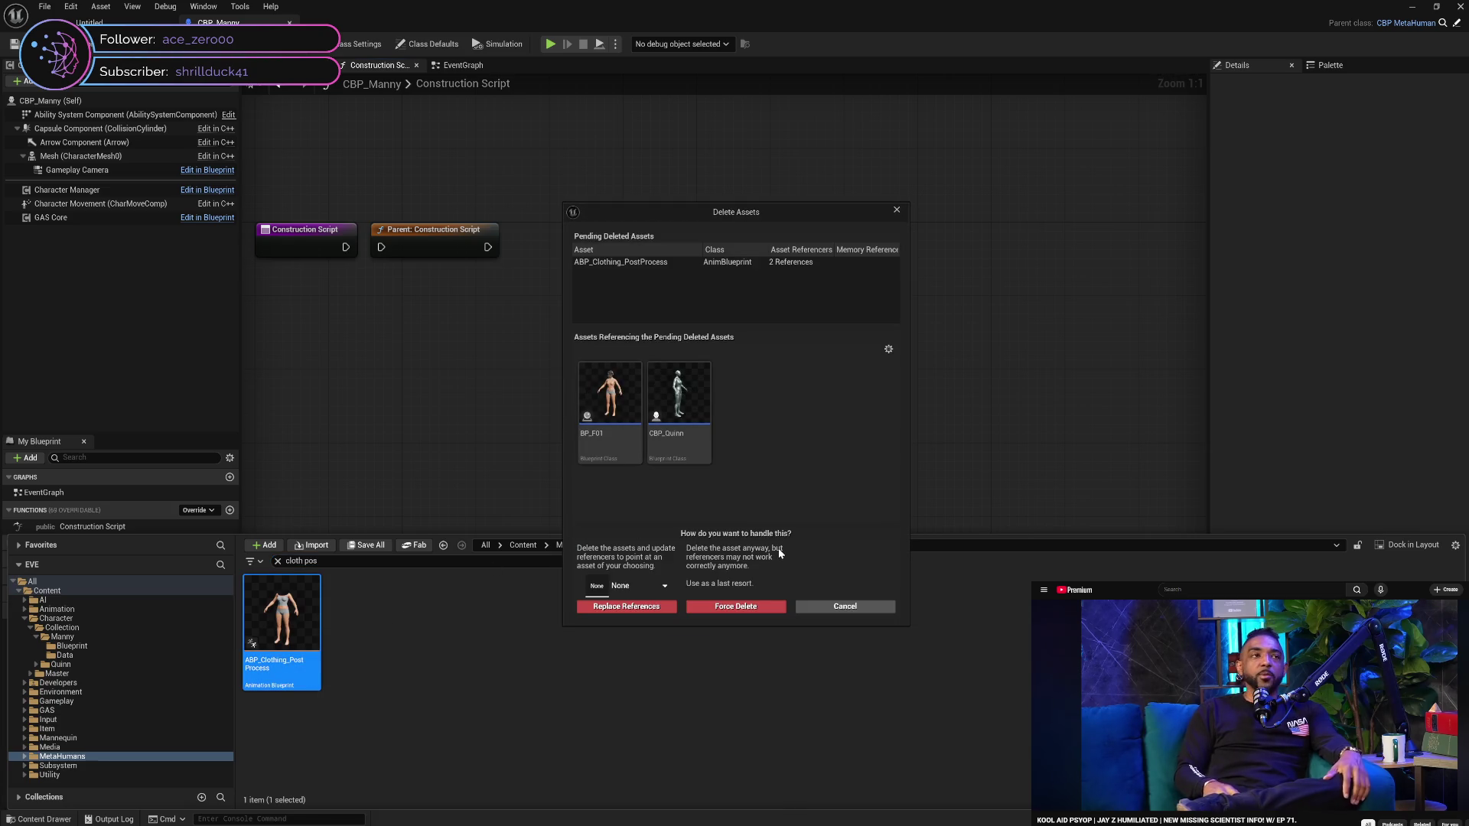
pyautogui.click(857, 610)
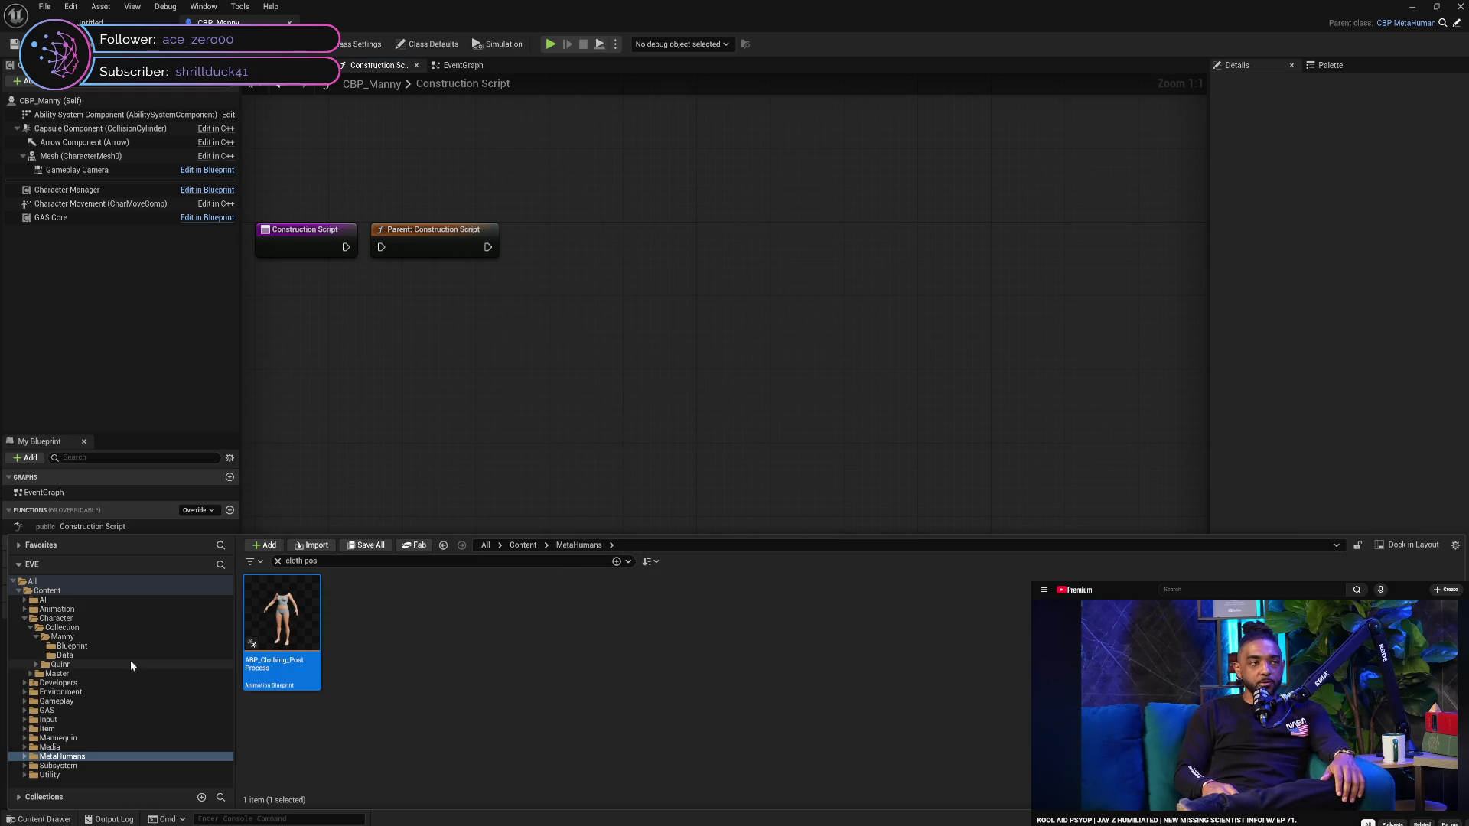
# Open CBP_MetaHuman from Character > Master > Blueprint with the search filter cleared
pyautogui.click(30, 673)
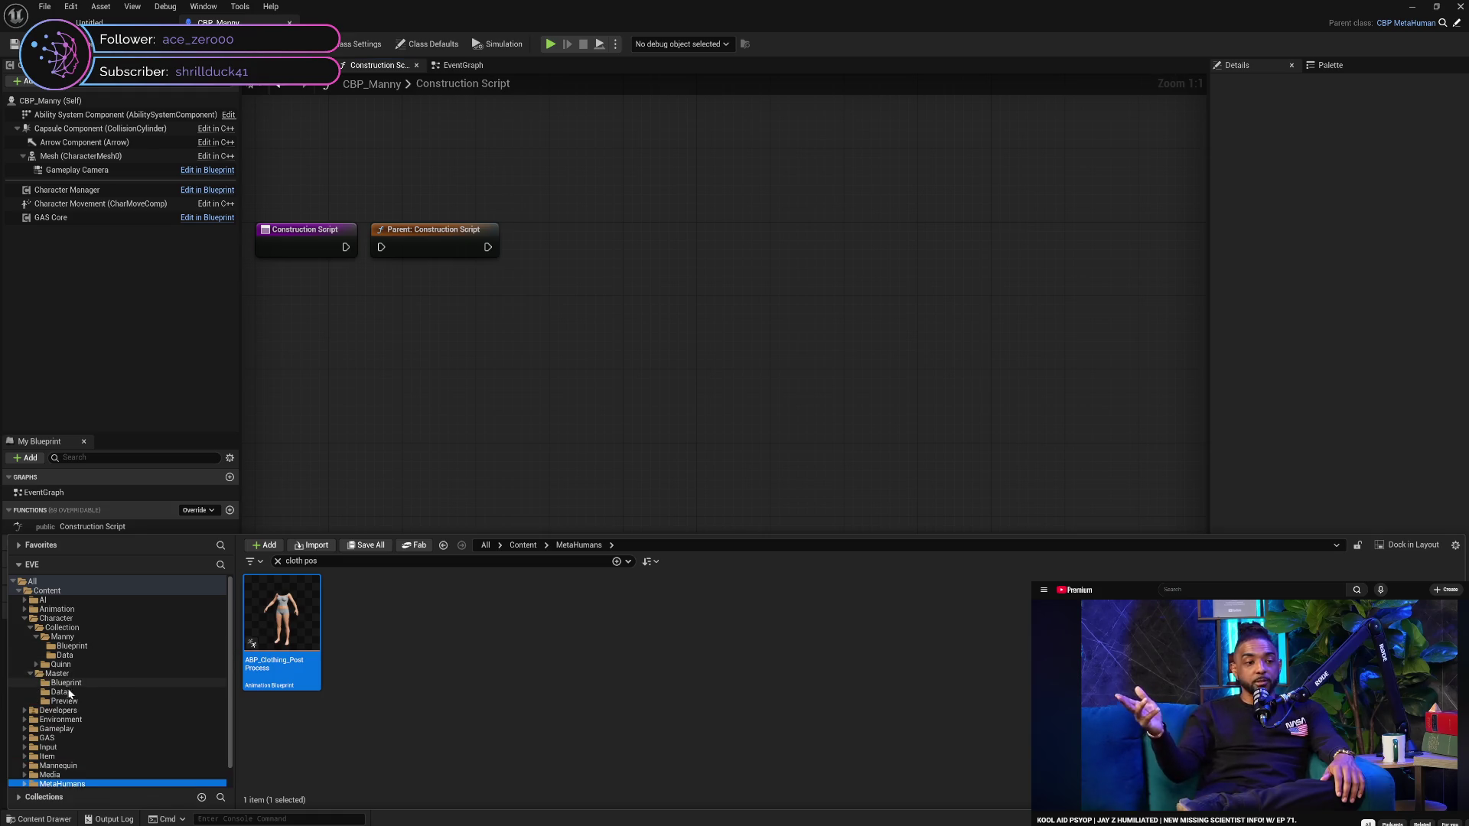
pyautogui.click(89, 683)
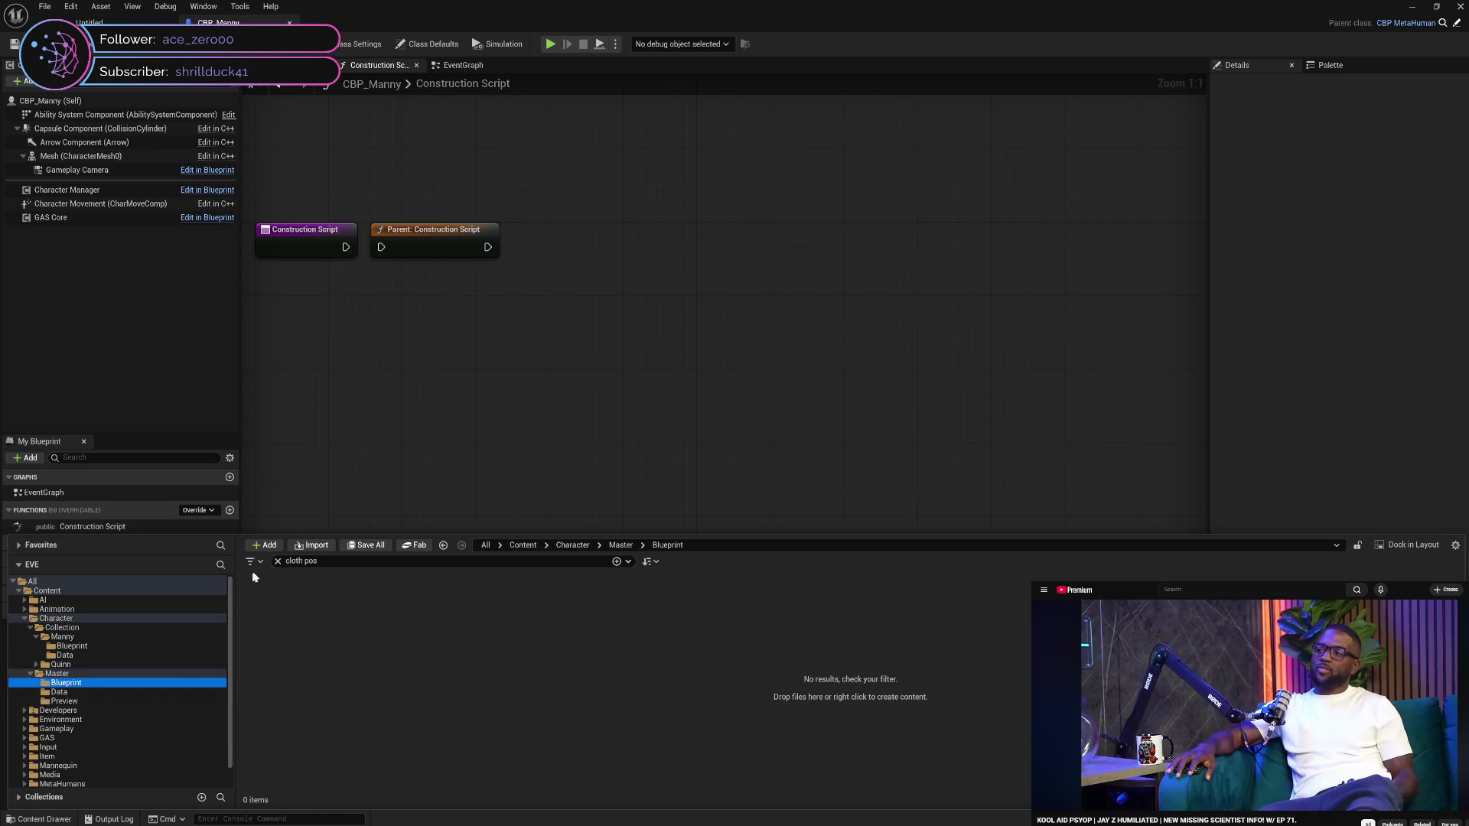
pyautogui.click(278, 563)
pyautogui.doubleClick(294, 674)
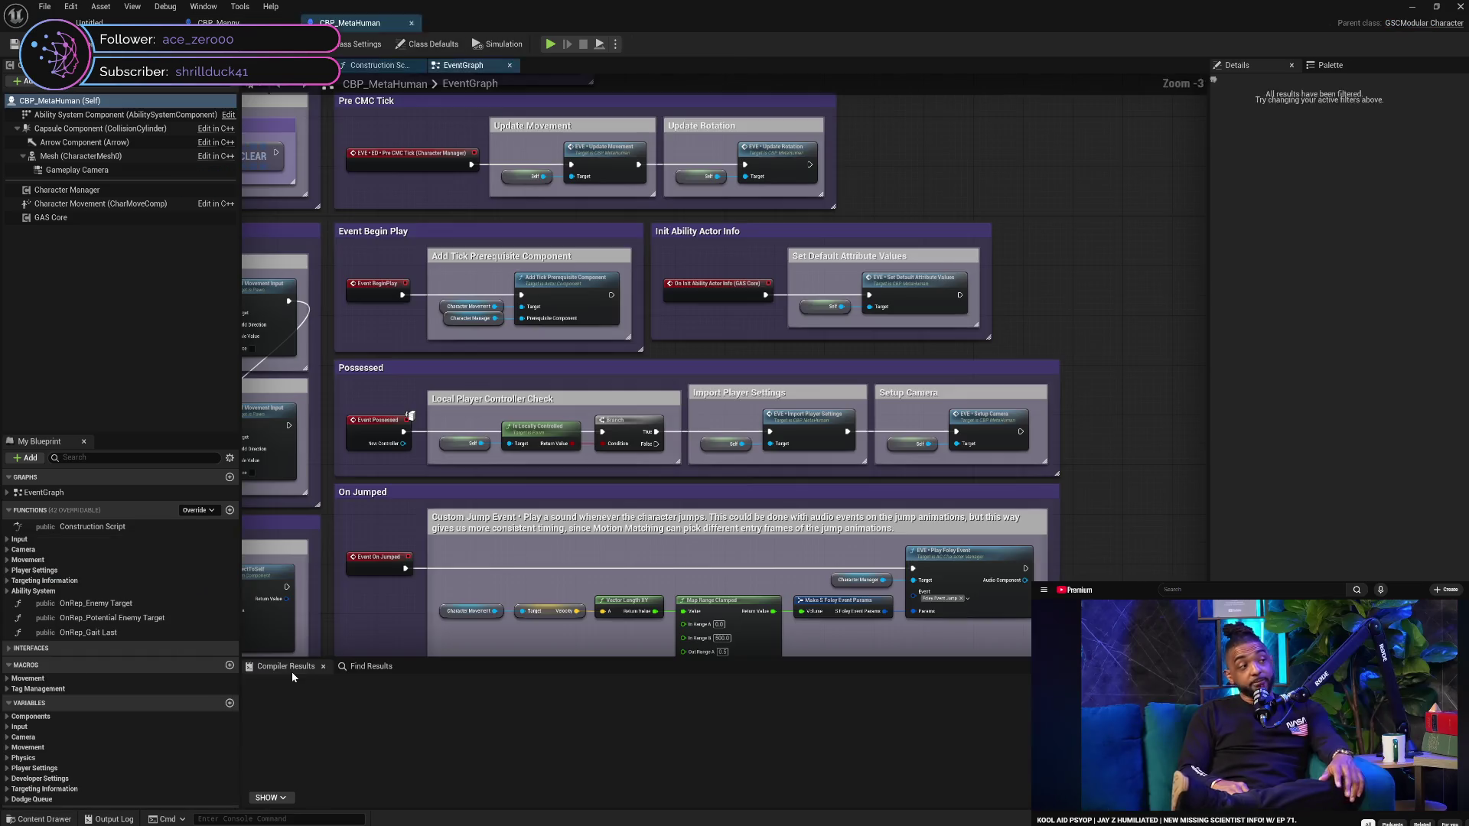
# Inspect CBP_MetaHuman's Construction Script and EventGraph, then return to CBP_Manny
pyautogui.click(383, 66)
pyautogui.moveTo(440, 290)
pyautogui.mouseDown()
pyautogui.moveTo(594, 298)
pyautogui.moveTo(571, 252)
pyautogui.moveTo(518, 239)
pyautogui.mouseUp()
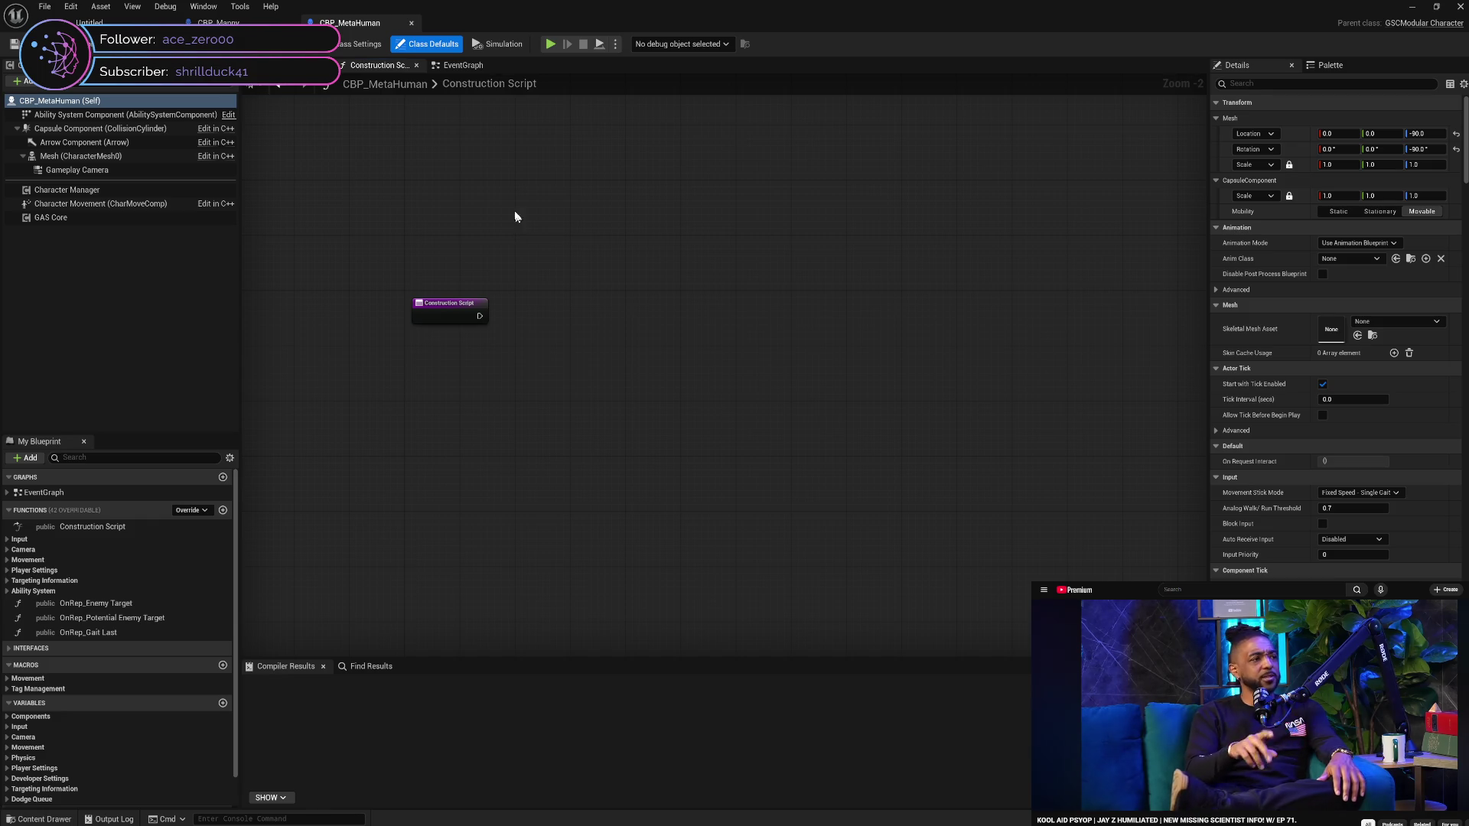
pyautogui.click(456, 70)
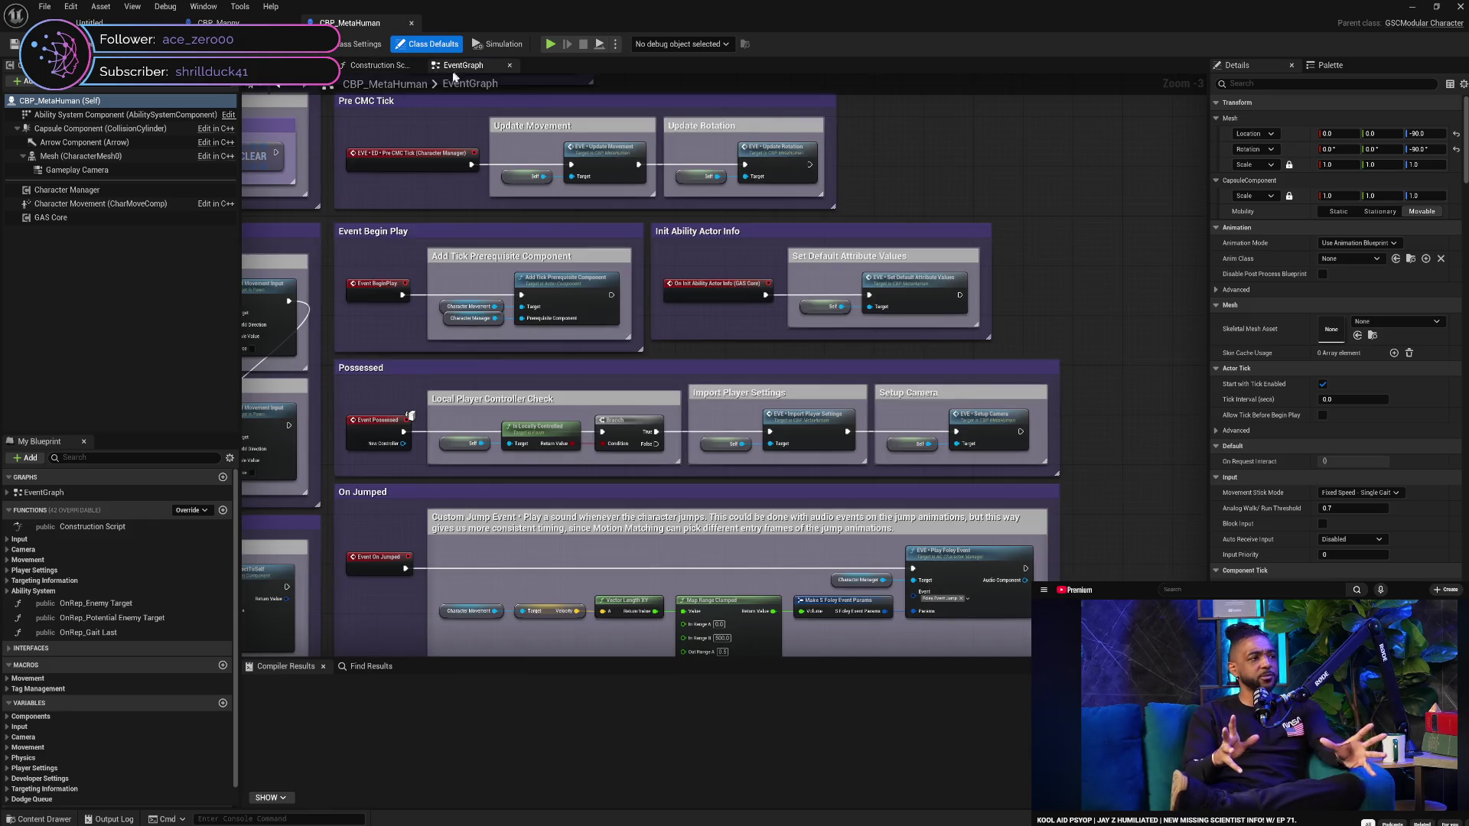
pyautogui.click(369, 69)
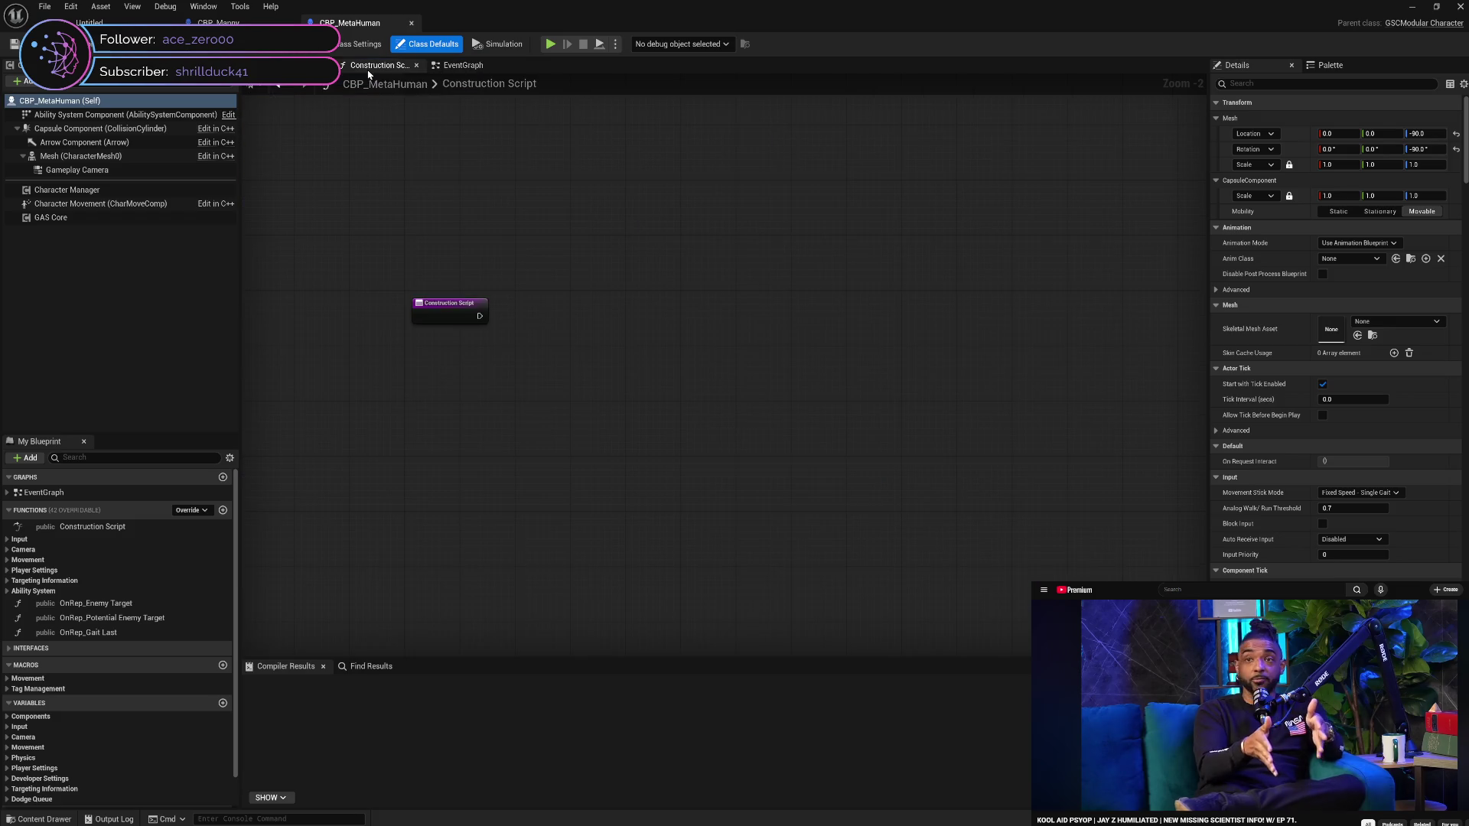
pyautogui.click(468, 66)
pyautogui.click(218, 23)
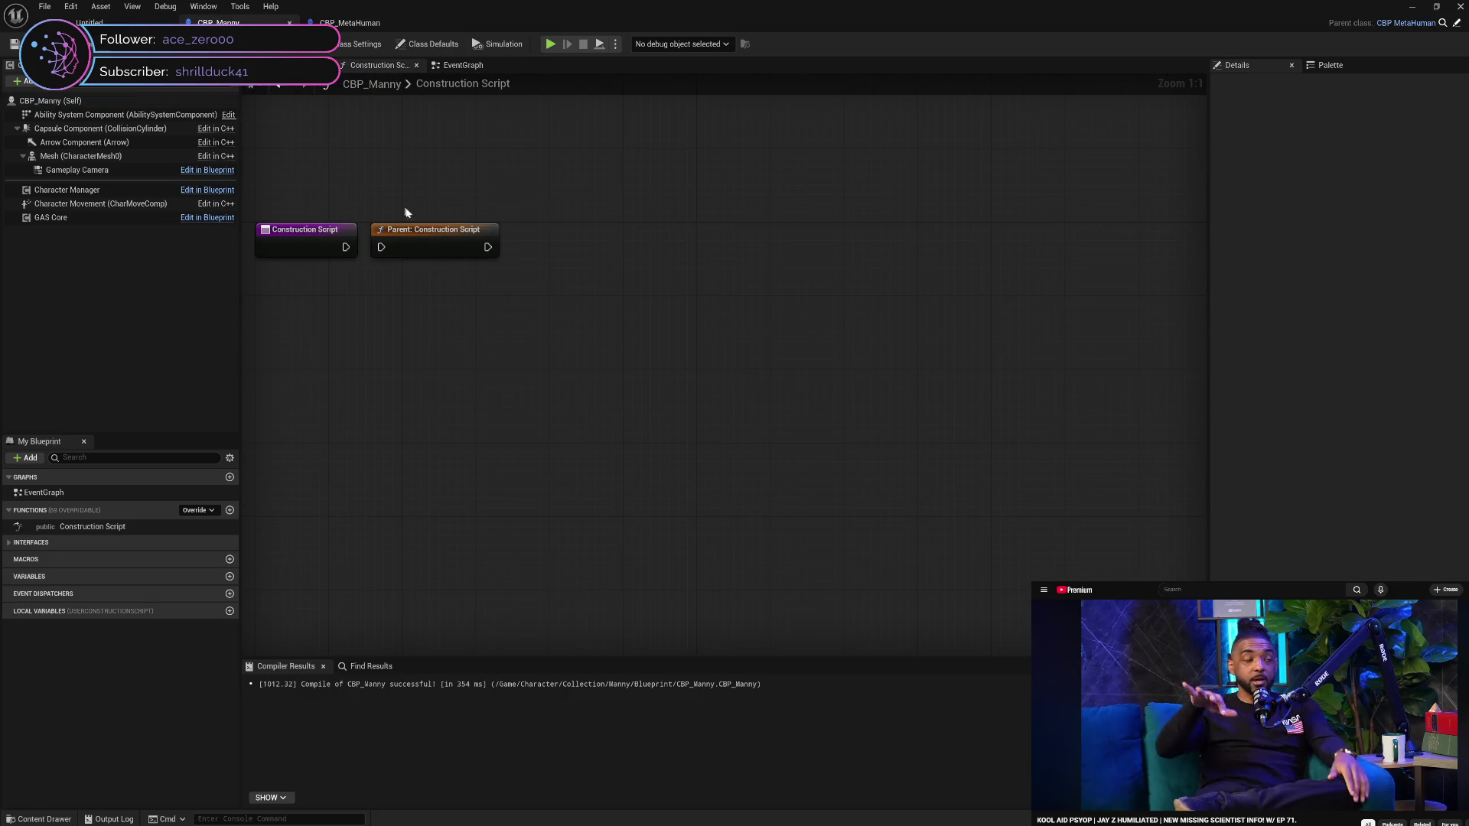
# Replace the old Parent: Construction Script node with a new parent call and wire Construction Script into it
pyautogui.moveTo(348, 246)
pyautogui.mouseDown()
pyautogui.moveTo(387, 242)
pyautogui.moveTo(360, 252)
pyautogui.mouseUp()
pyautogui.click(431, 228)
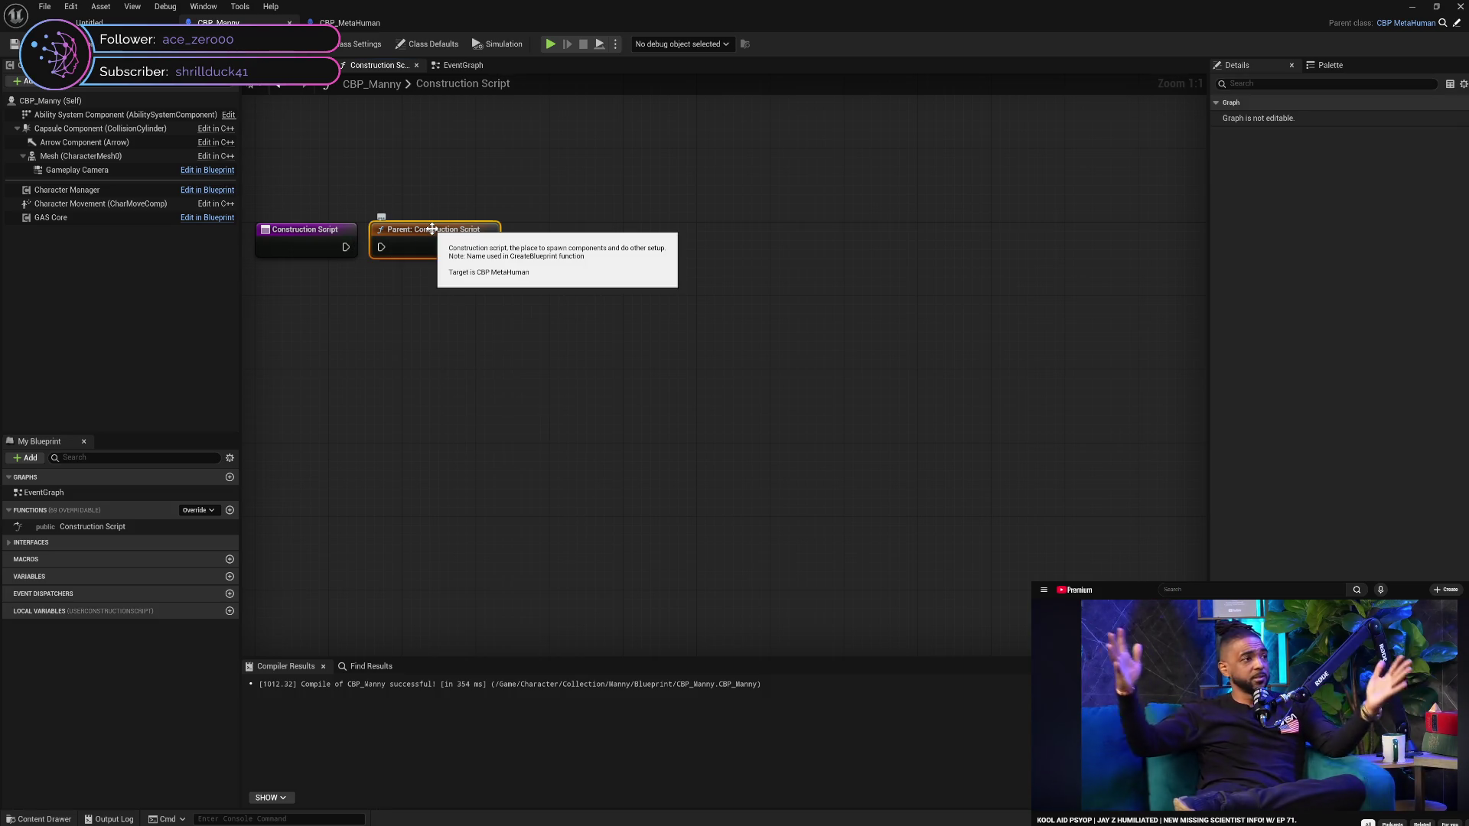
pyautogui.press('Delete')
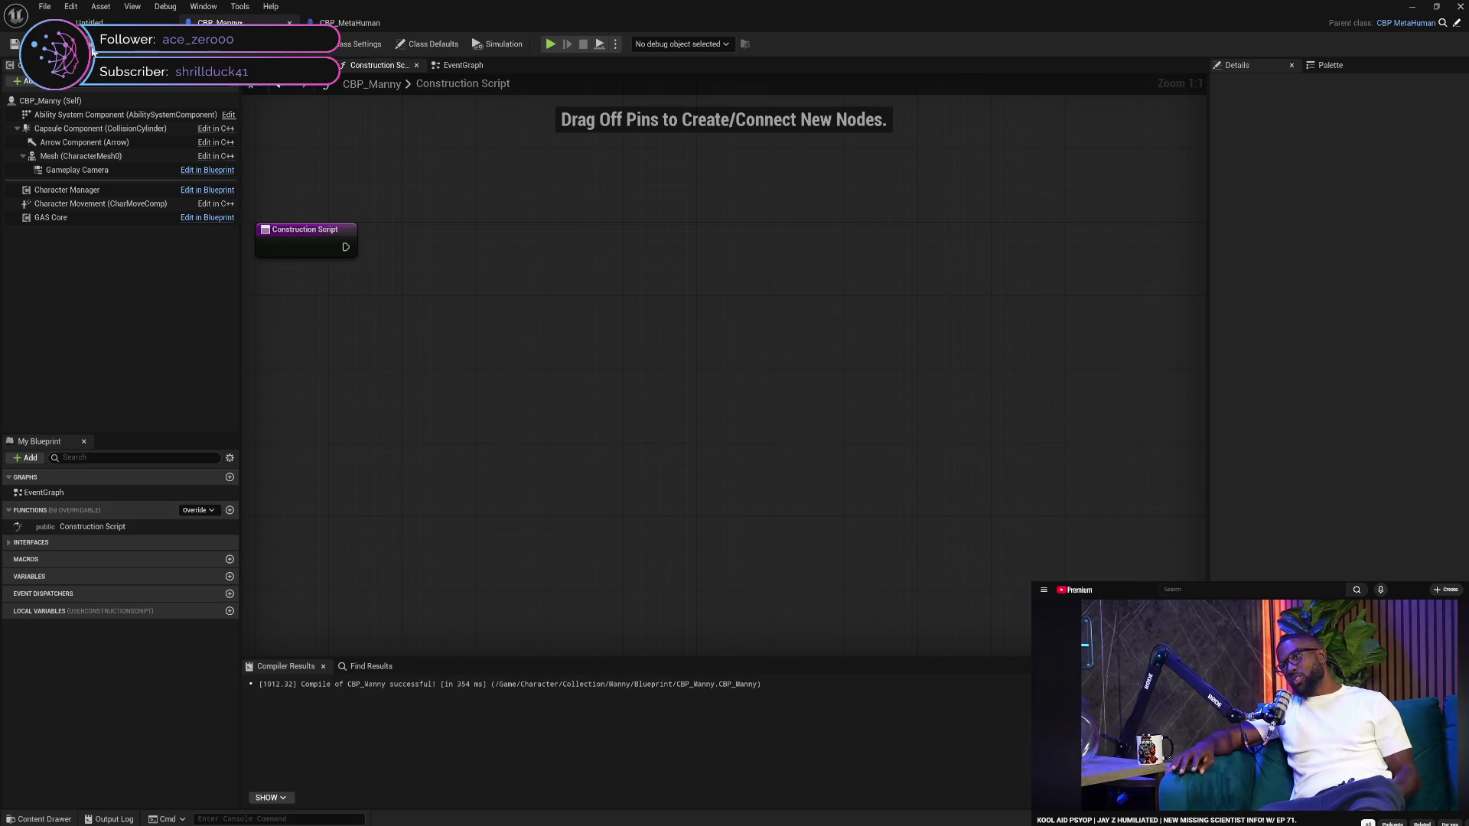
pyautogui.rightClick(334, 246)
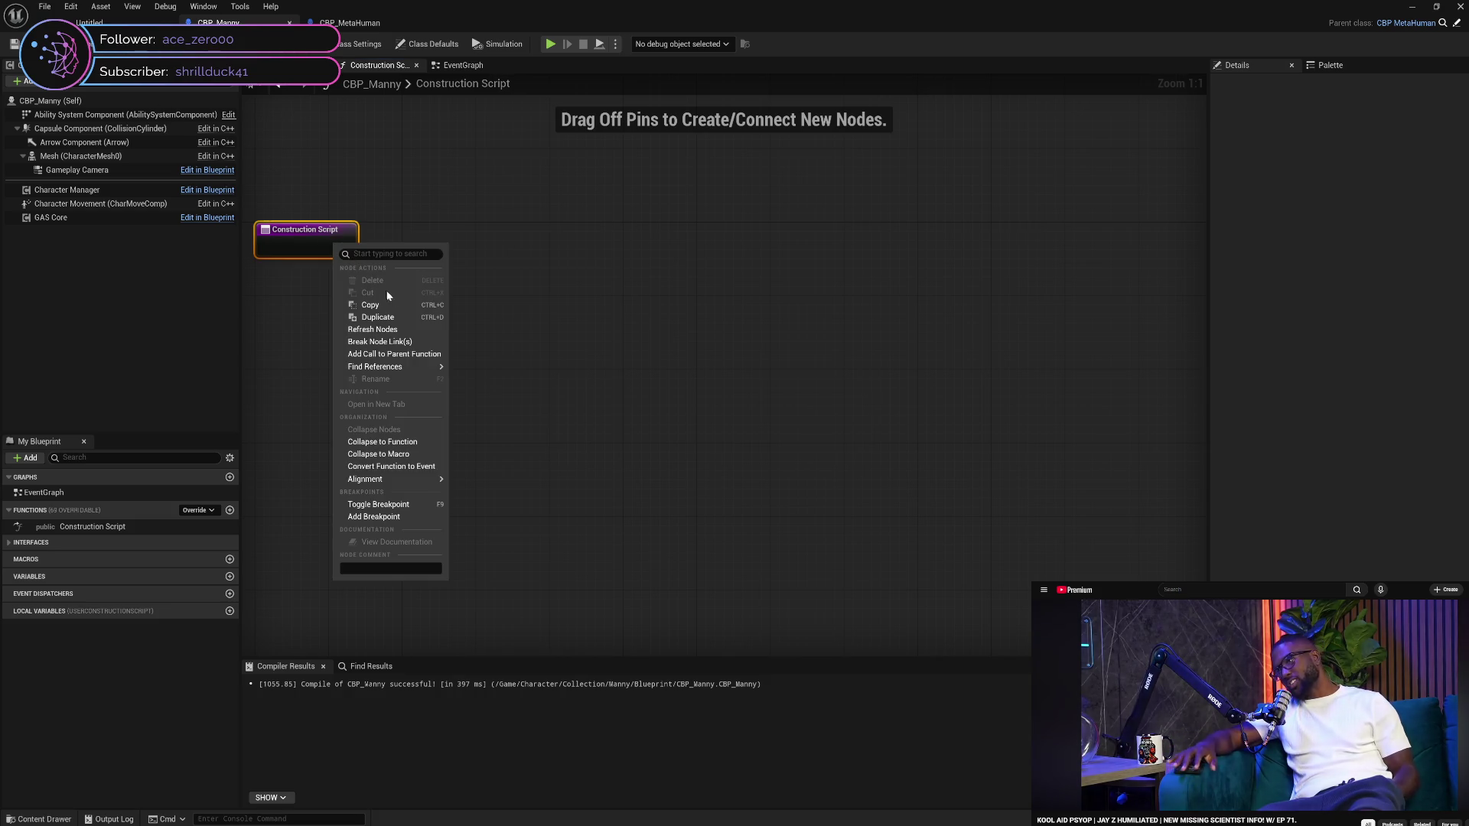
pyautogui.click(409, 356)
pyautogui.moveTo(316, 290); pyautogui.dragTo(433, 246)
pyautogui.moveTo(344, 247); pyautogui.dragTo(386, 247)
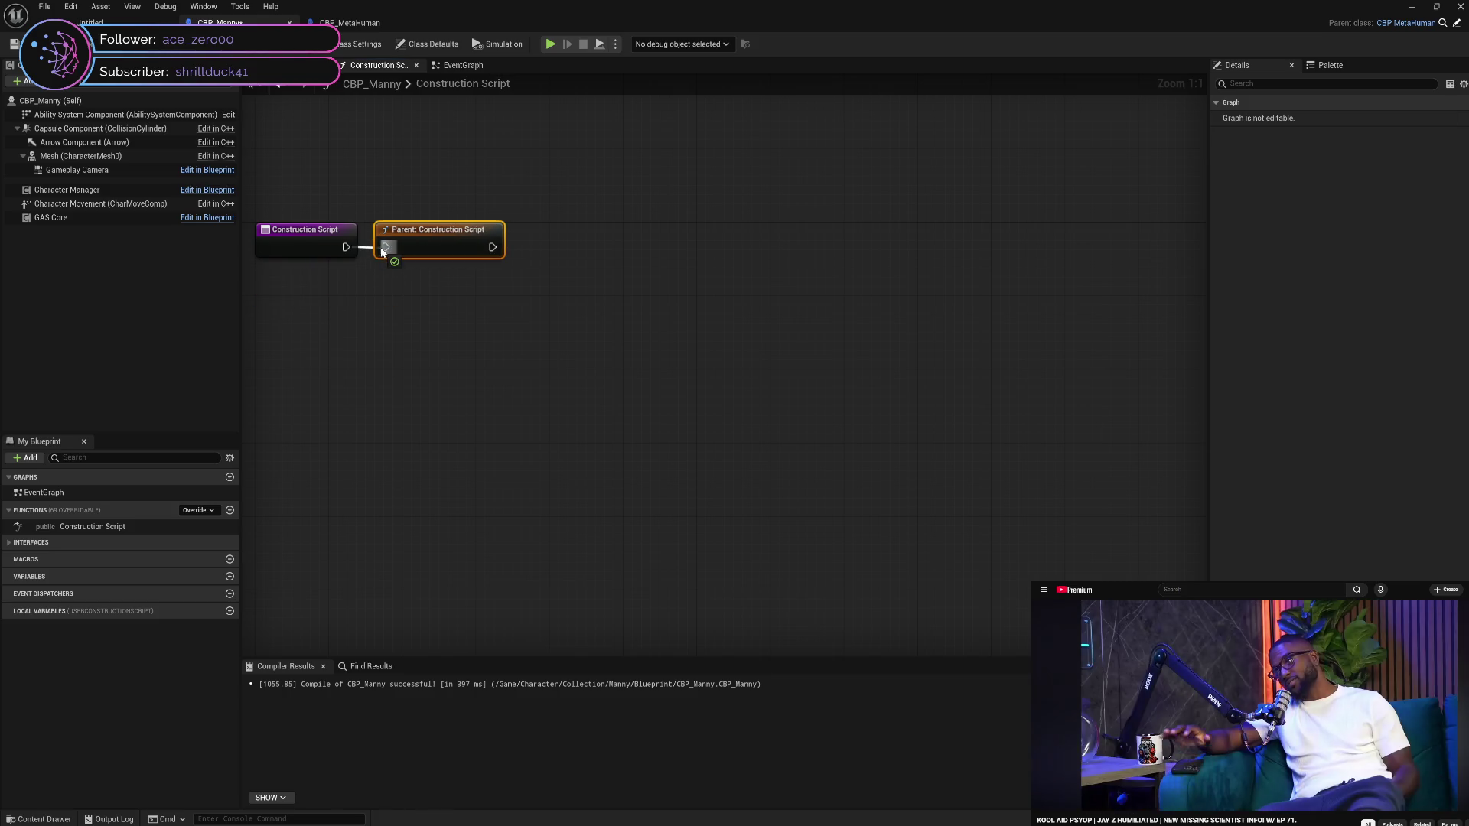